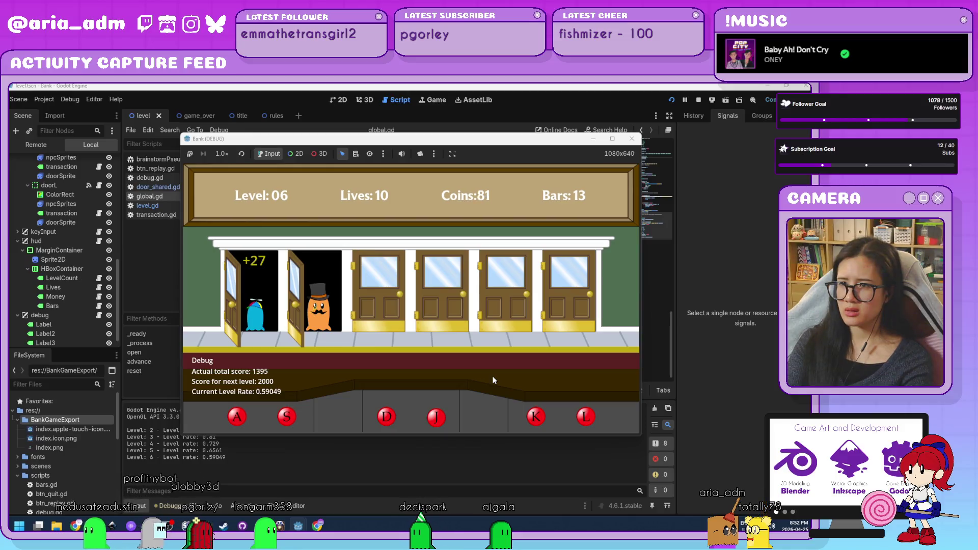
- Stop the running bank game and scroll back through global.gd
{"action": "key", "text": "j"}
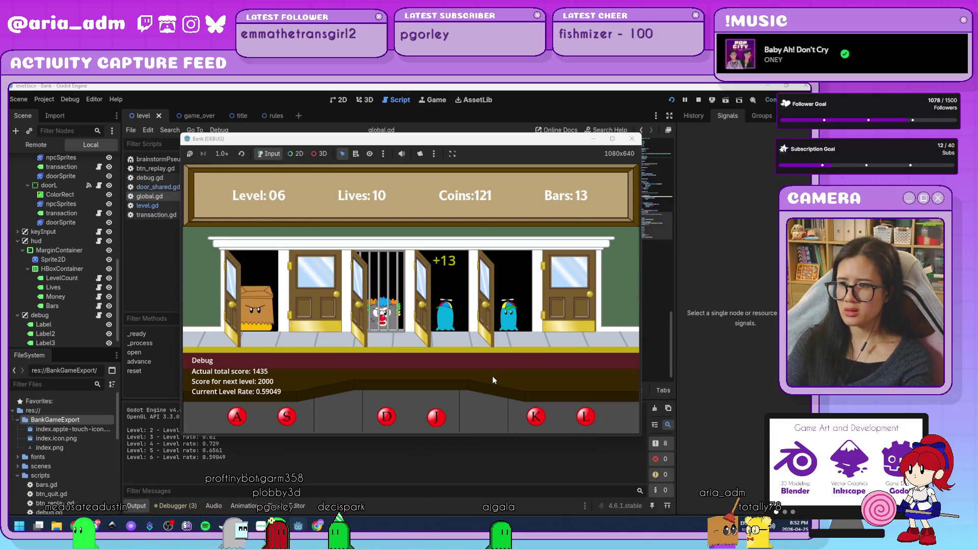
{"action": "key", "text": "k"}
{"action": "left_click", "coordinate": [630, 140]}
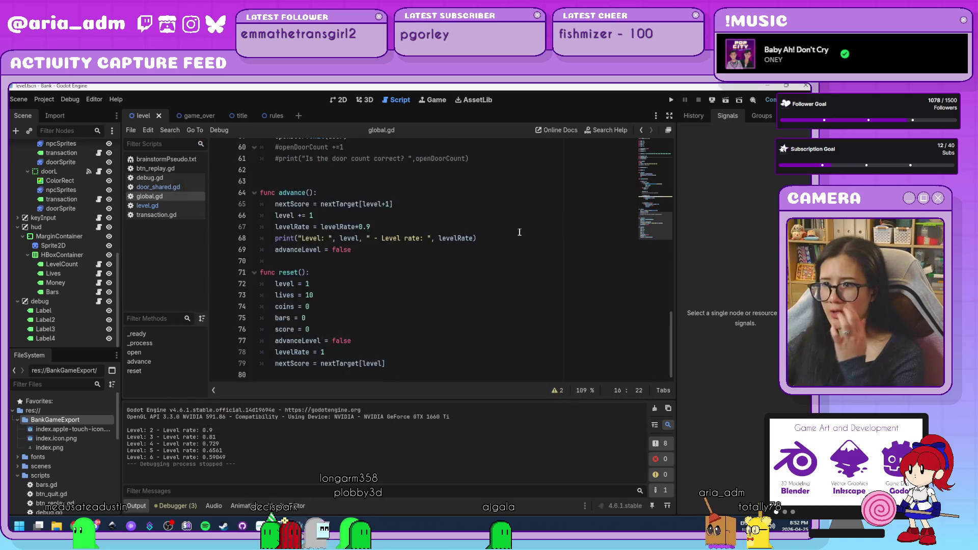
{"action": "scroll", "coordinate": [412, 249], "scroll_direction": "up", "scroll_amount": 10}
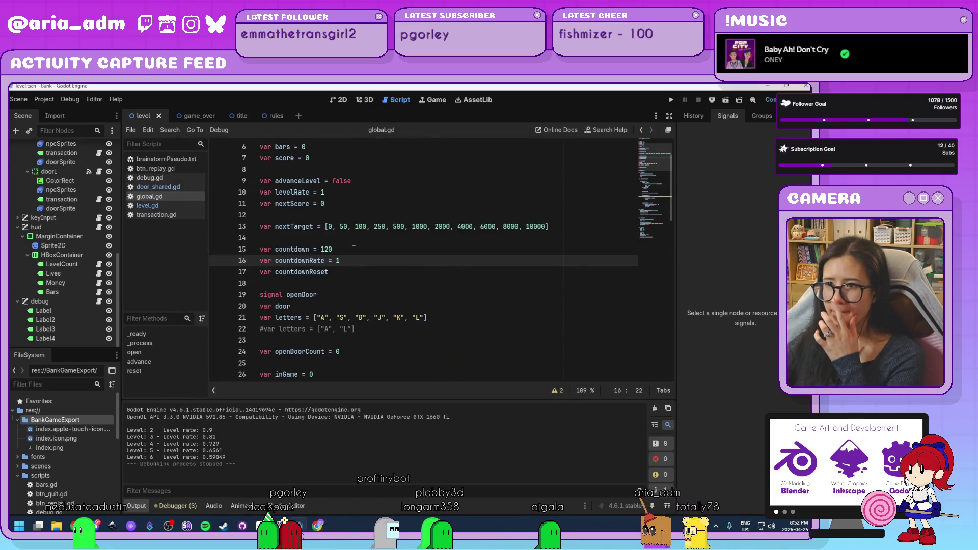
{"action": "scroll", "coordinate": [412, 249], "scroll_direction": "up", "scroll_amount": 2}
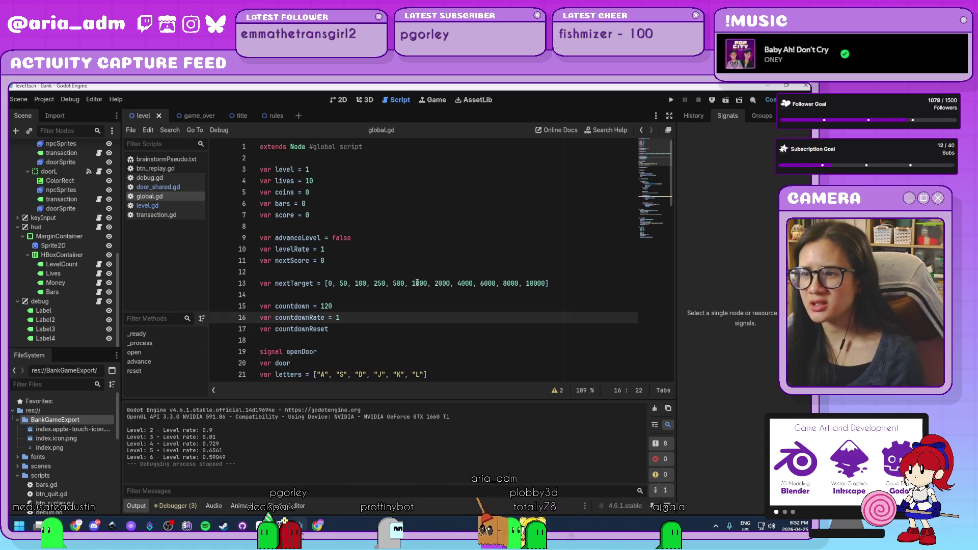
{"action": "scroll", "coordinate": [417, 283], "scroll_direction": "down", "scroll_amount": 15}
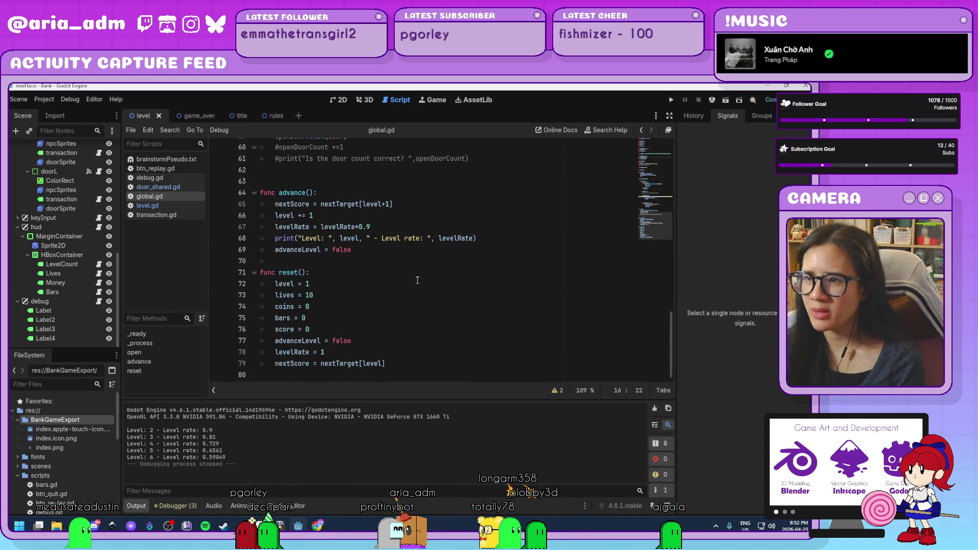
{"action": "scroll", "coordinate": [417, 280], "scroll_direction": "up", "scroll_amount": 4}
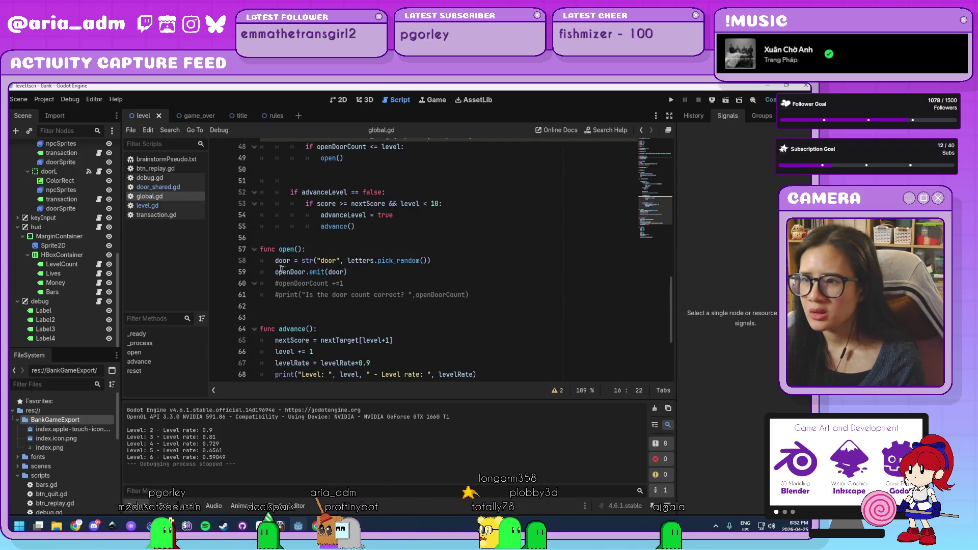
- Fold the open() and _process() functions in global.gd
{"action": "left_click", "coordinate": [254, 250]}
{"action": "scroll", "coordinate": [317, 287], "scroll_direction": "up", "scroll_amount": 3}
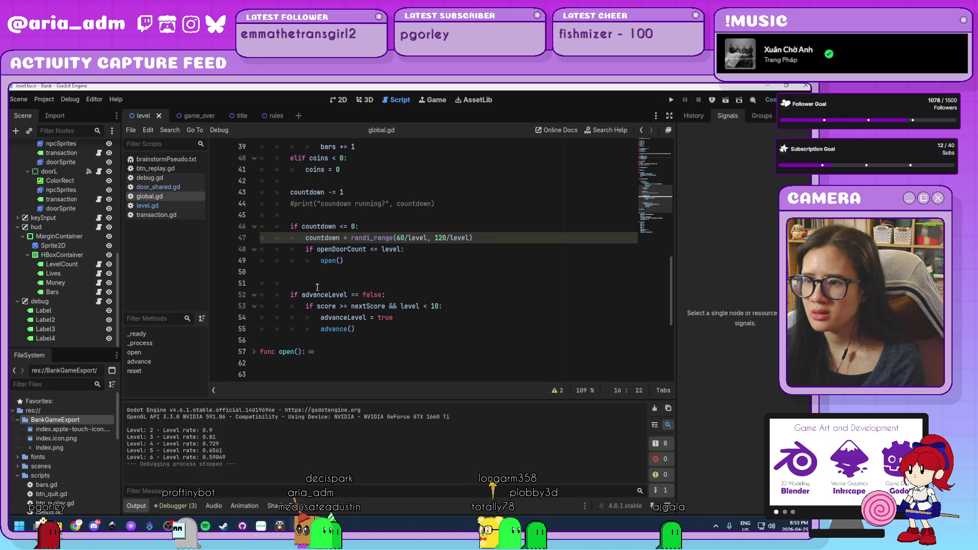
{"action": "scroll", "coordinate": [318, 287], "scroll_direction": "up", "scroll_amount": 4}
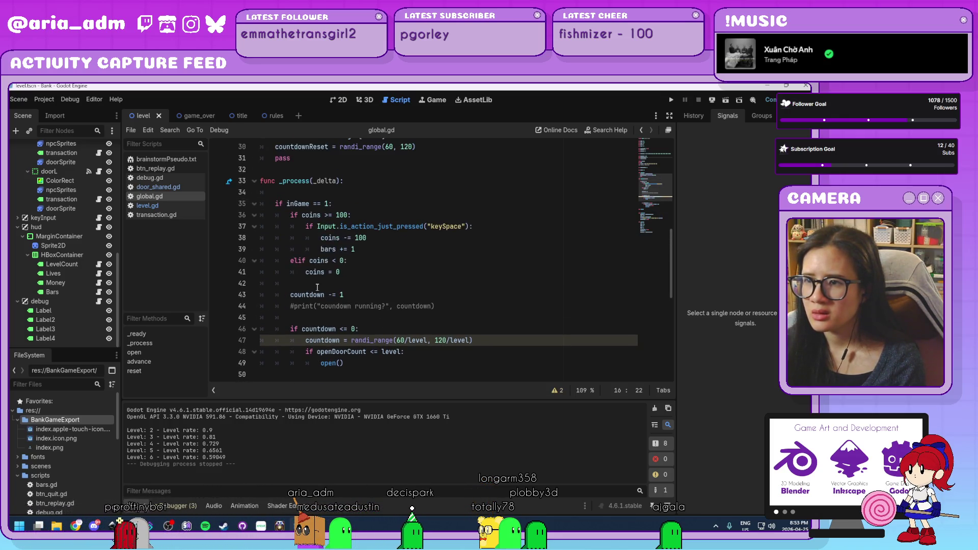
{"action": "left_click", "coordinate": [254, 216]}
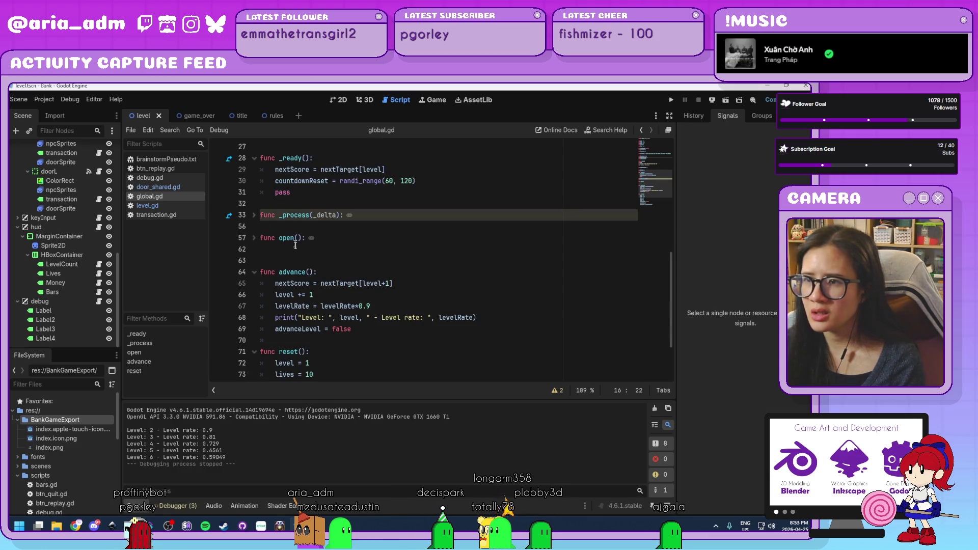
{"action": "scroll", "coordinate": [296, 246], "scroll_direction": "up", "scroll_amount": 3}
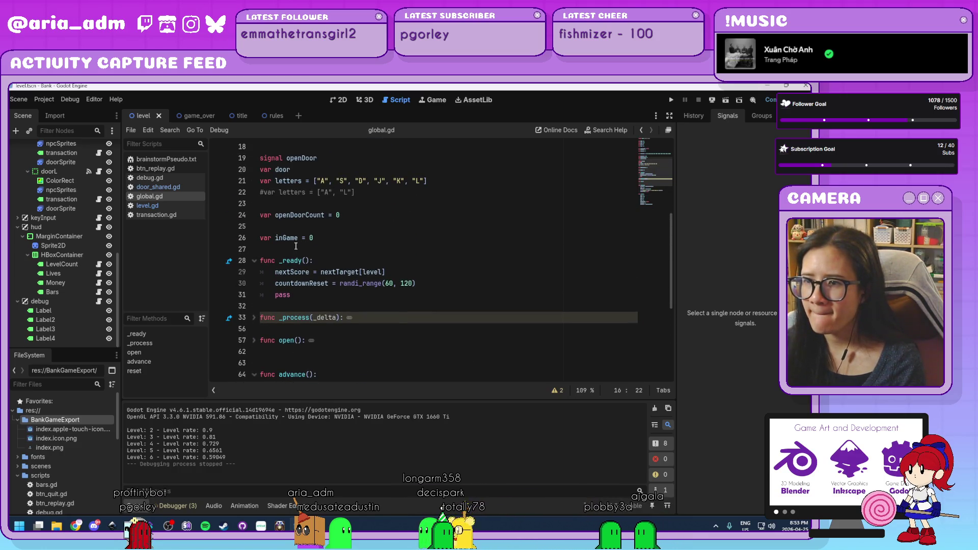
{"action": "scroll", "coordinate": [295, 246], "scroll_direction": "down", "scroll_amount": 6}
{"action": "scroll", "coordinate": [331, 285], "scroll_direction": "up", "scroll_amount": 5}
{"action": "scroll", "coordinate": [366, 311], "scroll_direction": "down", "scroll_amount": 5}
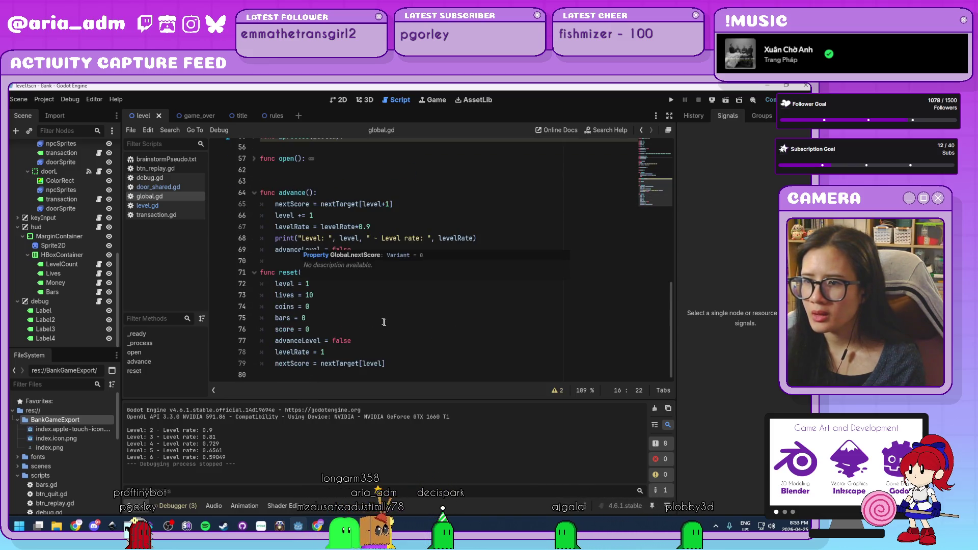
{"action": "scroll", "coordinate": [387, 321], "scroll_direction": "up", "scroll_amount": 10}
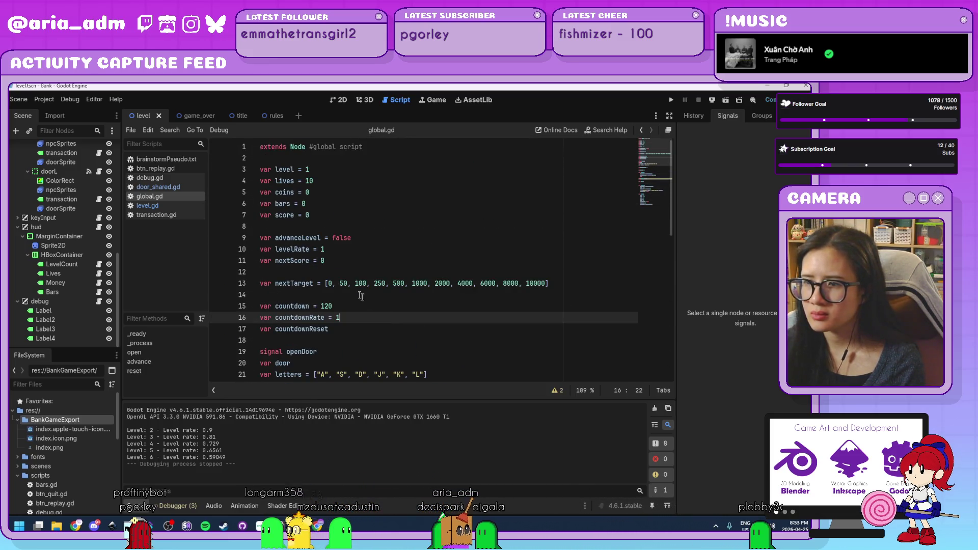
- Edit line 13's nextTarget array so it reads 0, 30, 100, 300, 600
{"action": "key", "text": "Up"}
{"action": "key", "text": "Up"}
{"action": "key", "text": "Up"}
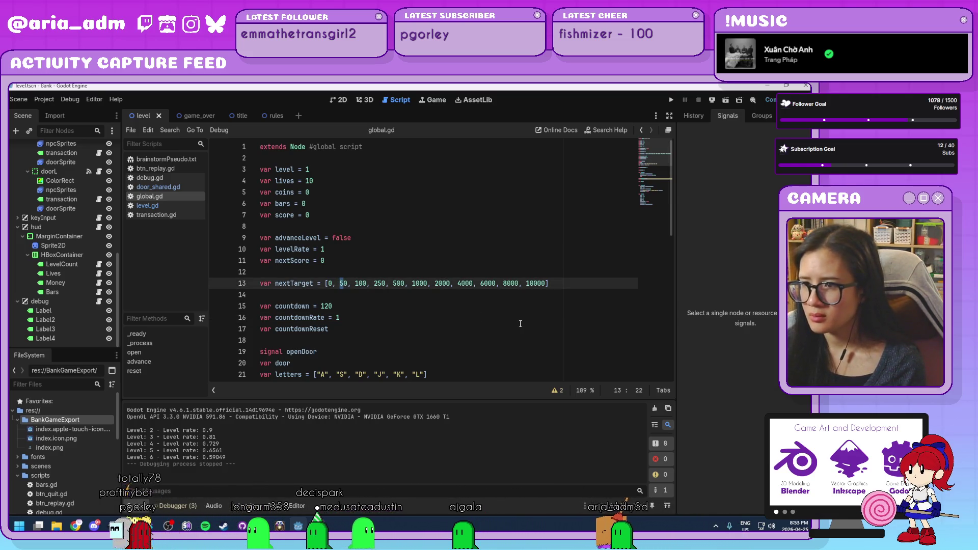
{"action": "left_click", "coordinate": [390, 288]}
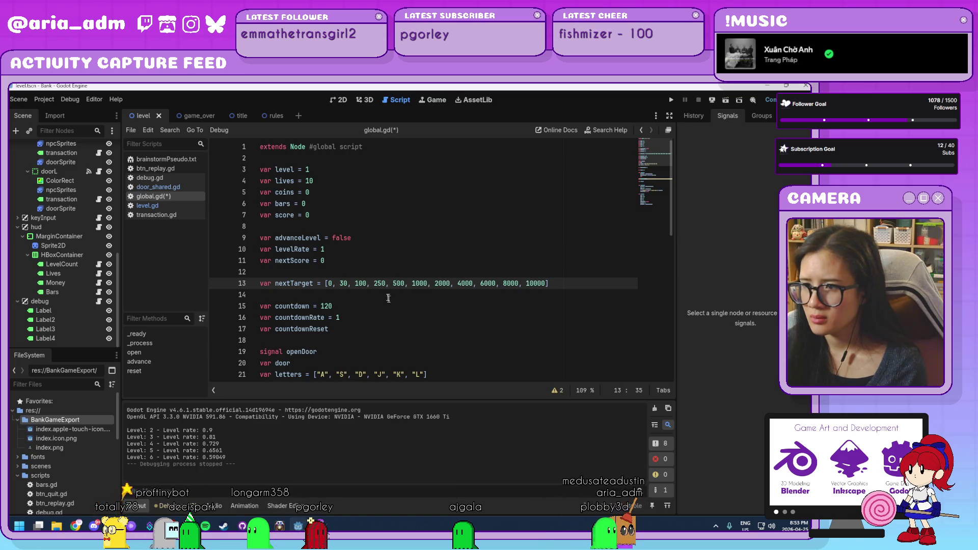
{"action": "left_click_drag", "start_coordinate": [385, 283], "coordinate": [374, 283]}
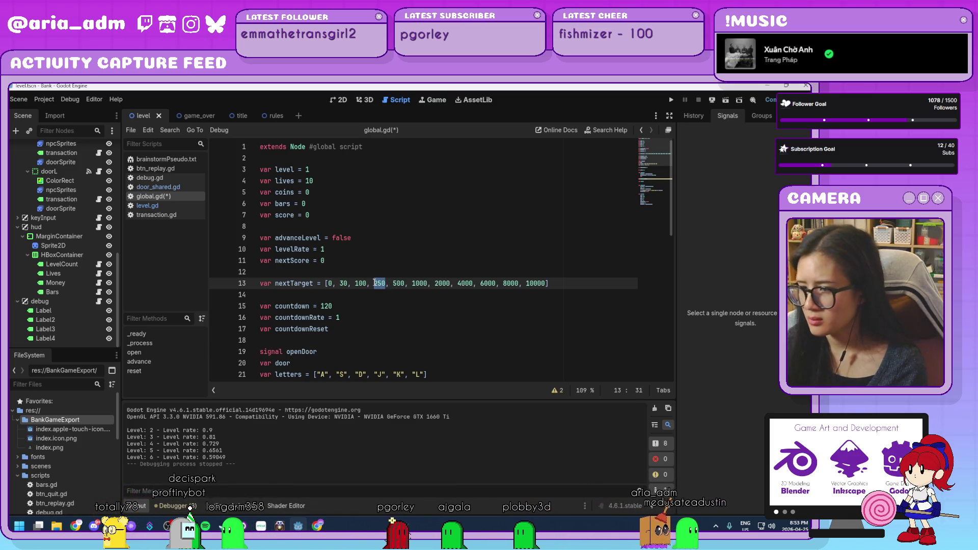
{"action": "type", "text": "300, "}
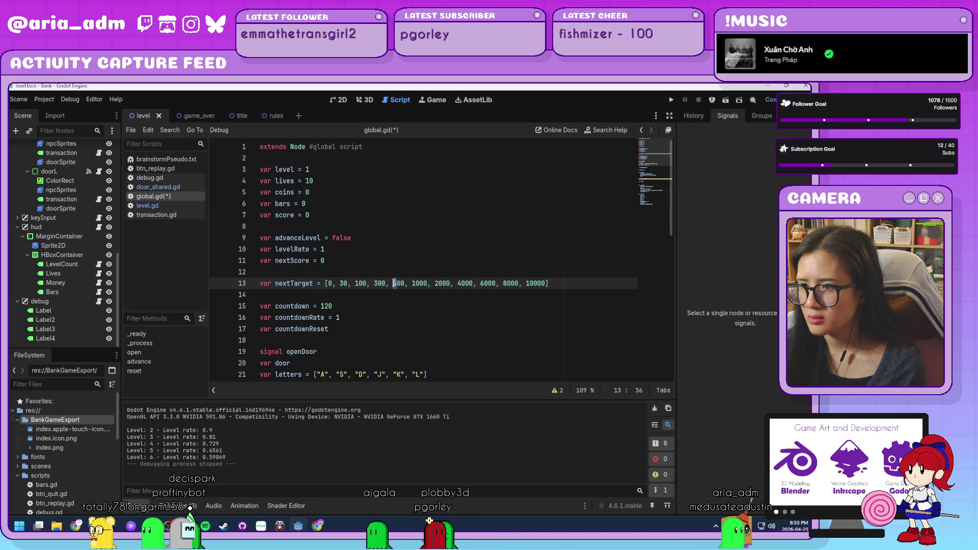
{"action": "type", "text": "6"}
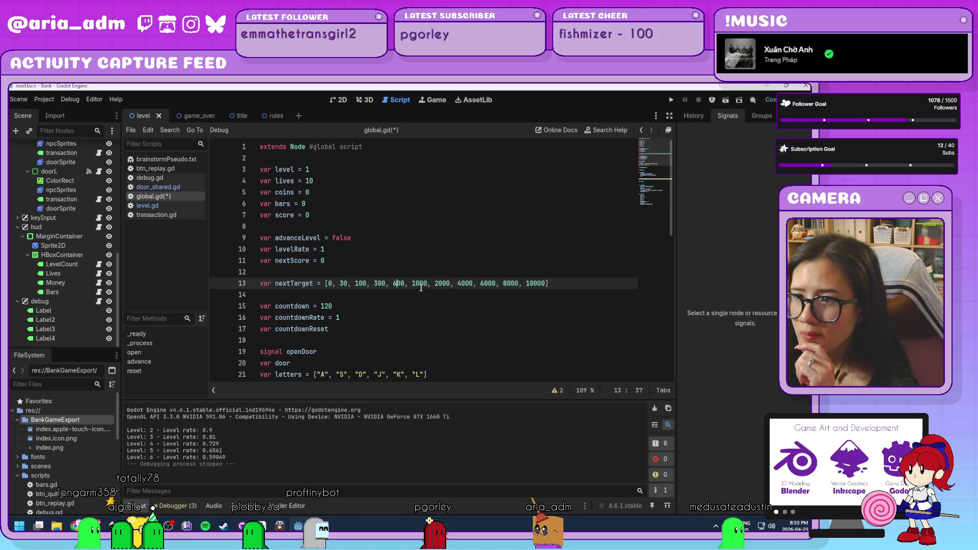
{"action": "scroll", "coordinate": [420, 288], "scroll_direction": "down", "scroll_amount": 4}
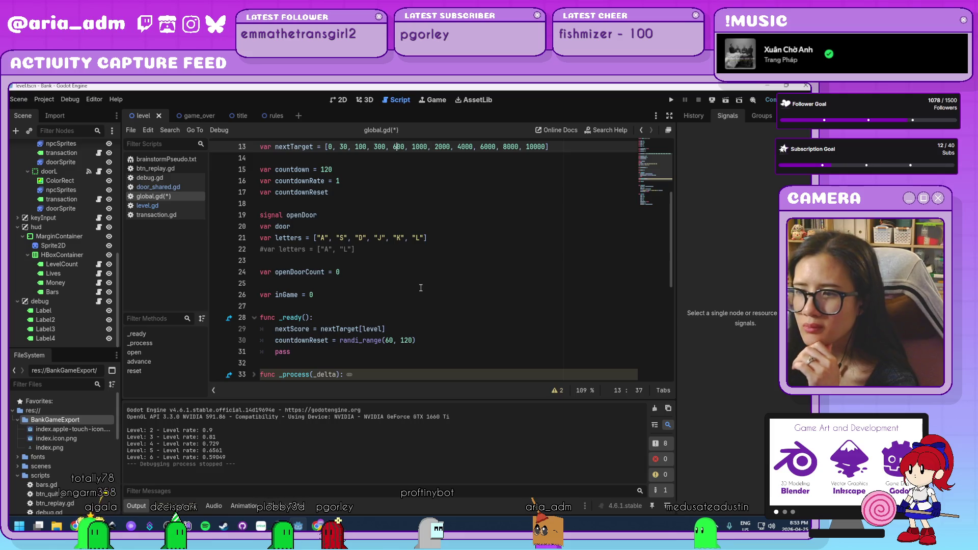
{"action": "scroll", "coordinate": [421, 288], "scroll_direction": "down", "scroll_amount": 6}
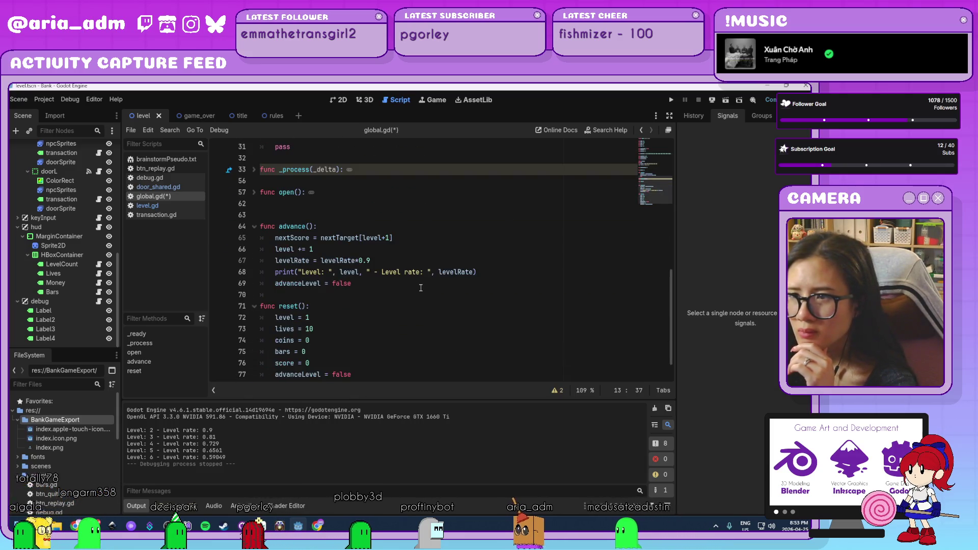
{"action": "scroll", "coordinate": [421, 288], "scroll_direction": "down", "scroll_amount": 1}
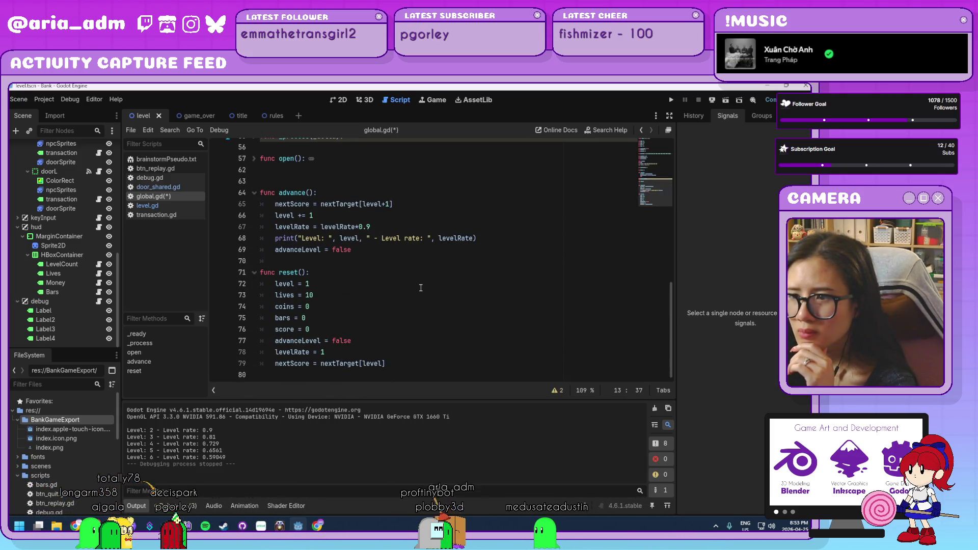
{"action": "scroll", "coordinate": [412, 352], "scroll_direction": "up", "scroll_amount": 9}
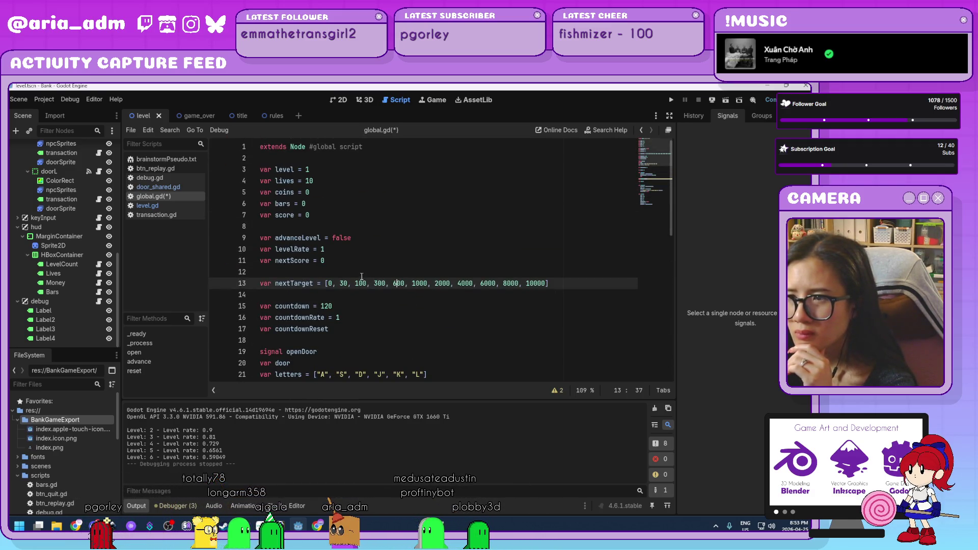
- Copy the level, lives, coins, bars and score declarations and paste them below the originals
{"action": "left_click", "coordinate": [334, 217]}
{"action": "left_click_drag", "start_coordinate": [333, 216], "coordinate": [220, 169]}
{"action": "key", "text": "ctrl+c"}
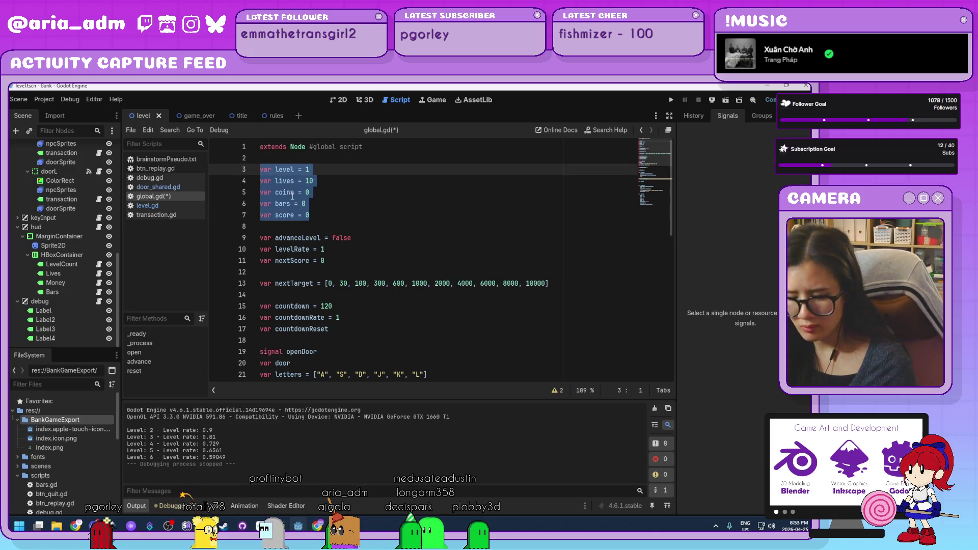
{"action": "left_click", "coordinate": [352, 215]}
{"action": "left_click", "coordinate": [377, 228]}
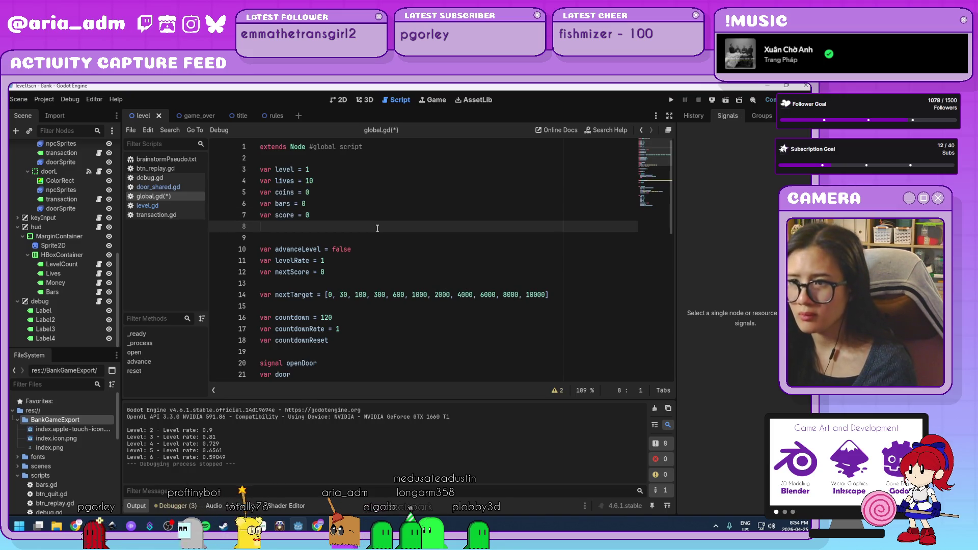
{"action": "key", "text": "Return"}
{"action": "key", "text": "ctrl+v"}
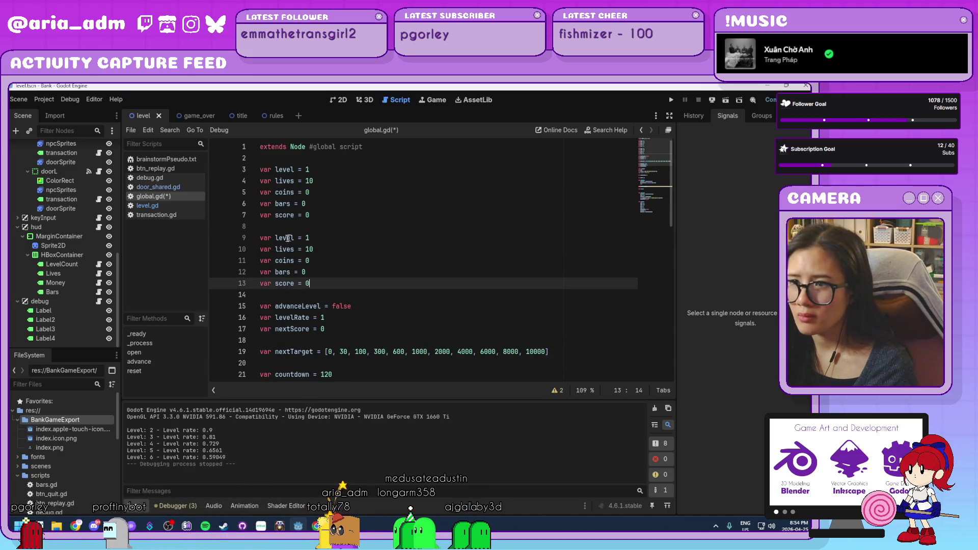
- Rename the pasted copies to startlevel, startlives, startcoins, startbars and startscore
{"action": "left_click", "coordinate": [276, 238]}
{"action": "type", "text": "sta"}
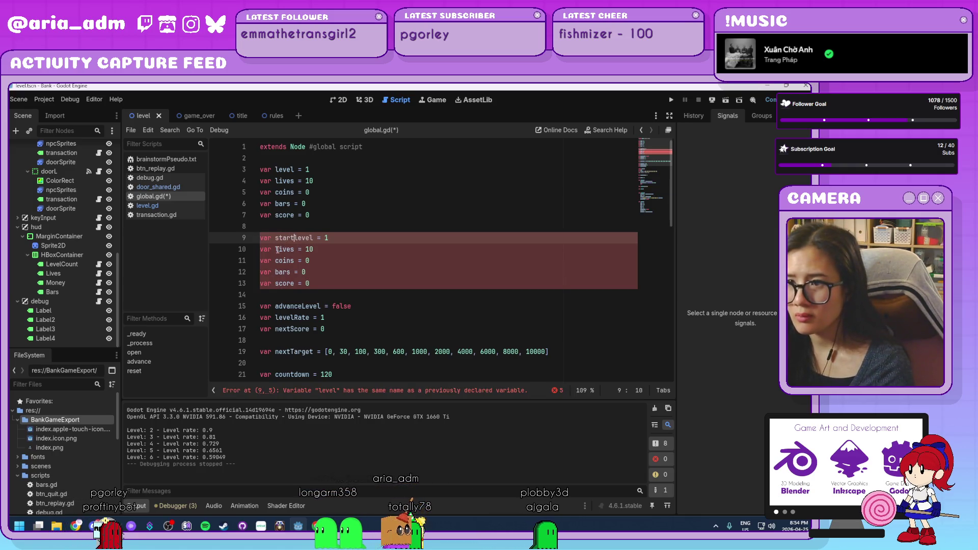
{"action": "type", "text": "rt"}
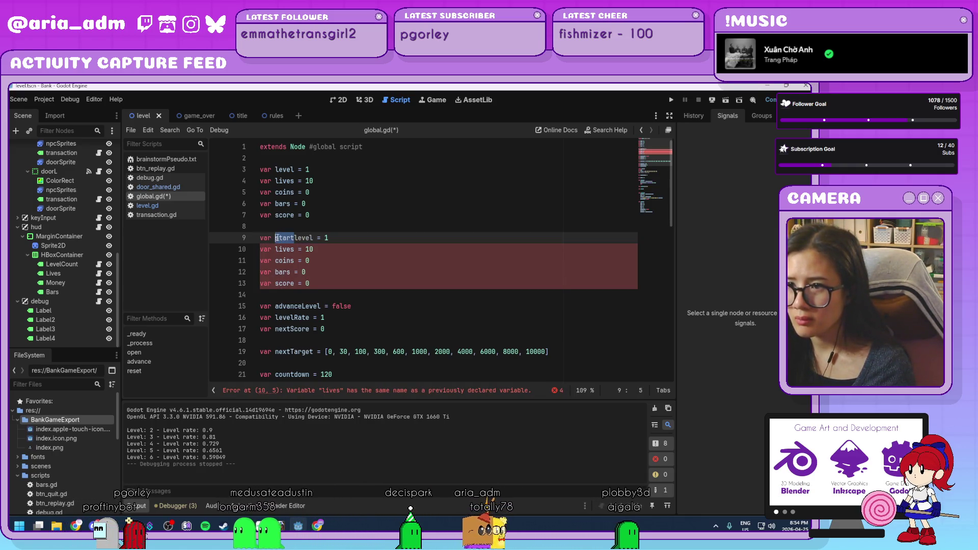
{"action": "left_click", "coordinate": [275, 249]}
{"action": "type", "text": "start"}
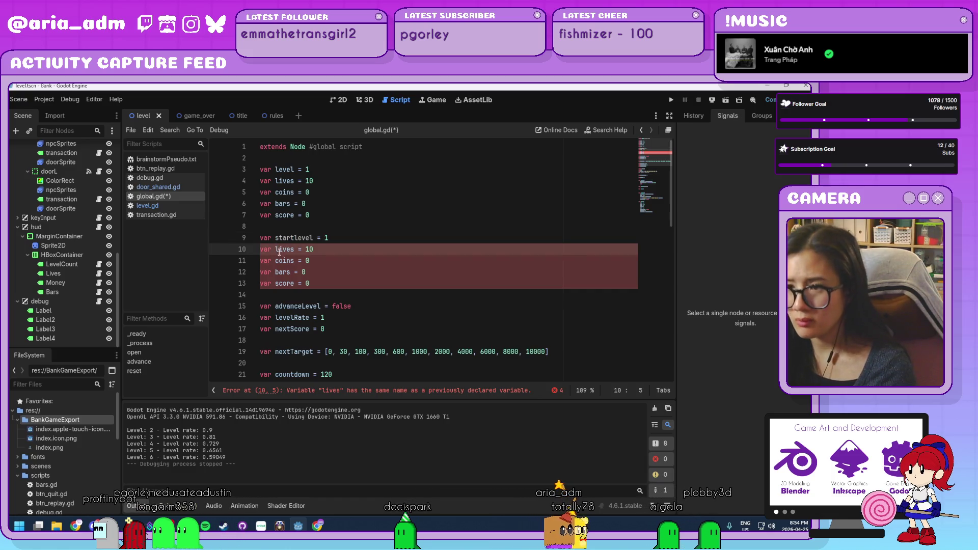
{"action": "left_click", "coordinate": [275, 260]}
{"action": "type", "text": "start"}
{"action": "left_click", "coordinate": [276, 272]}
{"action": "type", "text": "start"}
{"action": "left_click", "coordinate": [275, 283]}
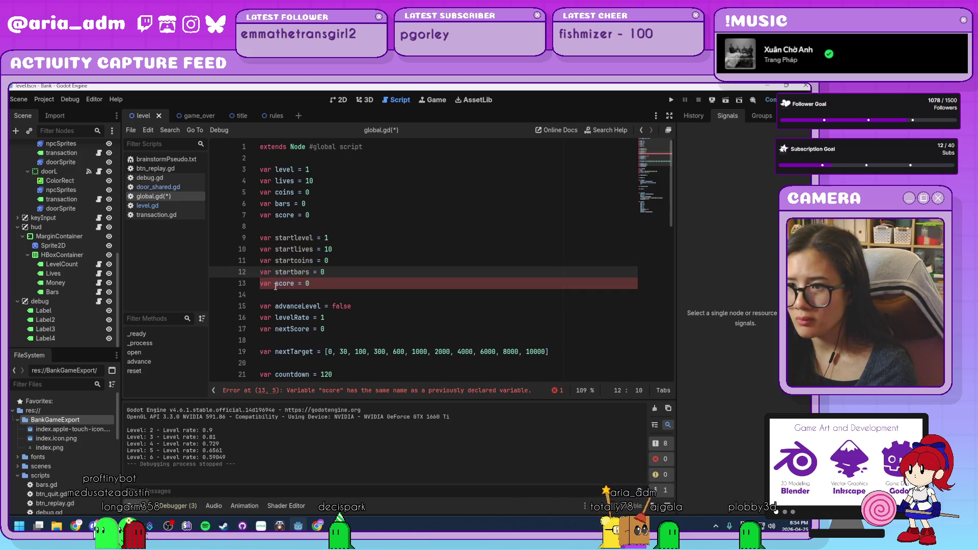
{"action": "type", "text": "start"}
{"action": "left_click", "coordinate": [374, 285]}
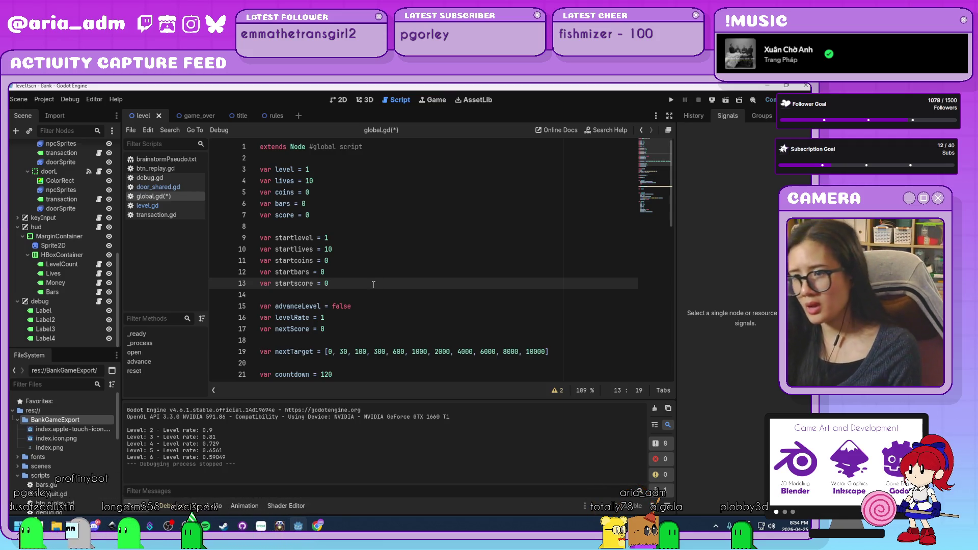
{"action": "scroll", "coordinate": [373, 285], "scroll_direction": "down", "scroll_amount": 2}
{"action": "scroll", "coordinate": [374, 285], "scroll_direction": "down", "scroll_amount": 18}
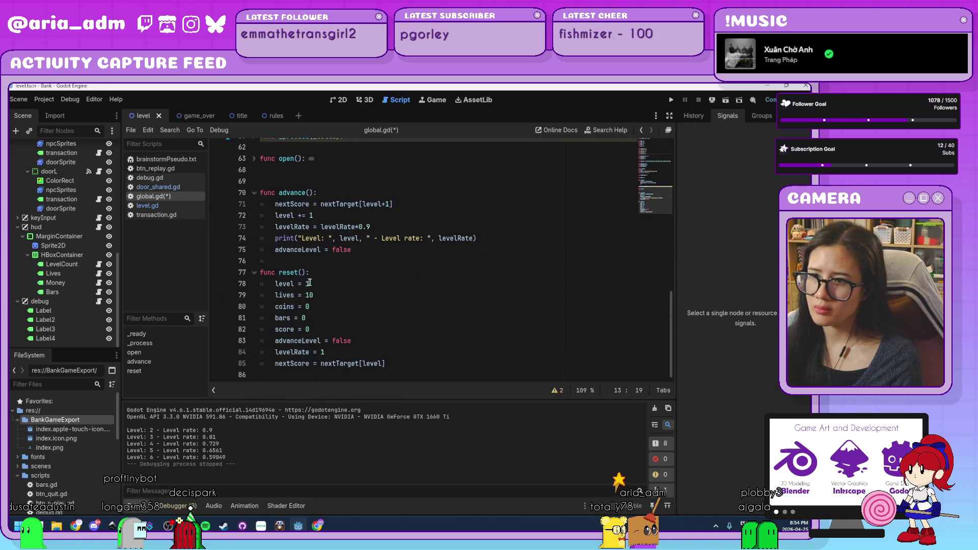
- Replace reset()'s hardcoded values with startlevel, startlives, startcoins, startbars and startscore
{"action": "left_click", "coordinate": [308, 283]}
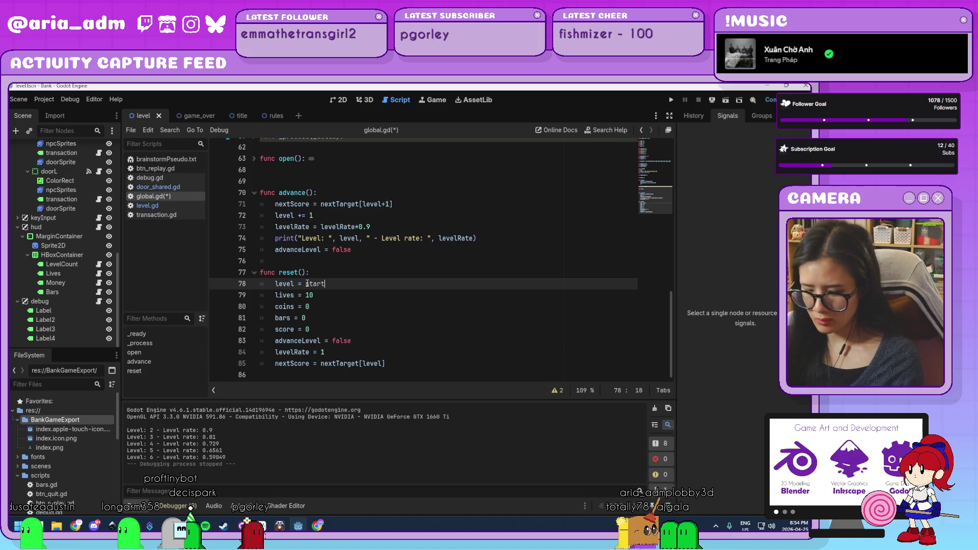
{"action": "type", "text": "level"}
{"action": "double_click", "coordinate": [308, 295]}
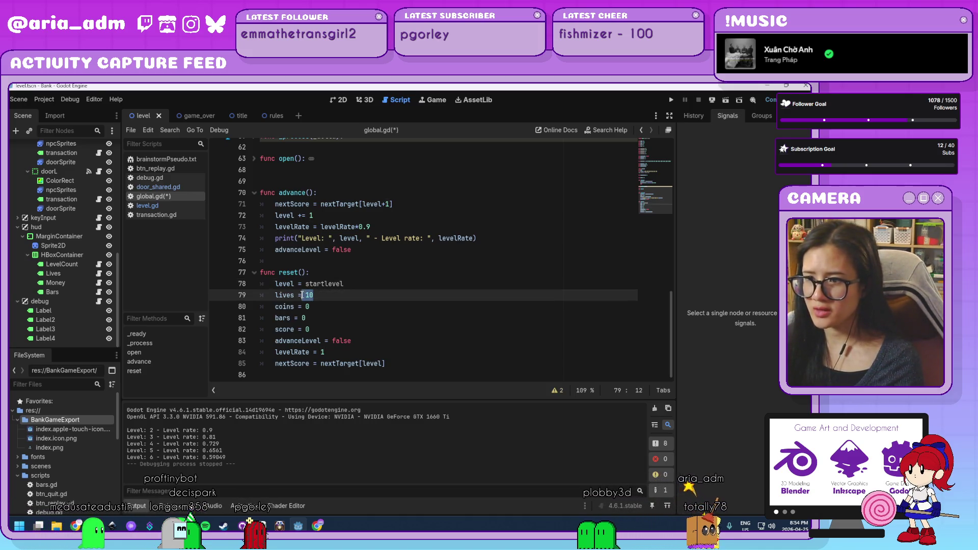
{"action": "type", "text": "startli"}
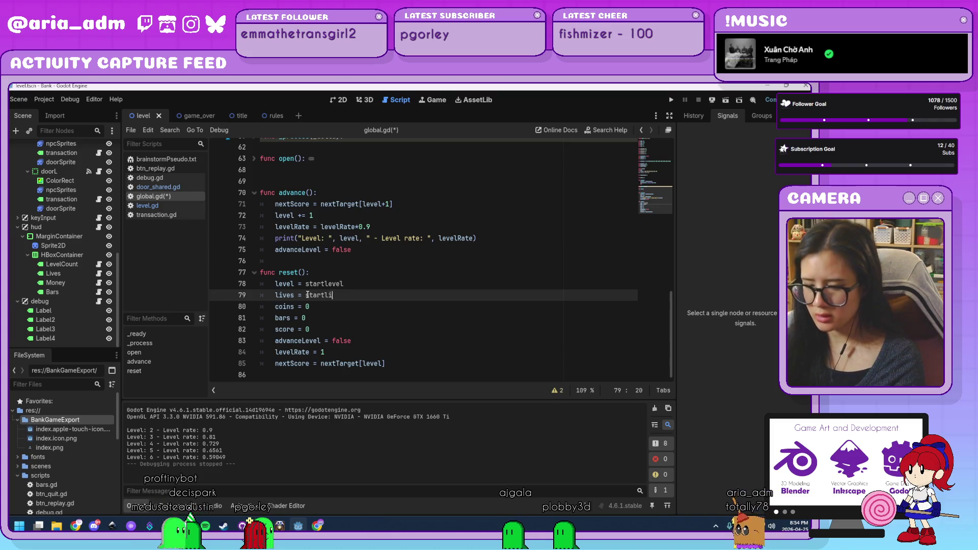
{"action": "type", "text": "ves"}
{"action": "double_click", "coordinate": [307, 306]}
{"action": "type", "text": "startcoi"}
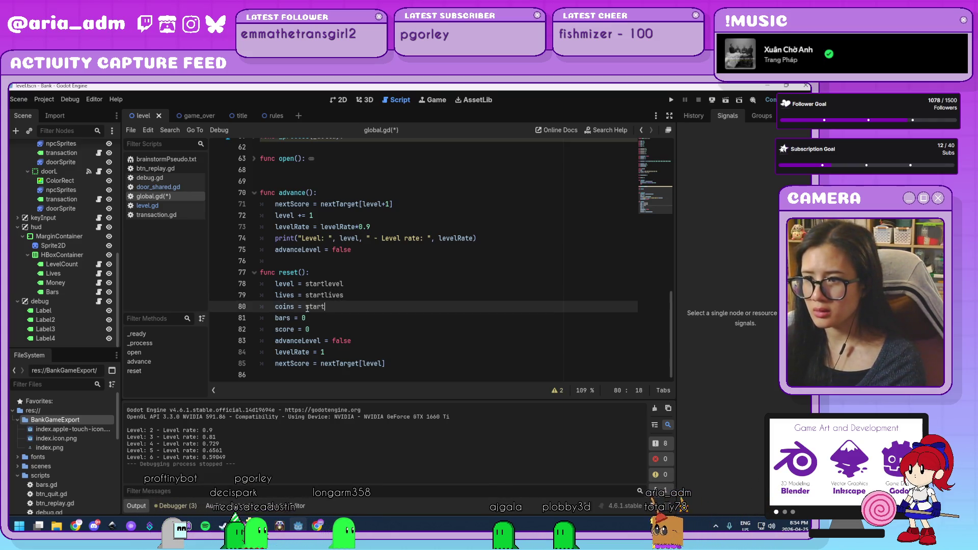
{"action": "type", "text": "ns"}
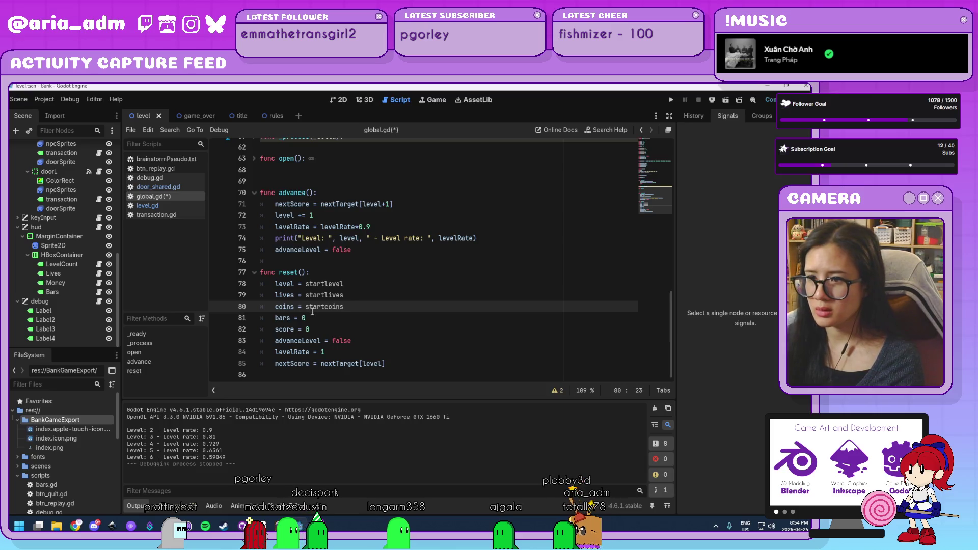
{"action": "double_click", "coordinate": [301, 318]}
{"action": "type", "text": "startbar"}
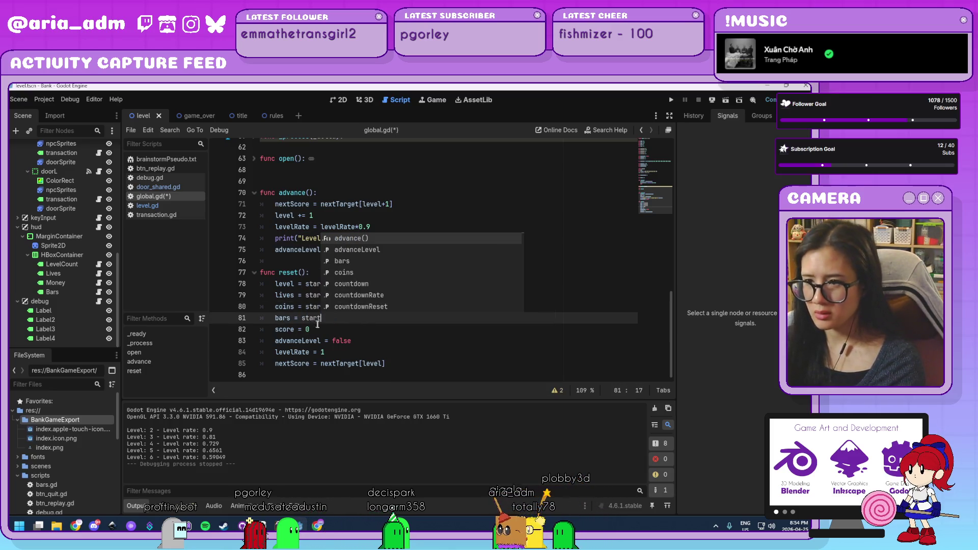
{"action": "left_click", "coordinate": [336, 328]}
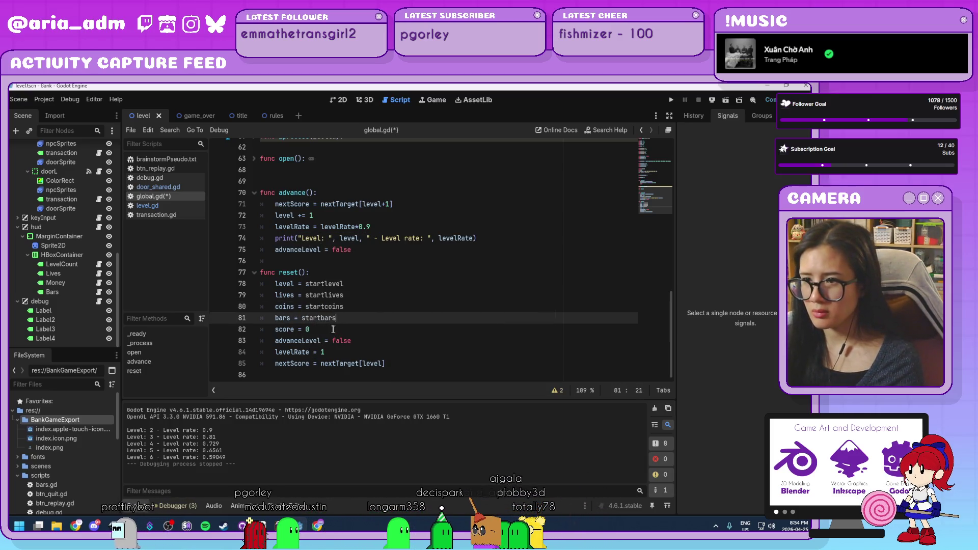
{"action": "double_click", "coordinate": [307, 329]}
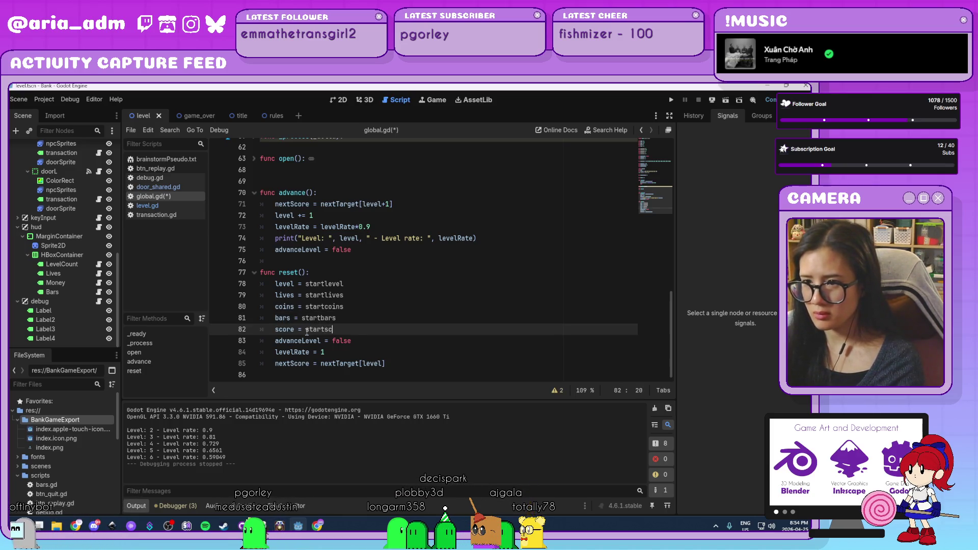
{"action": "left_click", "coordinate": [426, 351]}
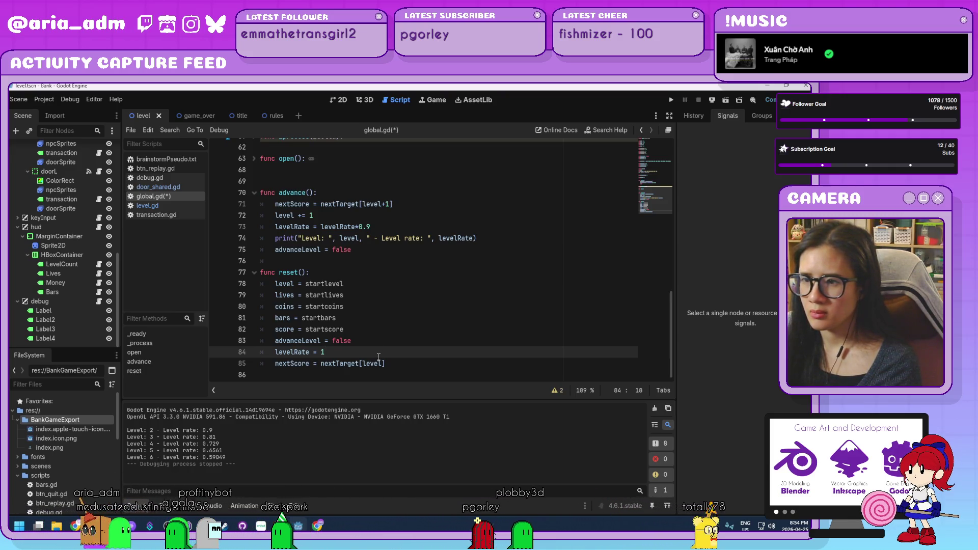
- Add 'var startlevelRate = 1' on a new line below 'var levelRate = 1'
{"action": "scroll", "coordinate": [379, 357], "scroll_direction": "up", "scroll_amount": 15}
{"action": "scroll", "coordinate": [378, 356], "scroll_direction": "up", "scroll_amount": 2}
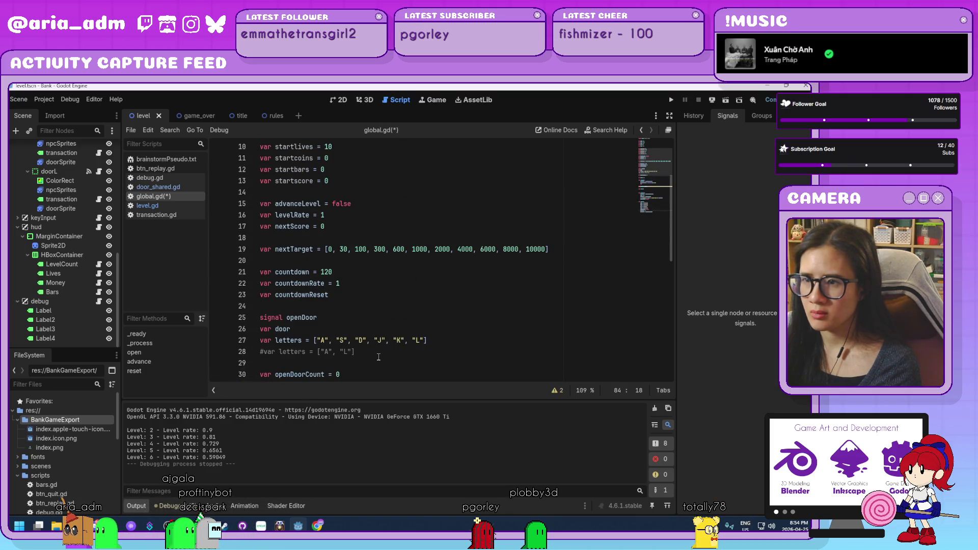
{"action": "scroll", "coordinate": [378, 356], "scroll_direction": "up", "scroll_amount": 3}
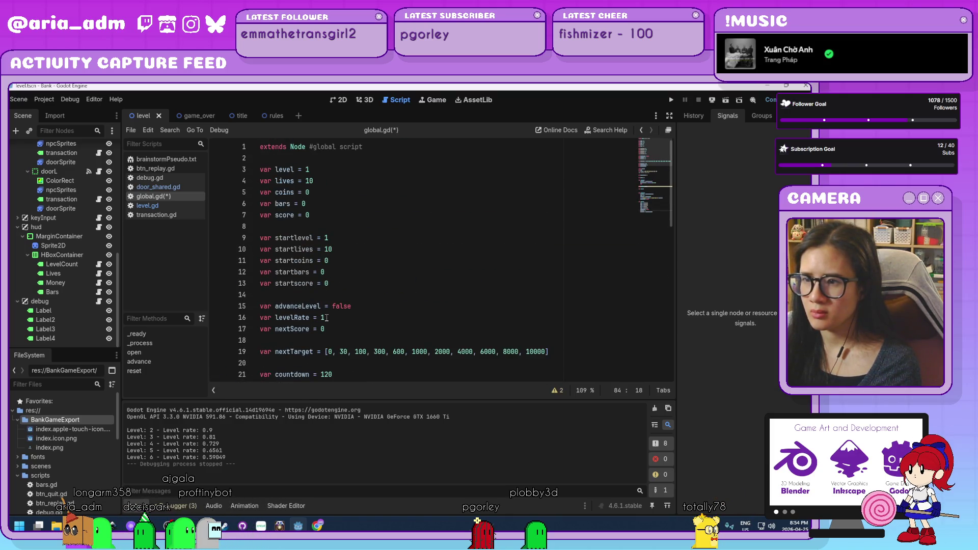
{"action": "left_click", "coordinate": [326, 318]}
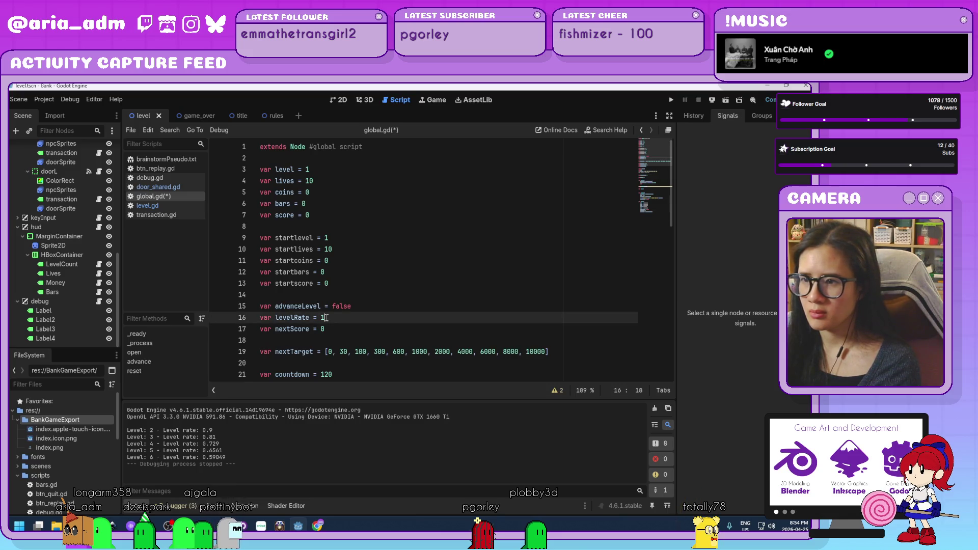
{"action": "key", "text": "Return"}
{"action": "type", "text": "start"}
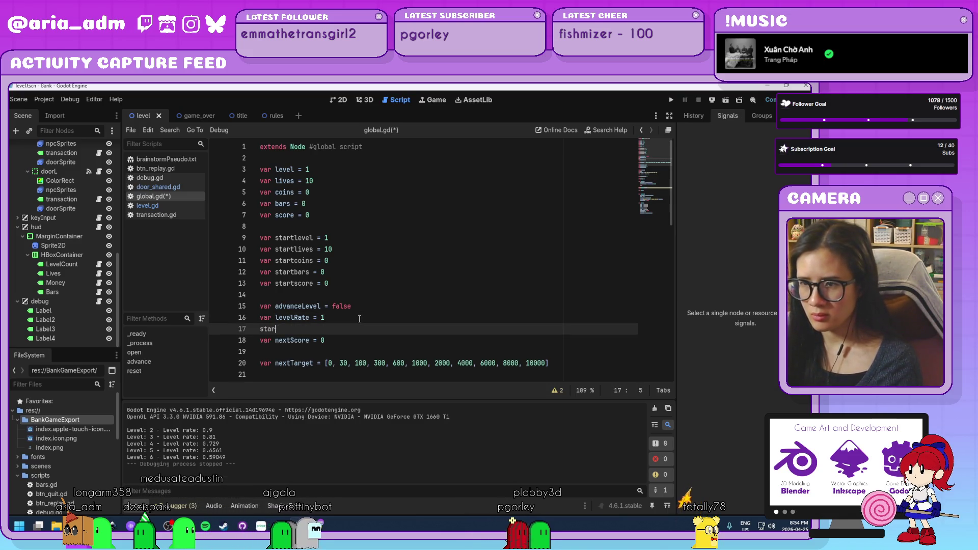
{"action": "key", "text": "BackSpace"}
{"action": "key", "text": "BackSpace"}
{"action": "key", "text": "BackSpace"}
{"action": "type", "text": "r  starts"}
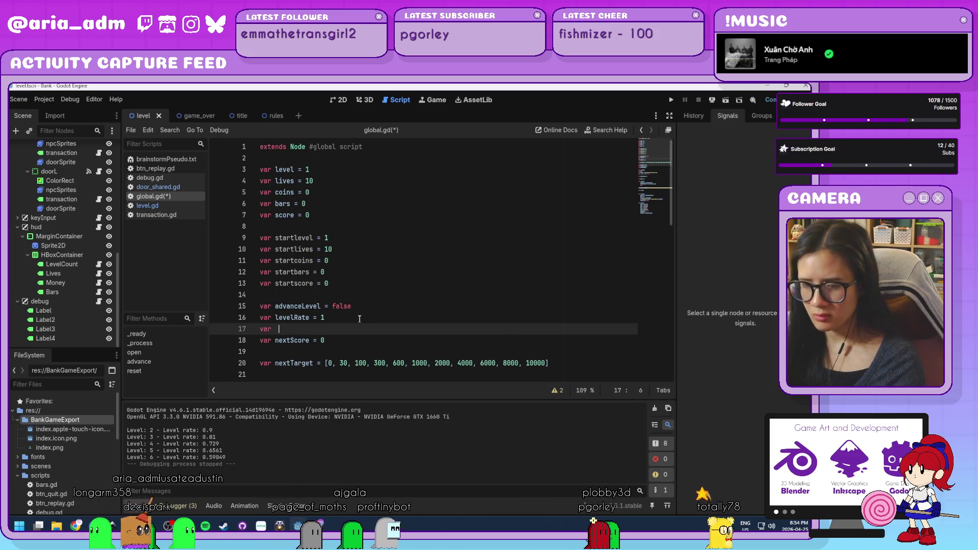
{"action": "key", "text": "BackSpace"}
{"action": "key", "text": "BackSpace"}
{"action": "key", "text": "BackSpace"}
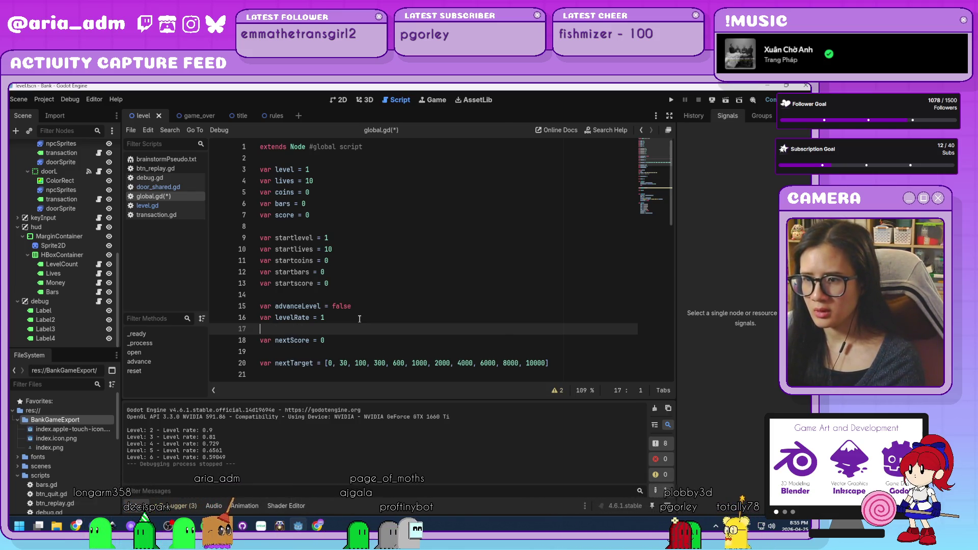
{"action": "type", "text": "startl"}
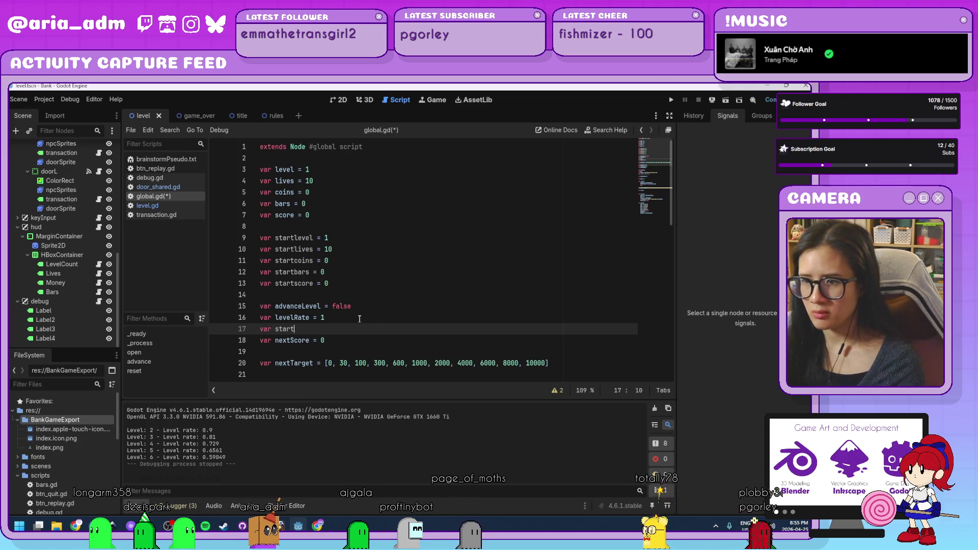
{"action": "type", "text": "lRate"}
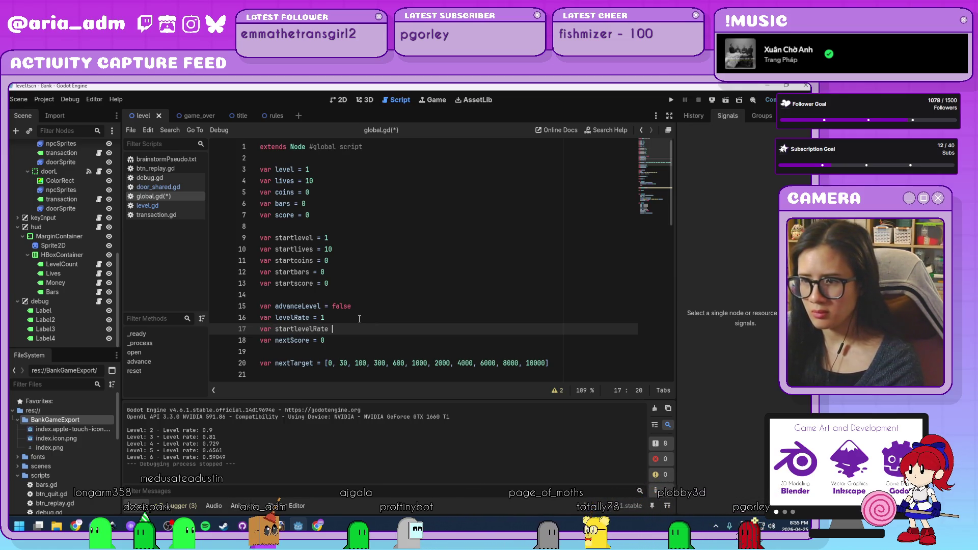
{"action": "type", "text": "- 1"}
{"action": "scroll", "coordinate": [357, 321], "scroll_direction": "down", "scroll_amount": 20}
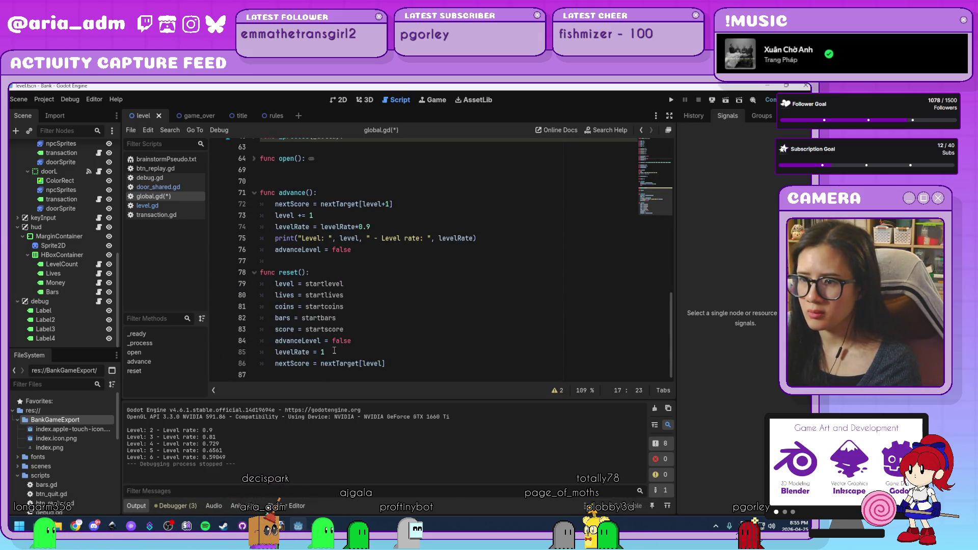
- Replace the 1 in reset()'s 'levelRate = 1' with startlevelRate
{"action": "double_click", "coordinate": [322, 352]}
{"action": "type", "text": "start"}
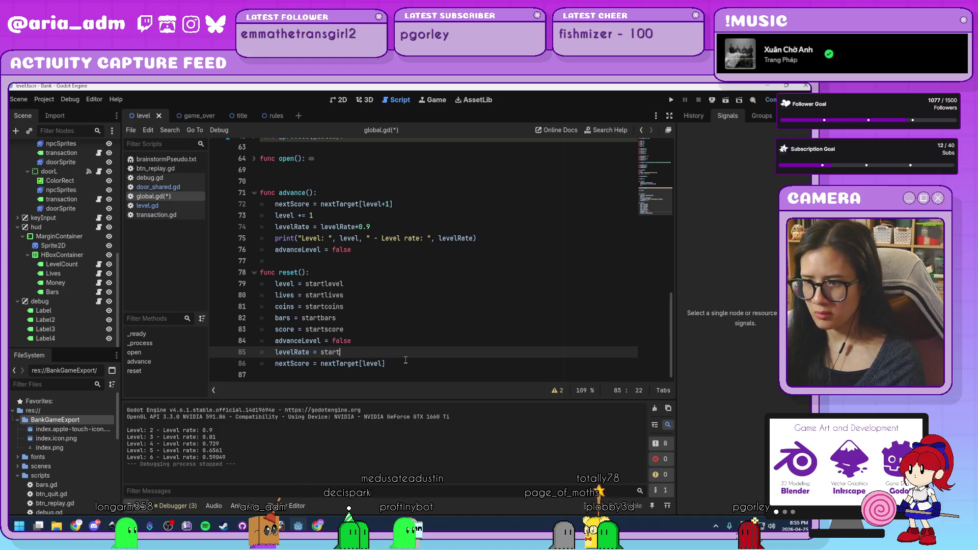
{"action": "type", "text": "leve"}
{"action": "key", "text": "Escape"}
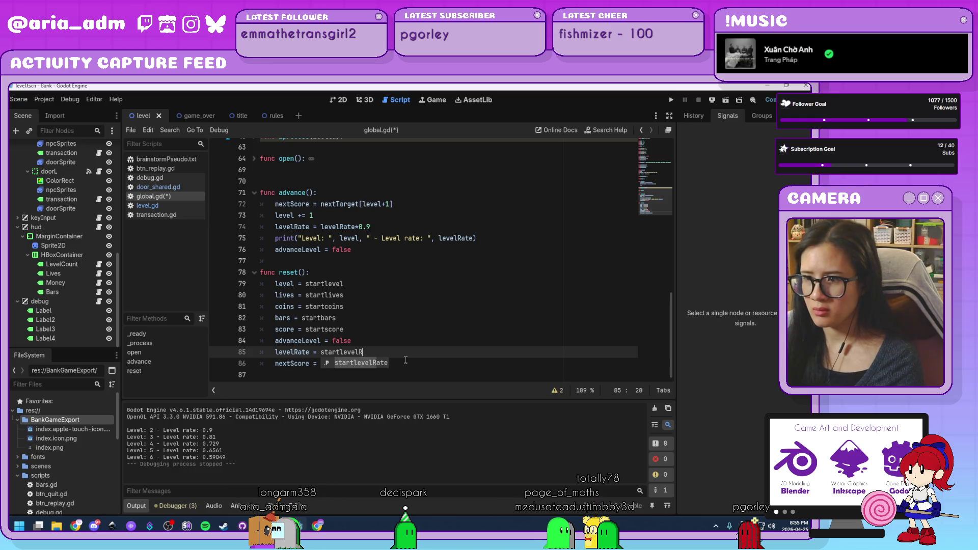
{"action": "key", "text": "Return"}
{"action": "left_click", "coordinate": [405, 360]}
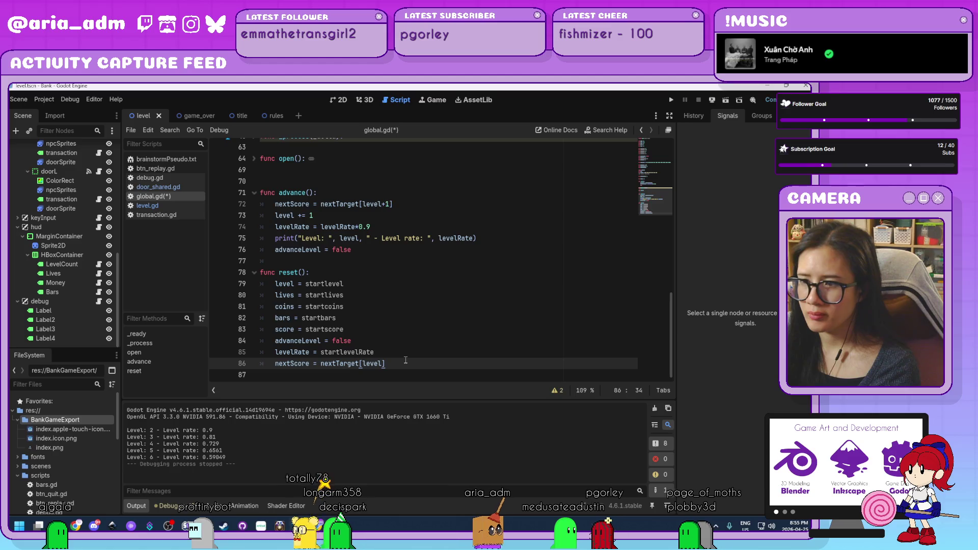
- Review the edited global.gd and save it
{"action": "scroll", "coordinate": [406, 360], "scroll_direction": "up", "scroll_amount": 3}
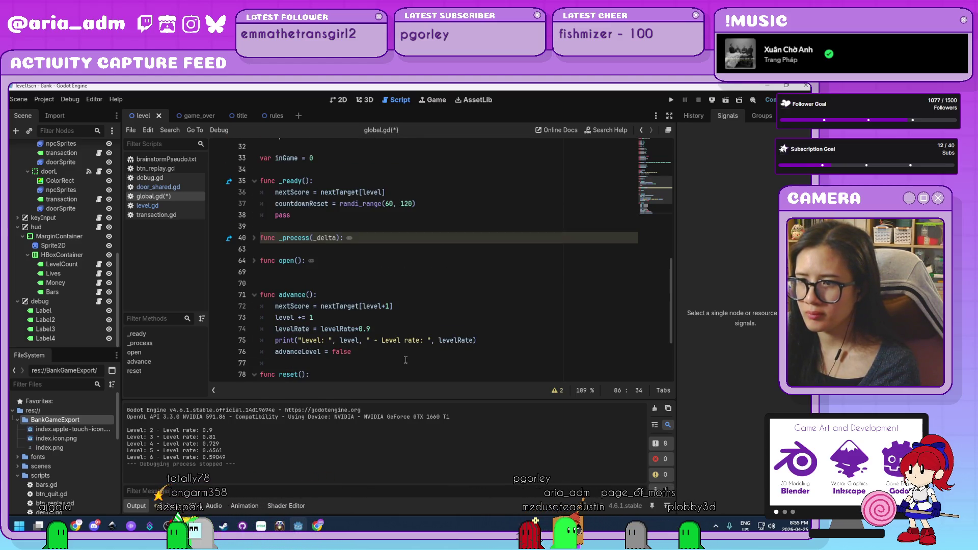
{"action": "scroll", "coordinate": [405, 360], "scroll_direction": "up", "scroll_amount": 3}
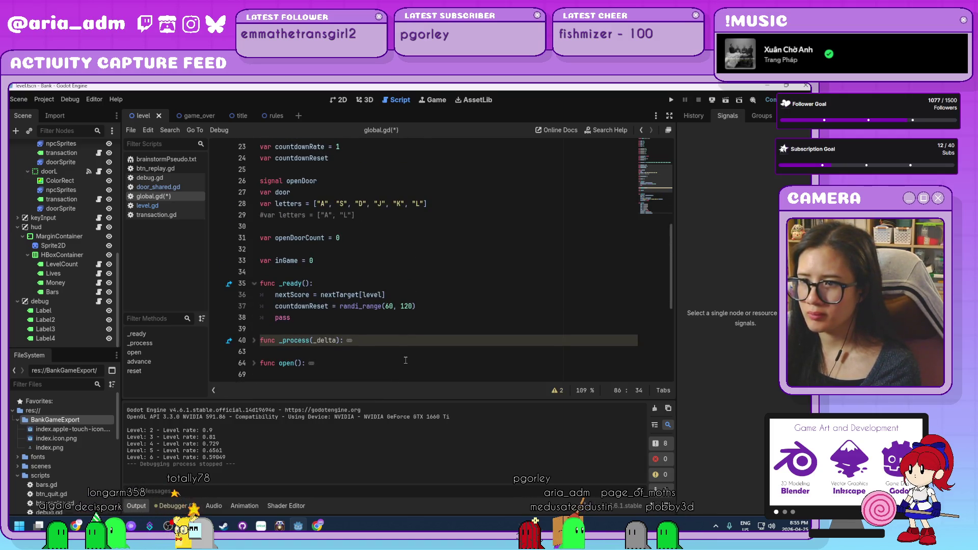
{"action": "left_click", "coordinate": [392, 295]}
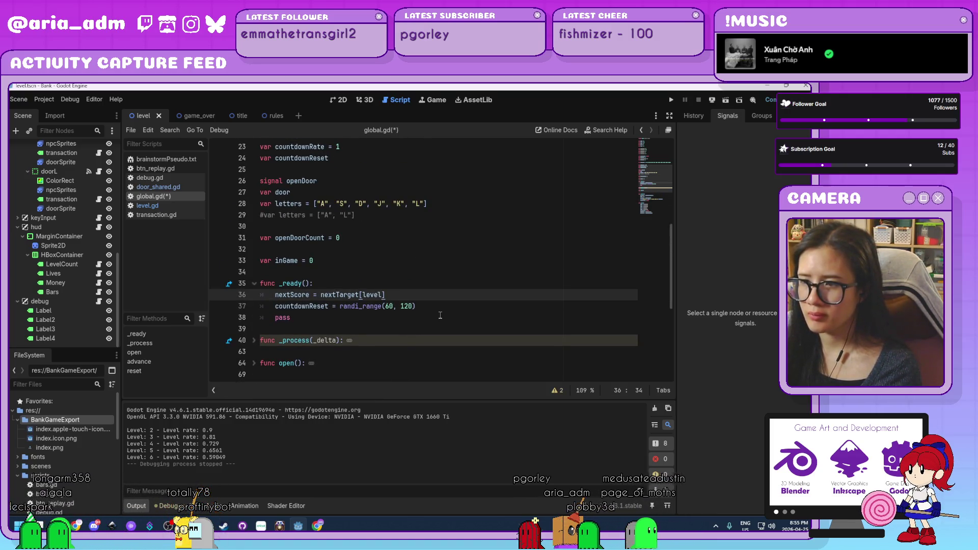
{"action": "scroll", "coordinate": [440, 315], "scroll_direction": "up", "scroll_amount": 1}
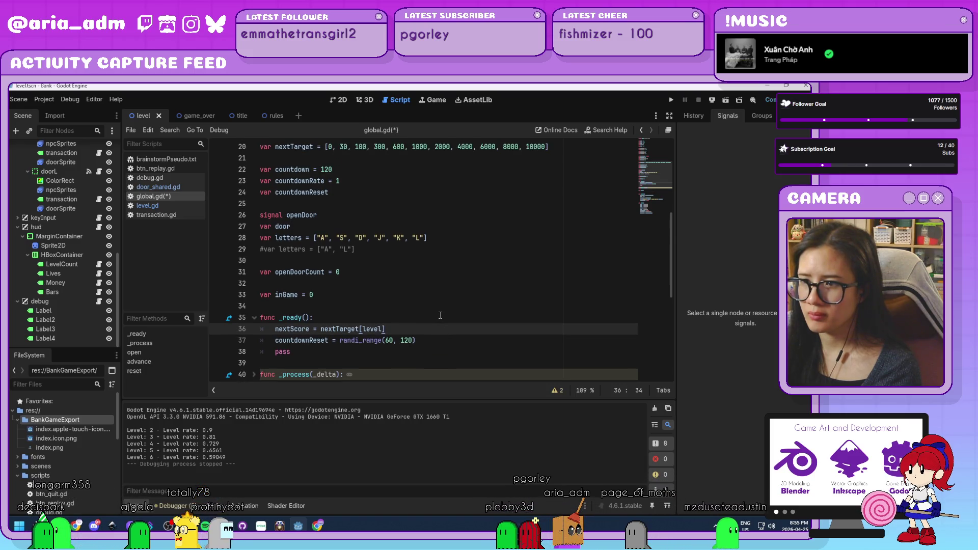
{"action": "scroll", "coordinate": [440, 315], "scroll_direction": "up", "scroll_amount": 1}
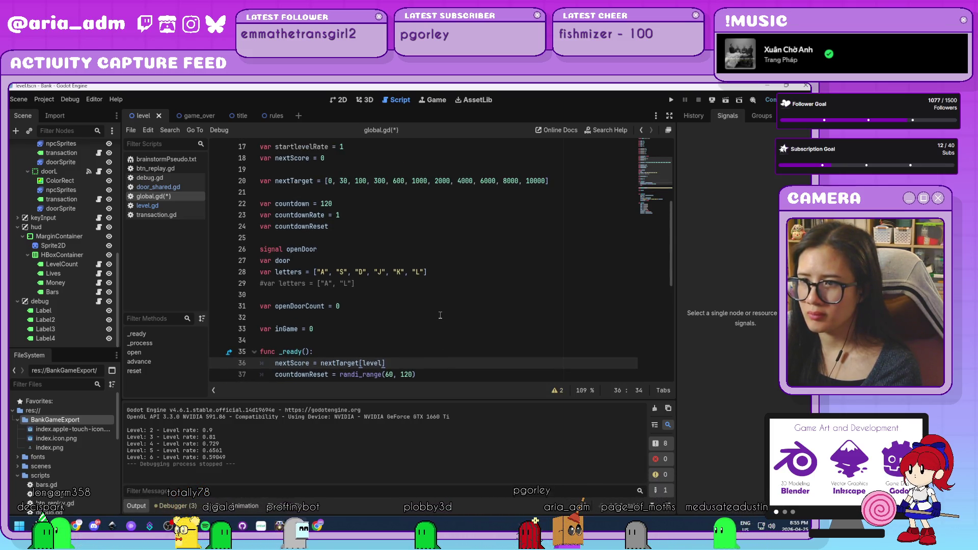
{"action": "scroll", "coordinate": [440, 315], "scroll_direction": "up", "scroll_amount": 5}
{"action": "scroll", "coordinate": [440, 315], "scroll_direction": "down", "scroll_amount": 3}
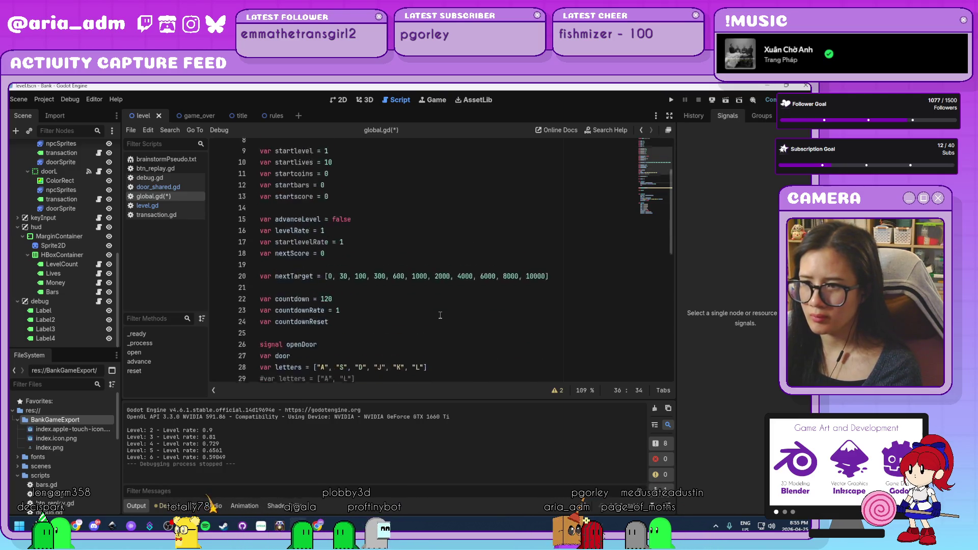
{"action": "scroll", "coordinate": [440, 315], "scroll_direction": "down", "scroll_amount": 4}
{"action": "scroll", "coordinate": [440, 315], "scroll_direction": "up", "scroll_amount": 2}
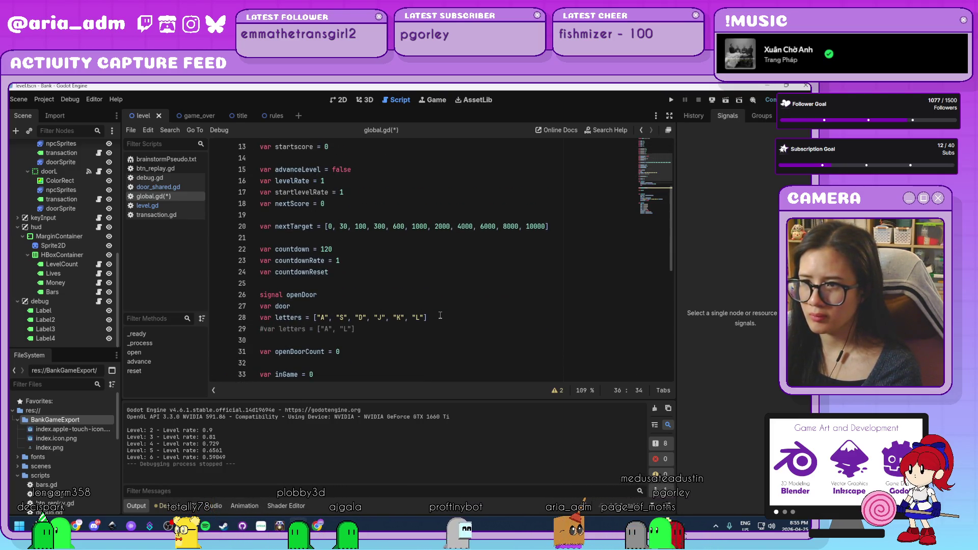
{"action": "scroll", "coordinate": [440, 315], "scroll_direction": "up", "scroll_amount": 4}
{"action": "key", "text": "ctrl+s"}
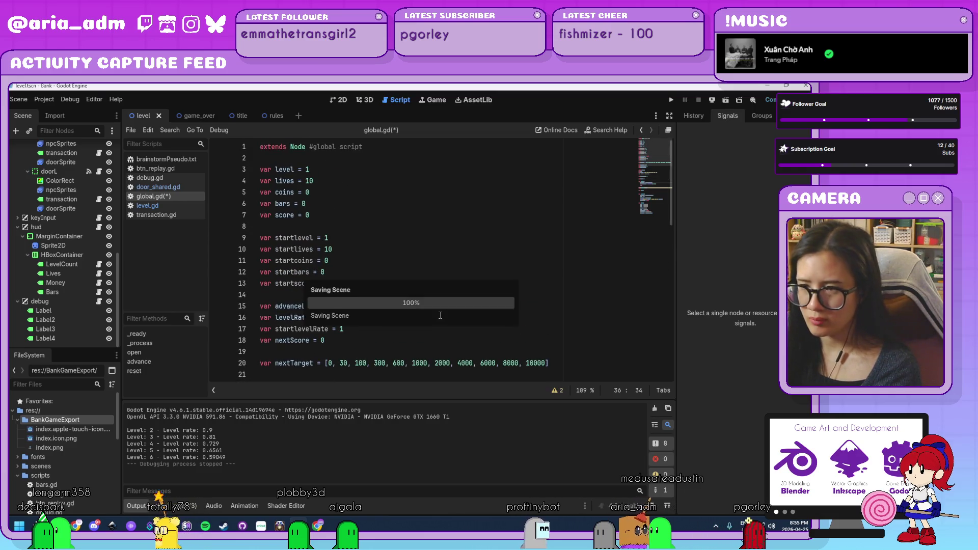
- Run the project so the Bank game's title screen appears
{"action": "scroll", "coordinate": [335, 259], "scroll_direction": "down", "scroll_amount": 3}
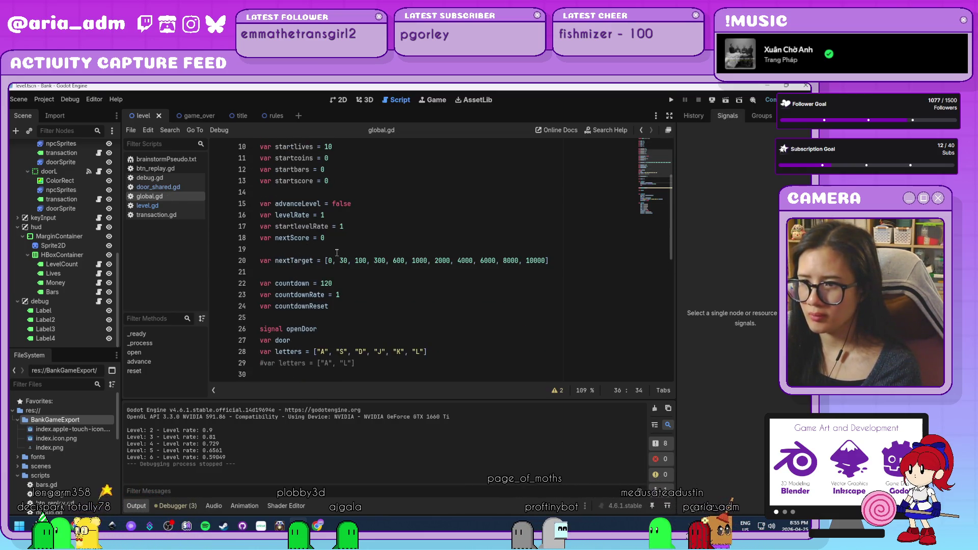
{"action": "left_click", "coordinate": [326, 237]}
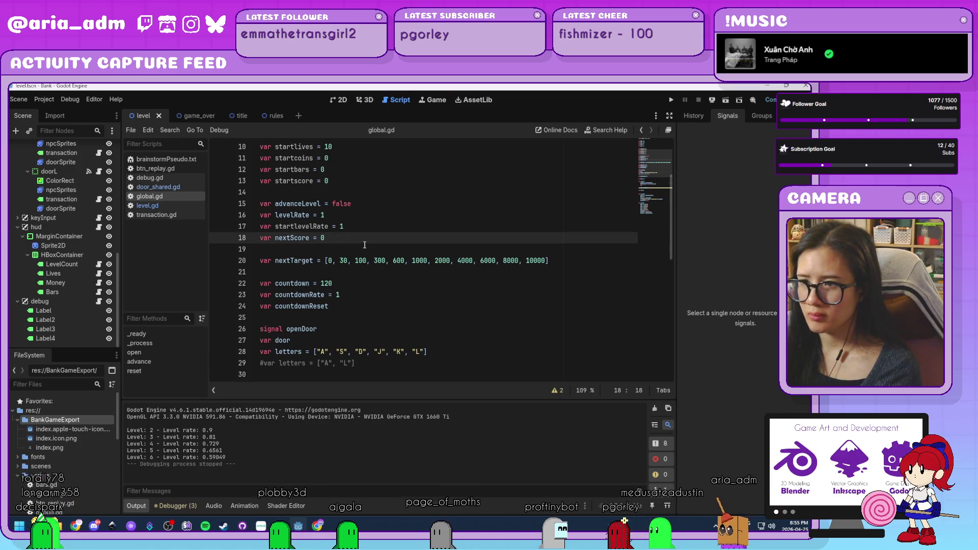
{"action": "scroll", "coordinate": [397, 244], "scroll_direction": "down", "scroll_amount": 3}
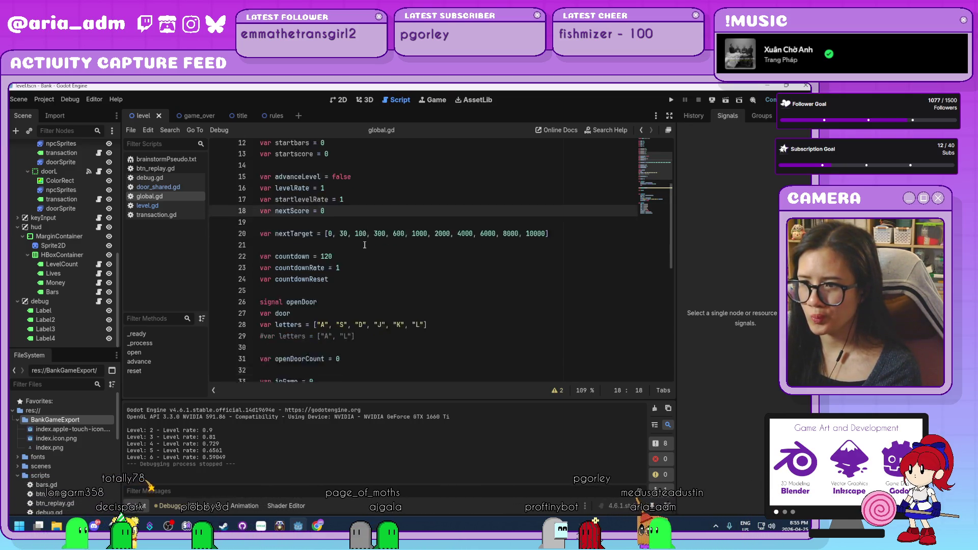
{"action": "scroll", "coordinate": [422, 242], "scroll_direction": "up", "scroll_amount": 3}
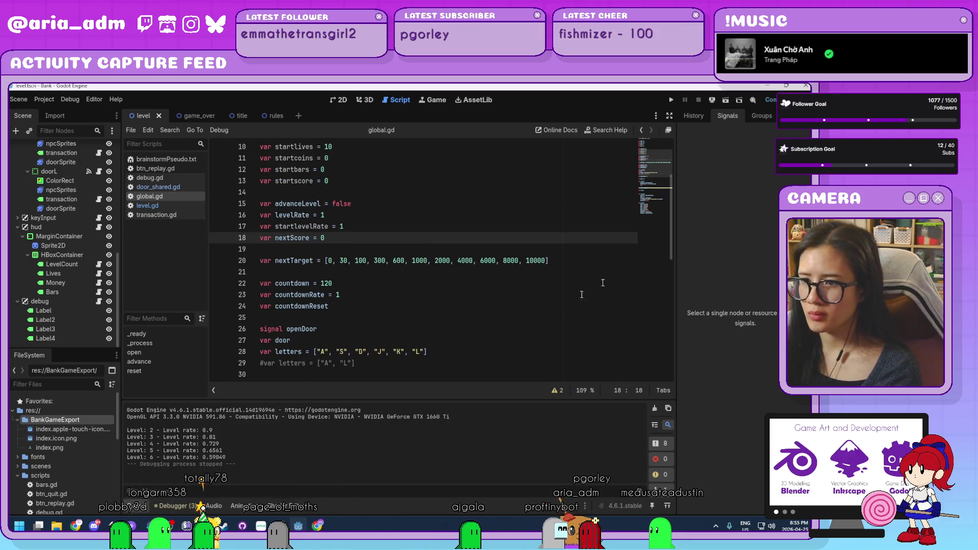
{"action": "left_click", "coordinate": [671, 99]}
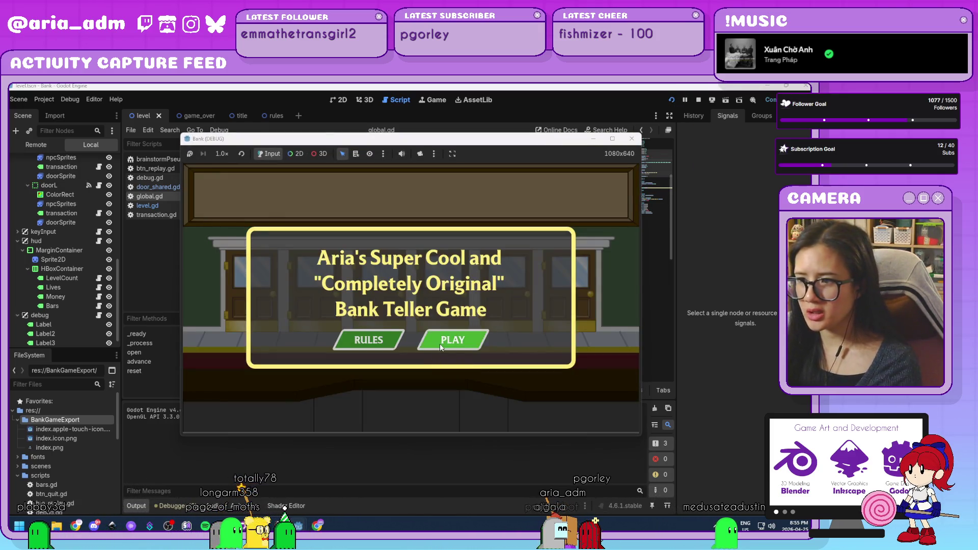
- Start play and serve customers with the J, K, S and D door keys, reaching 29 of 30 coins
{"action": "left_click", "coordinate": [439, 343]}
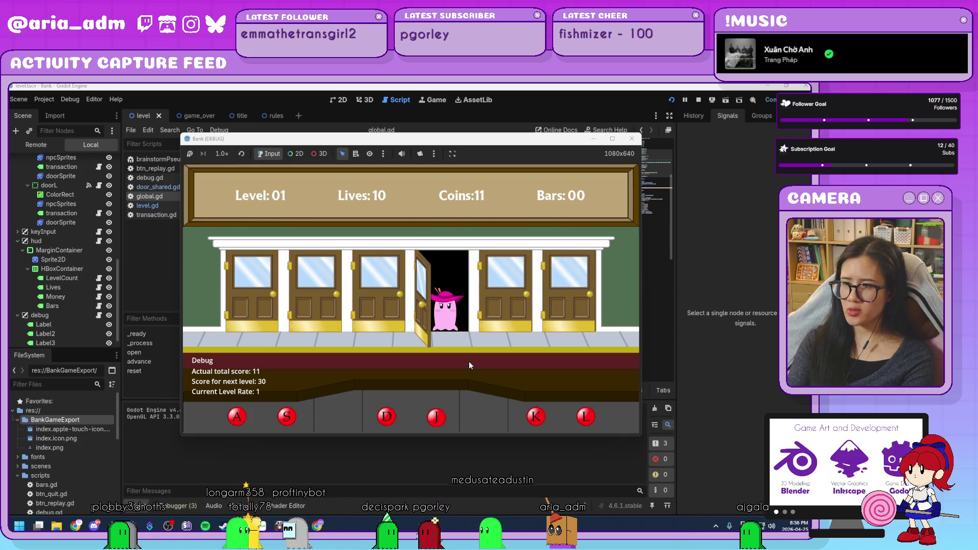
{"action": "key", "text": "j"}
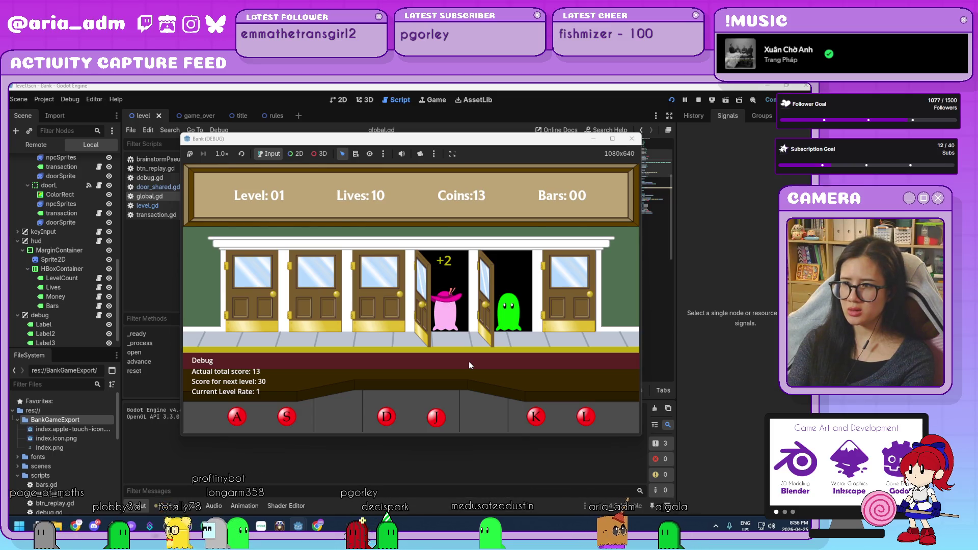
{"action": "key", "text": "k"}
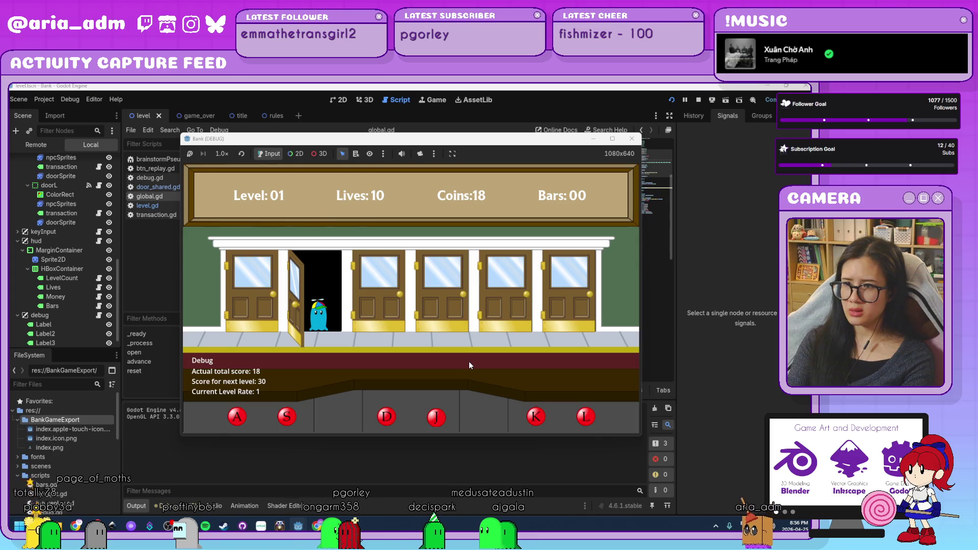
{"action": "key", "text": "s"}
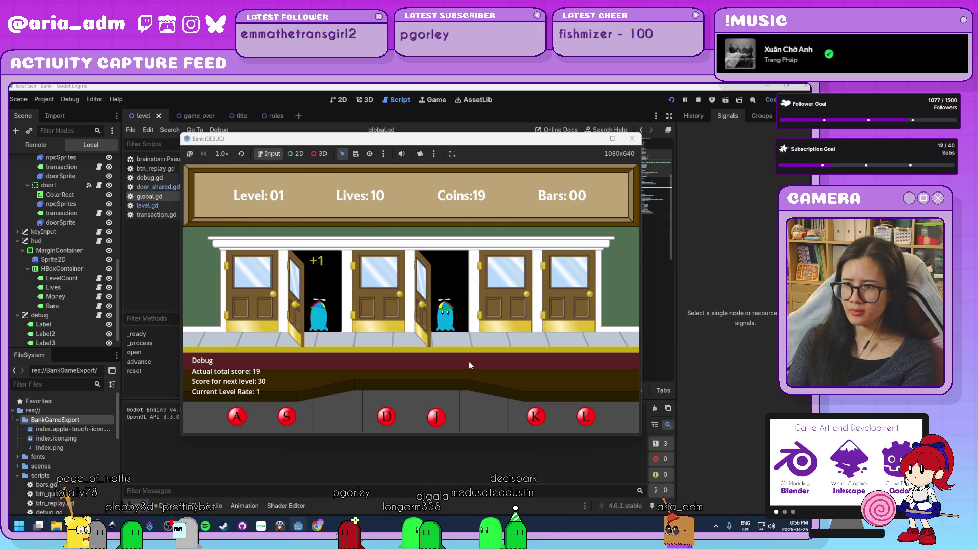
{"action": "key", "text": "j"}
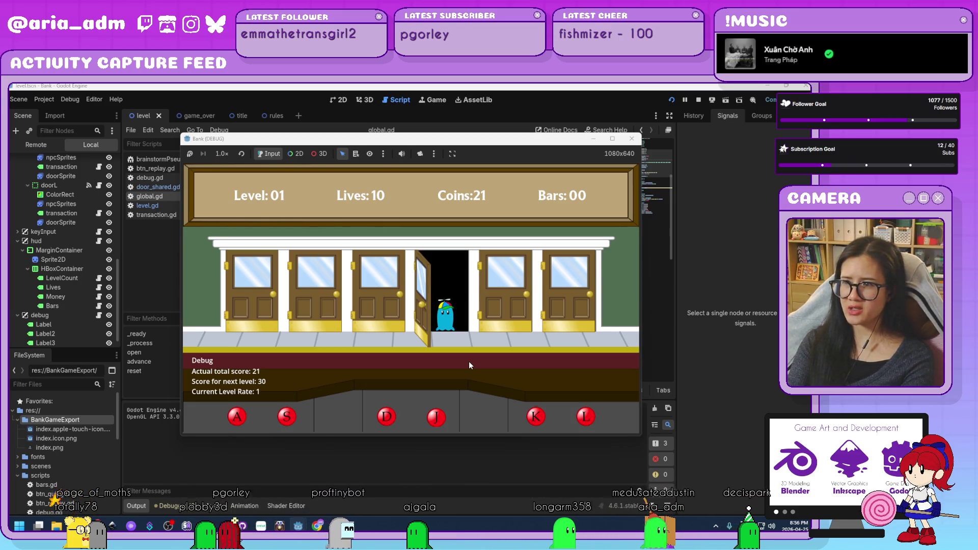
{"action": "key", "text": "j"}
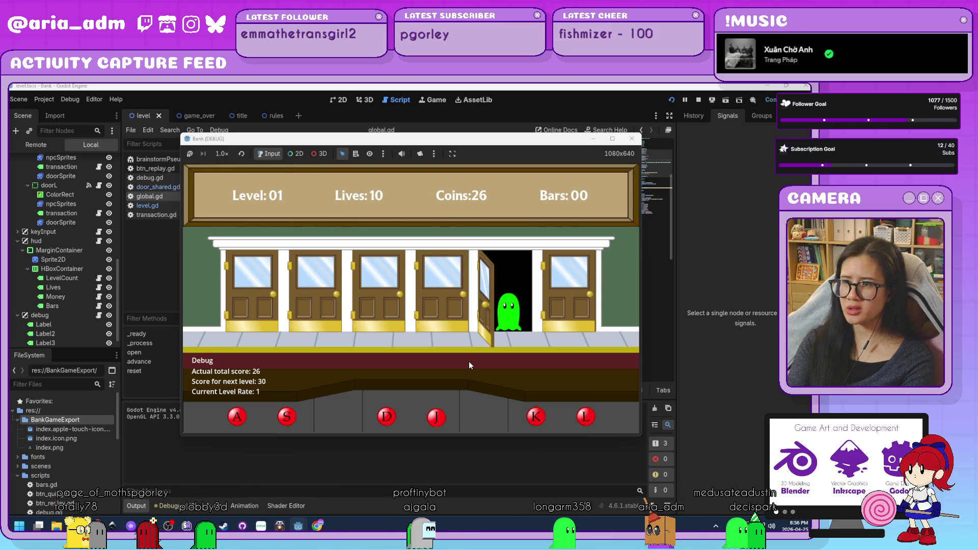
{"action": "key", "text": "k"}
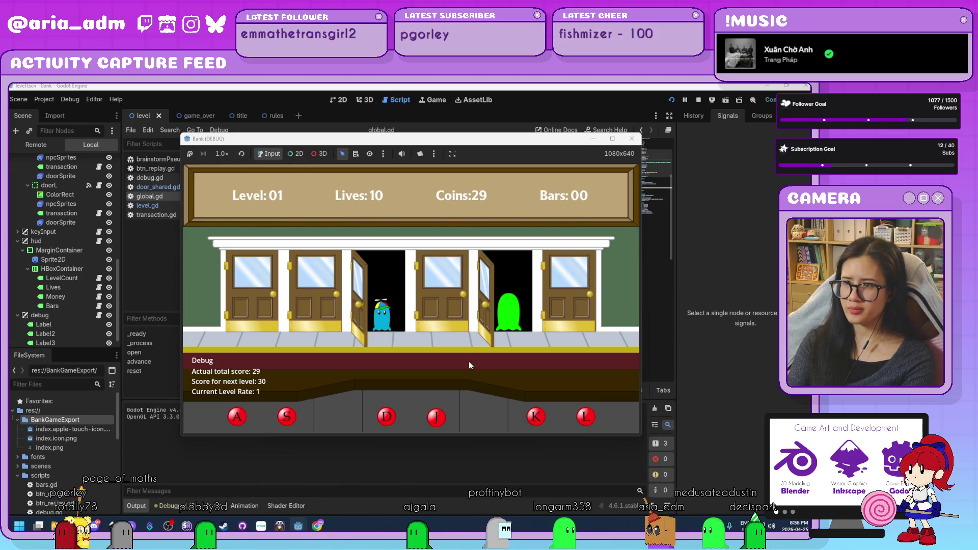
{"action": "key", "text": "d"}
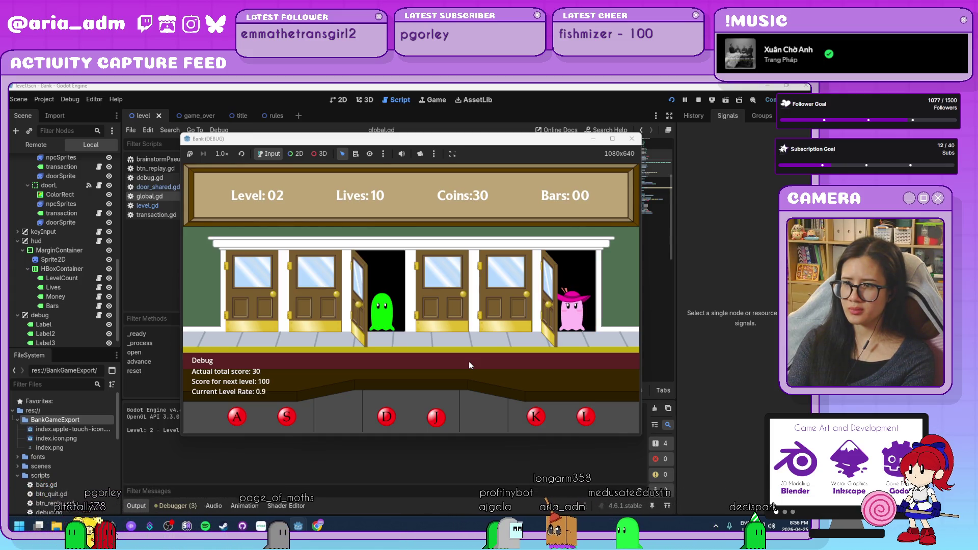
- Serve customers and jail robbers with A/S/D/J/K/L until the score hits 601 at Level 05
{"action": "key", "text": "l"}
{"action": "key", "text": "d"}
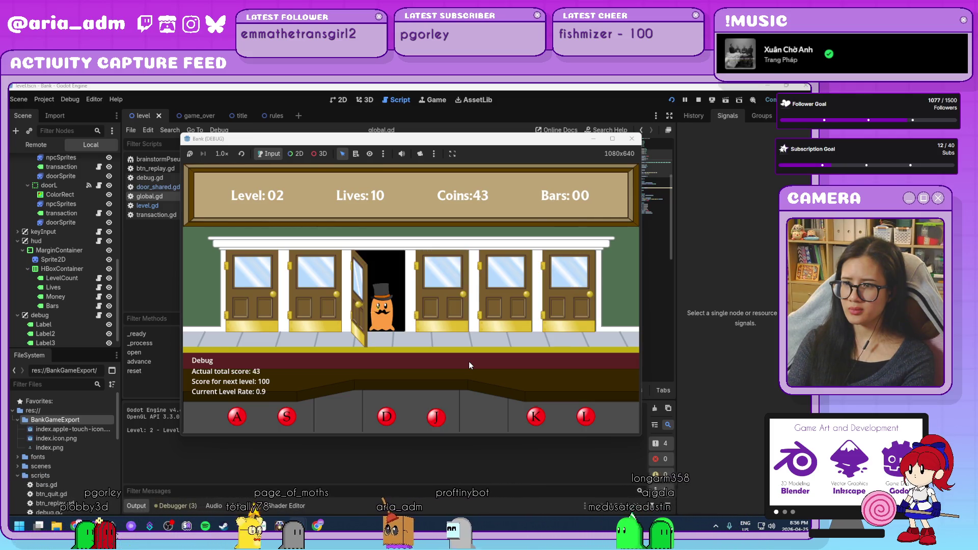
{"action": "key", "text": "d"}
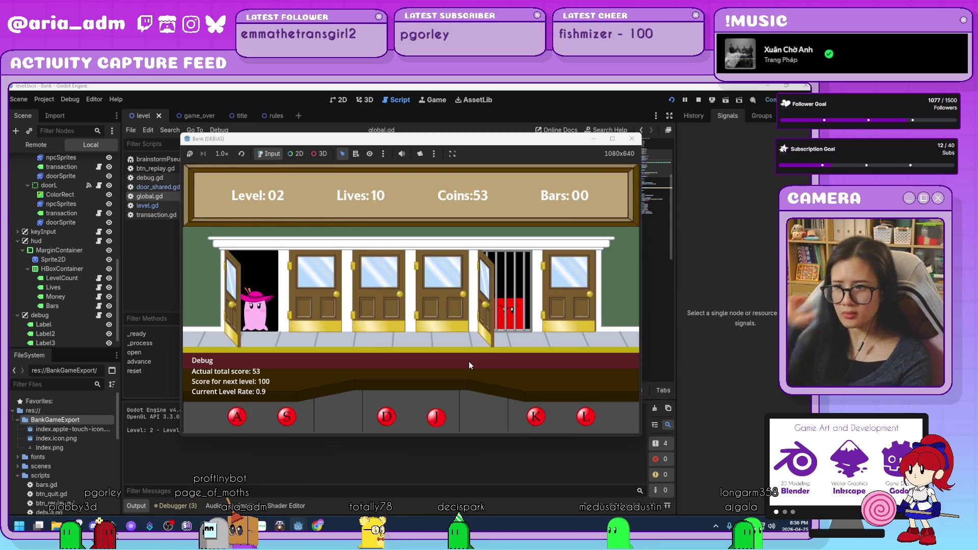
{"action": "key", "text": "a"}
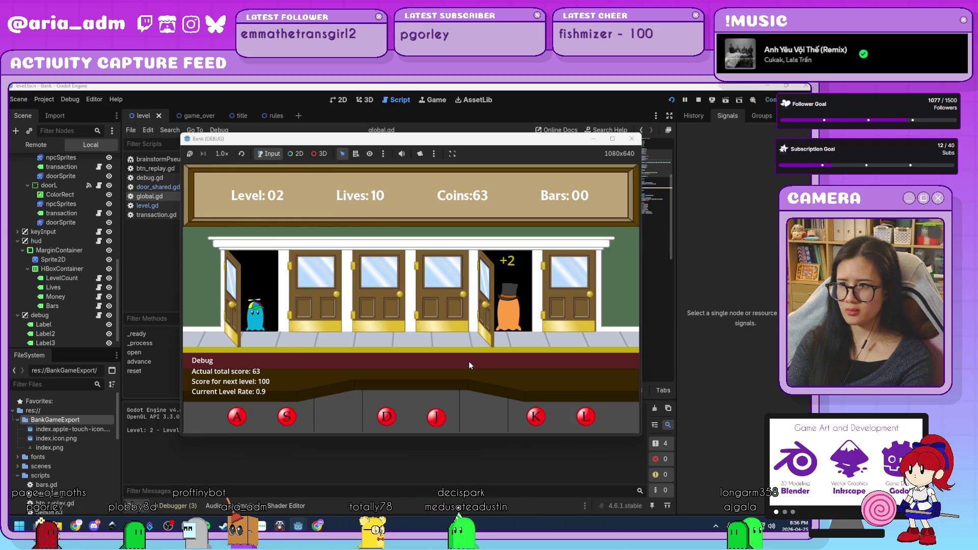
{"action": "key", "text": "a"}
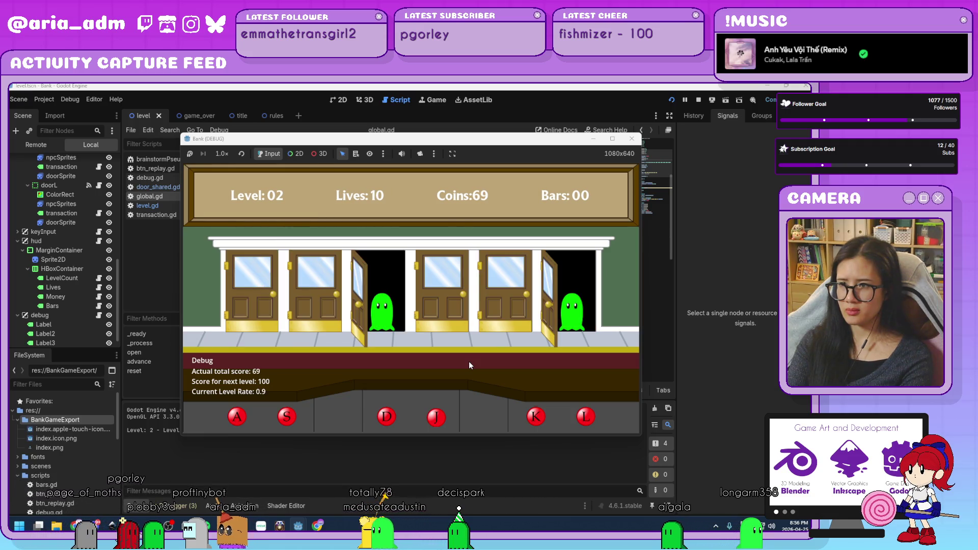
{"action": "key", "text": "l"}
{"action": "key", "text": "d"}
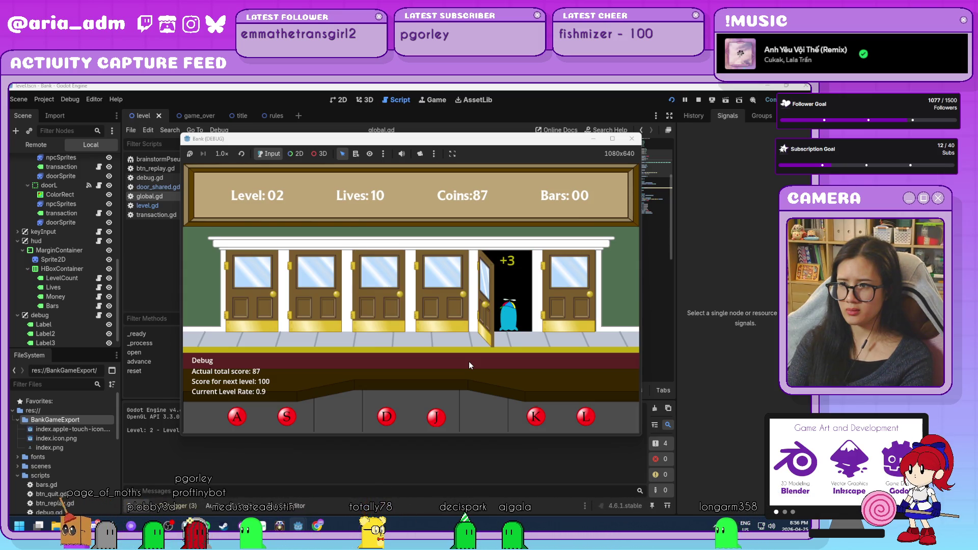
{"action": "key", "text": "d"}
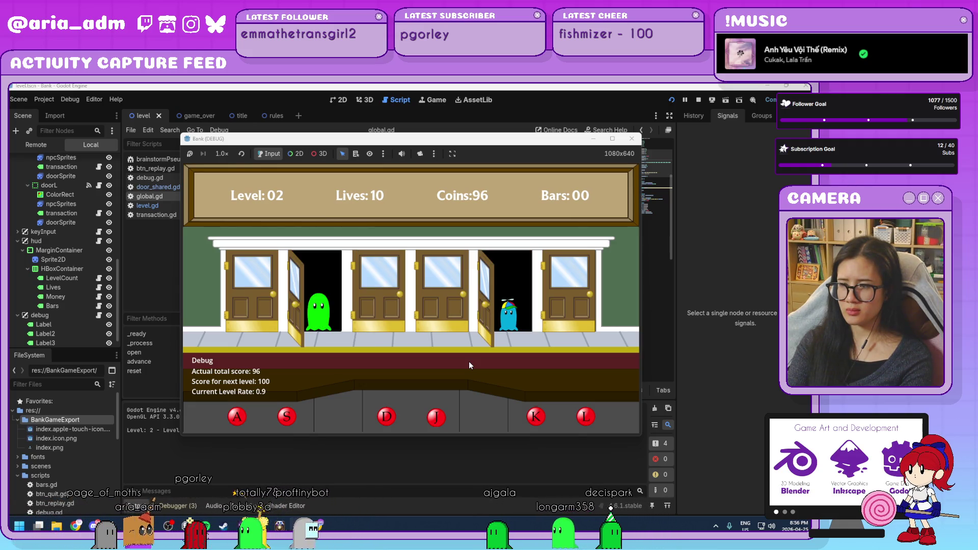
{"action": "key", "text": "k"}
{"action": "key", "text": "s"}
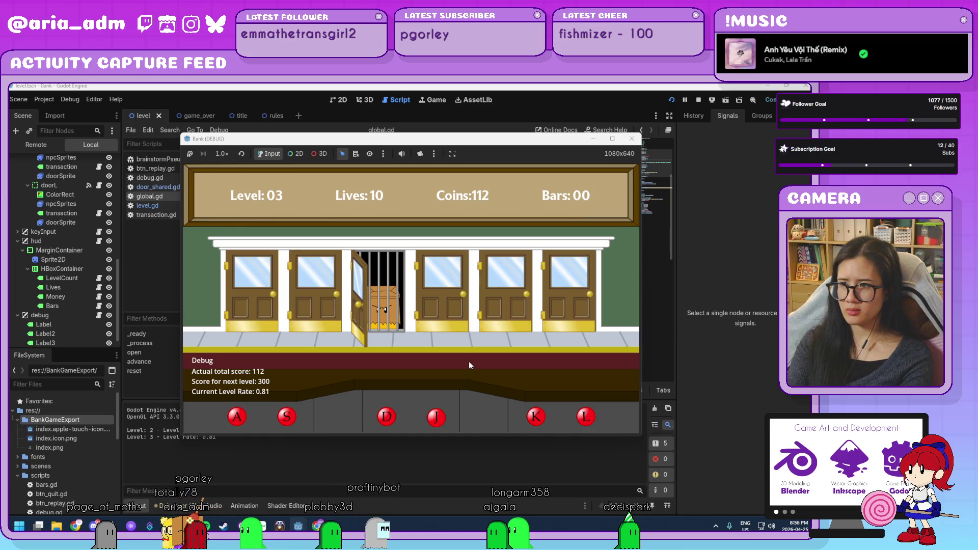
{"action": "key", "text": "d"}
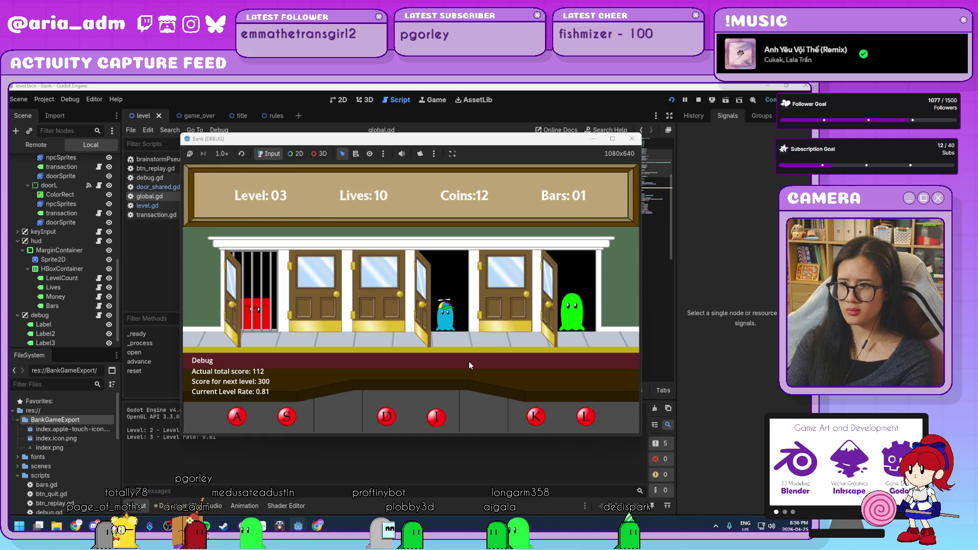
{"action": "key", "text": "j"}
{"action": "key", "text": "l"}
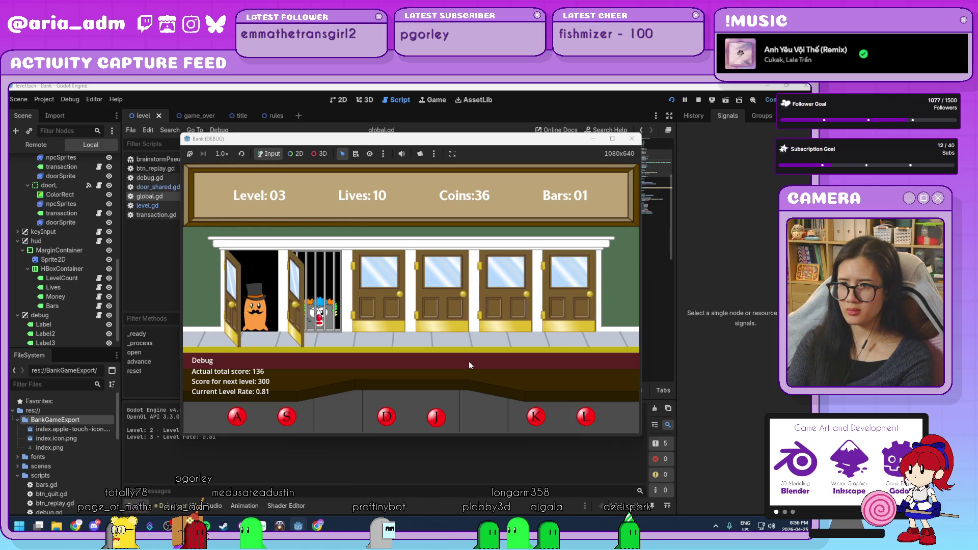
{"action": "key", "text": "a"}
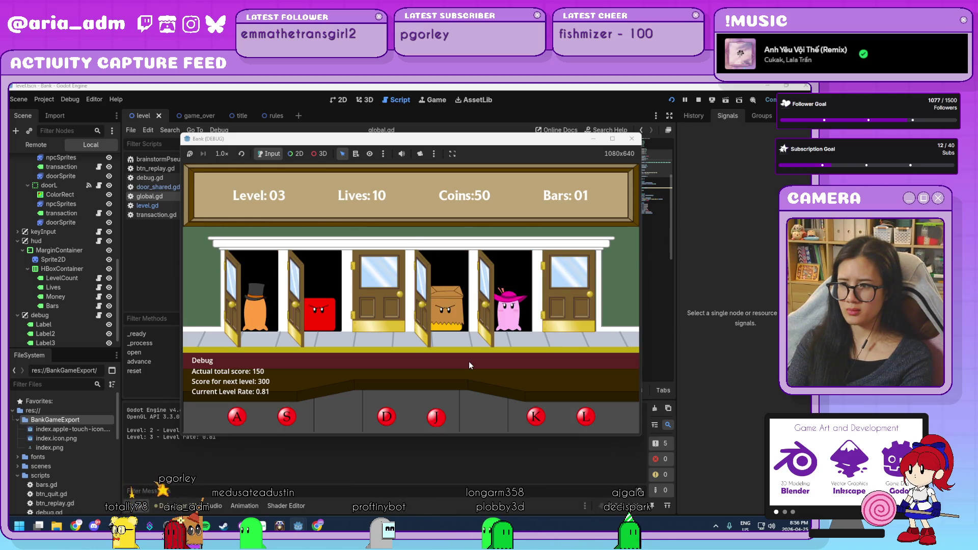
{"action": "key", "text": "j"}
{"action": "key", "text": "k"}
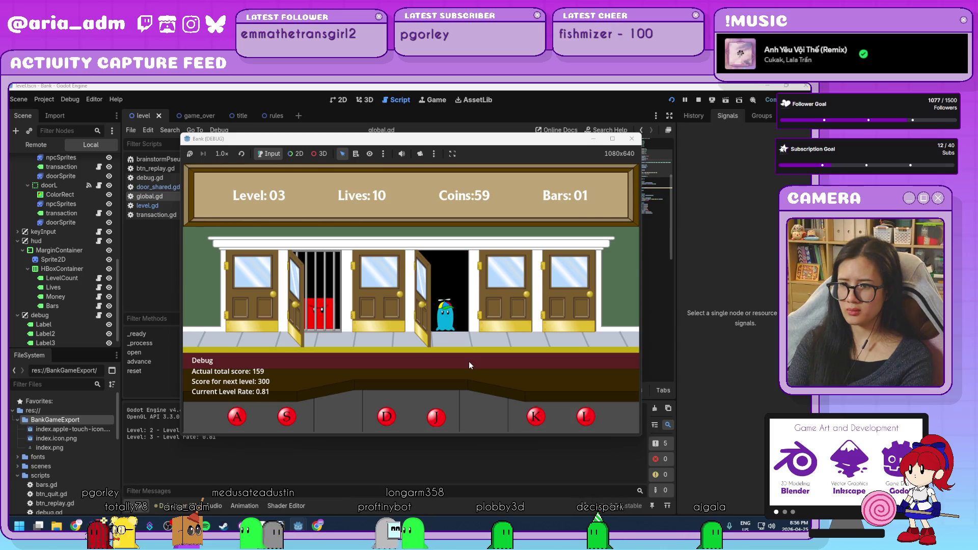
{"action": "key", "text": "j"}
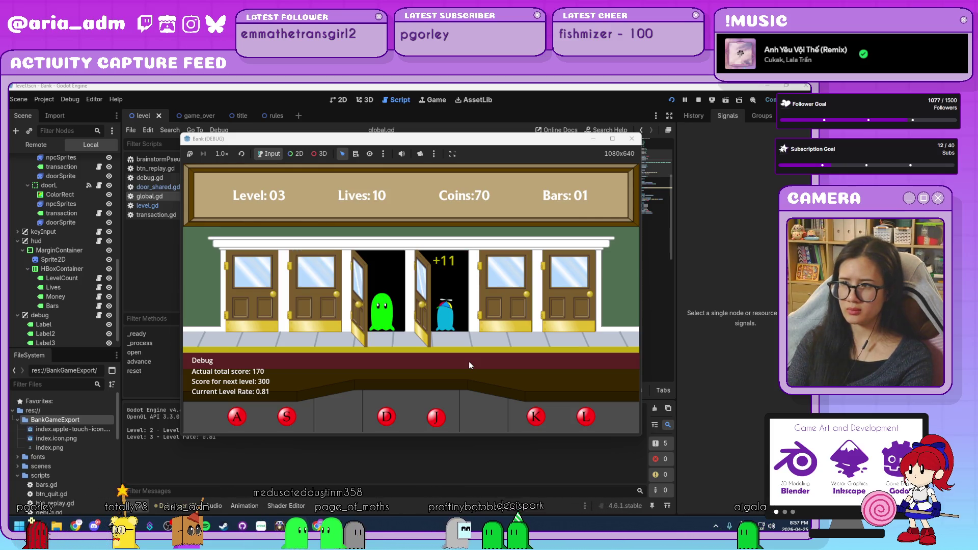
{"action": "key", "text": "d"}
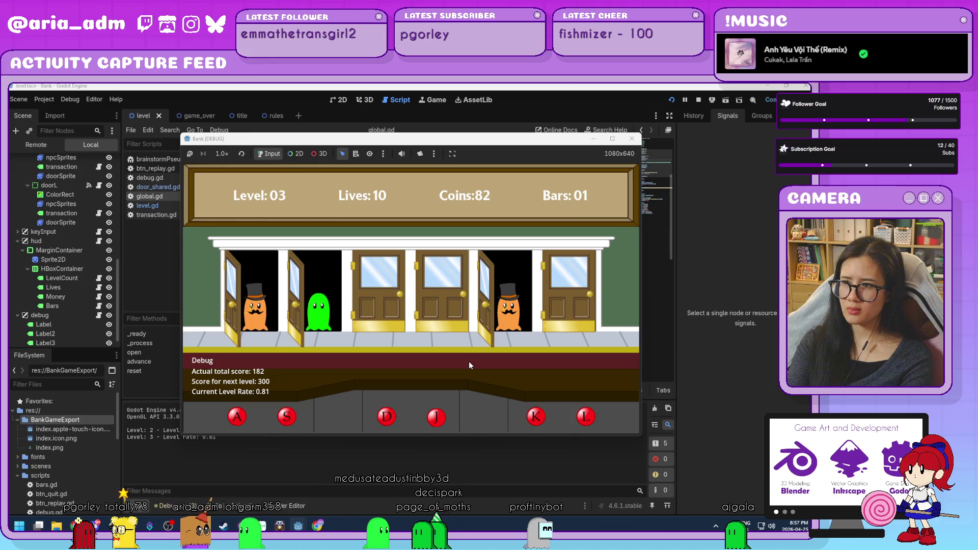
{"action": "key", "text": "a"}
{"action": "key", "text": "k"}
{"action": "key", "text": "s"}
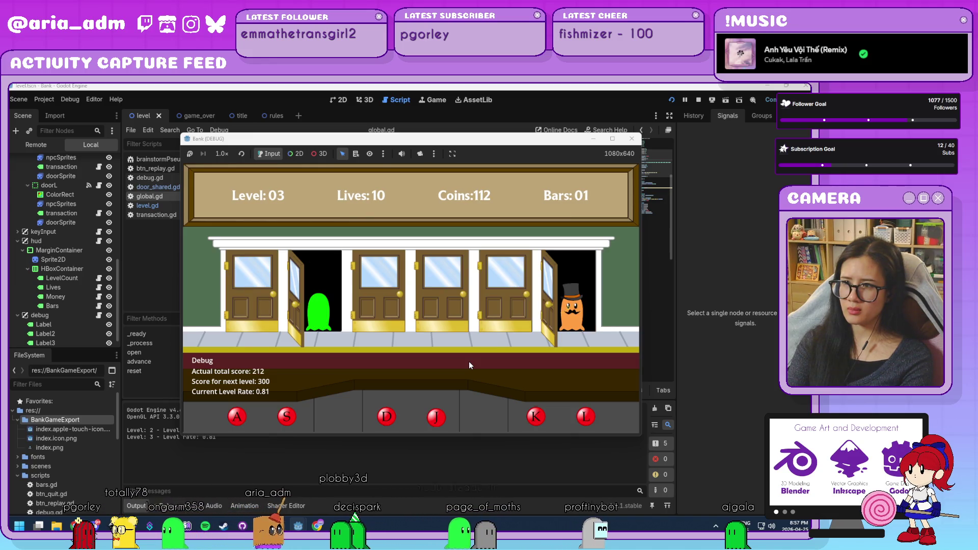
{"action": "key", "text": "l"}
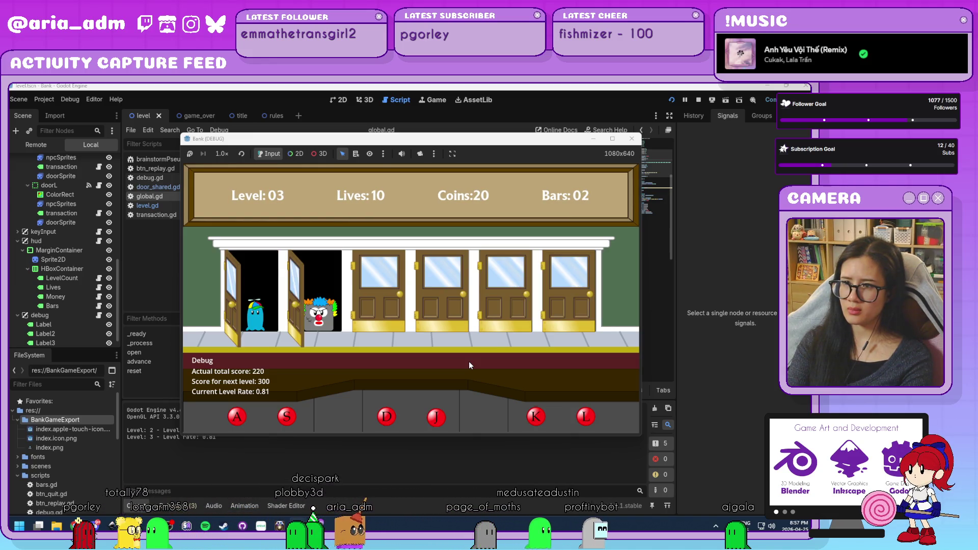
{"action": "key", "text": "s"}
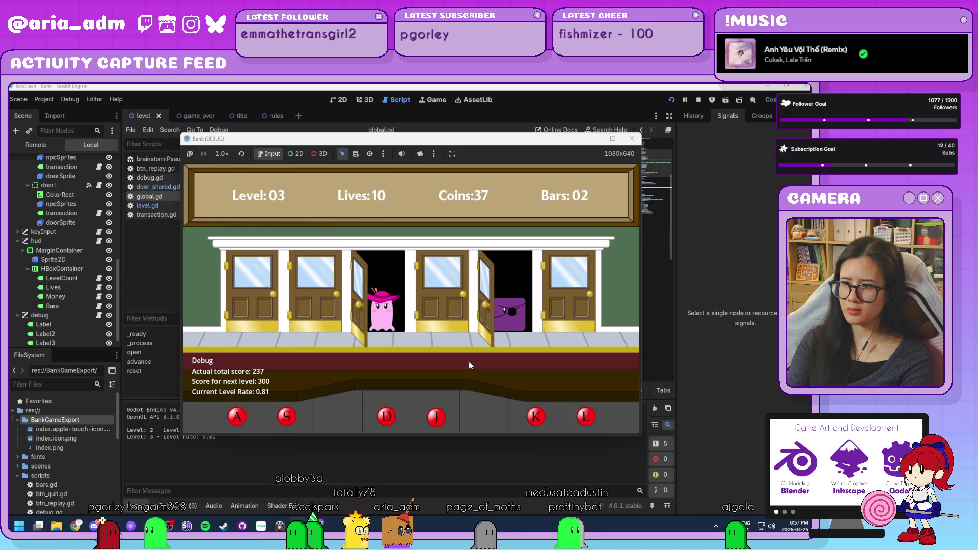
{"action": "key", "text": "k"}
{"action": "key", "text": "d"}
{"action": "key", "text": "a"}
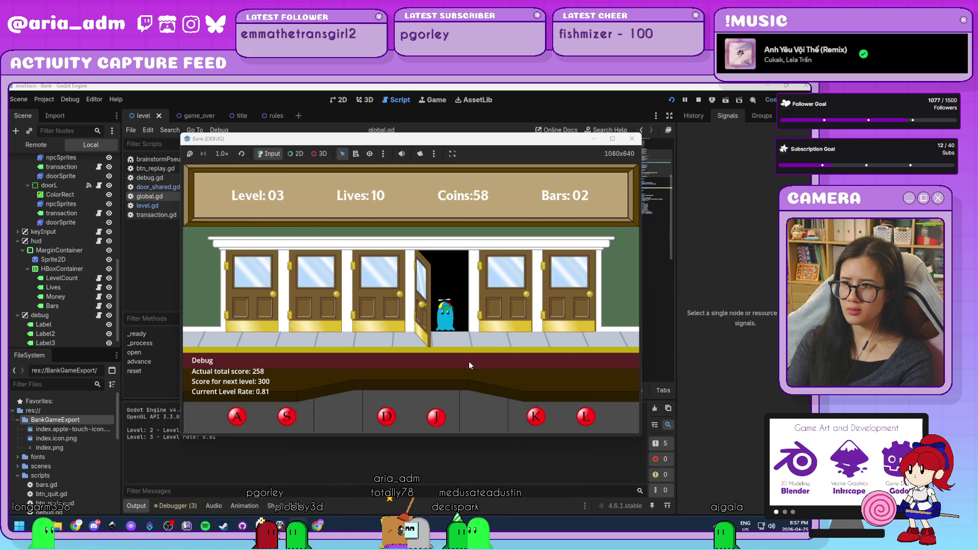
{"action": "key", "text": "j"}
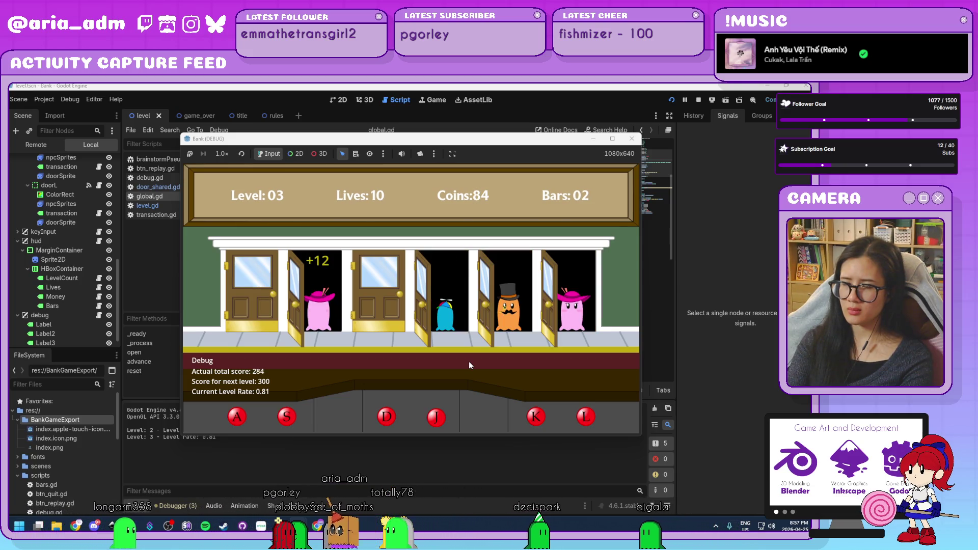
{"action": "key", "text": "l"}
{"action": "key", "text": "k"}
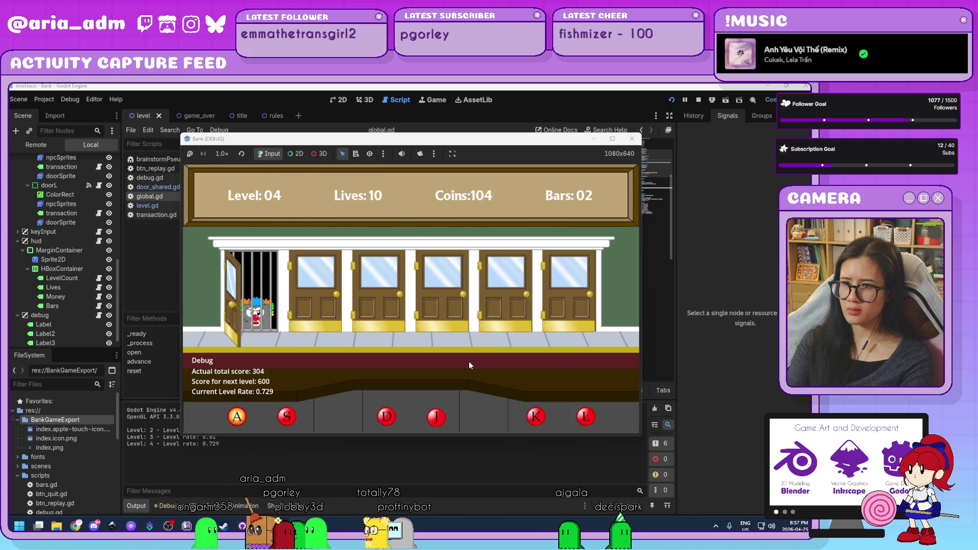
{"action": "key", "text": "j"}
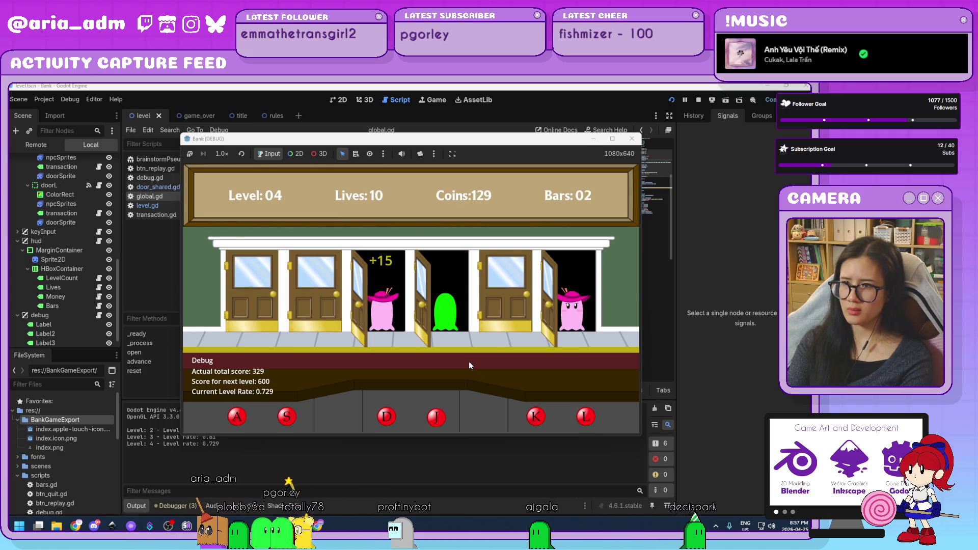
{"action": "key", "text": "l"}
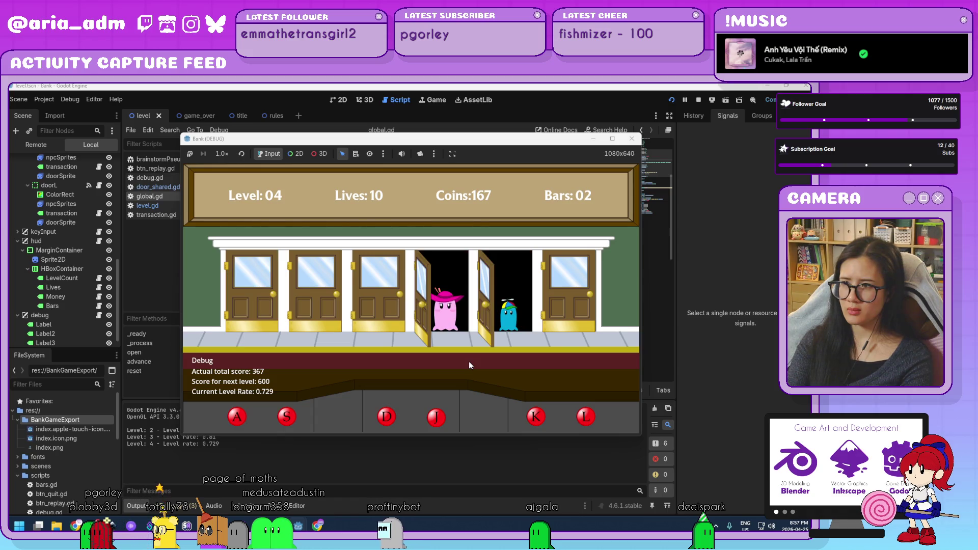
{"action": "key", "text": "k"}
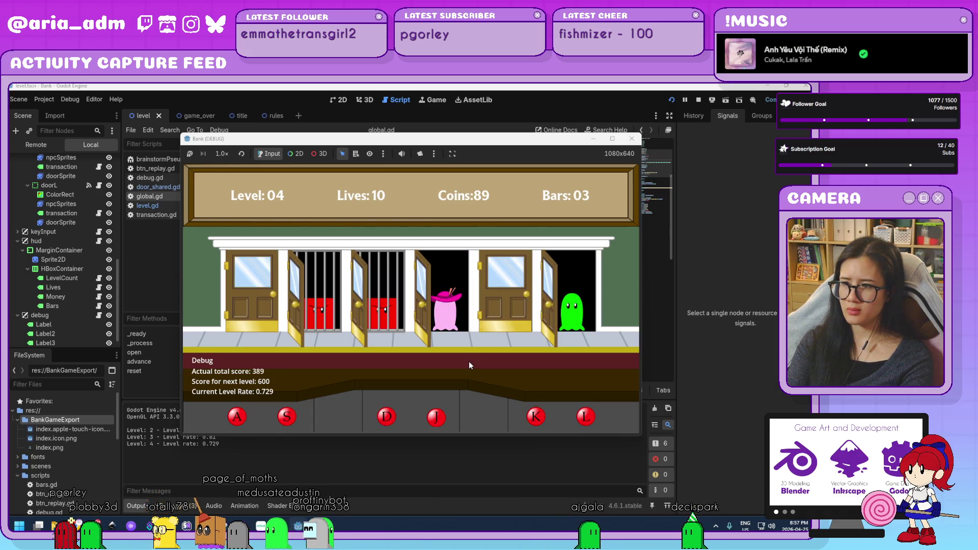
{"action": "key", "text": "l"}
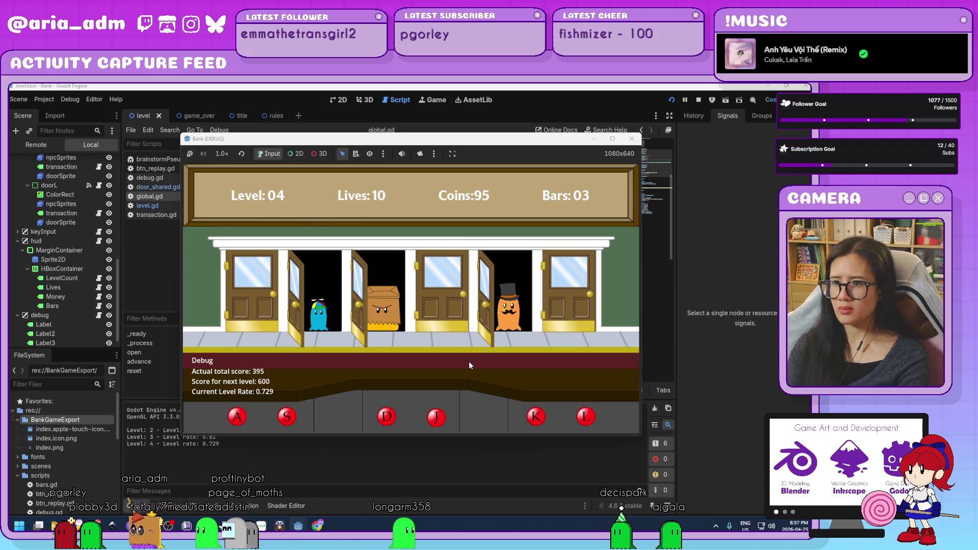
{"action": "key", "text": "s"}
{"action": "key", "text": "k"}
{"action": "key", "text": "j"}
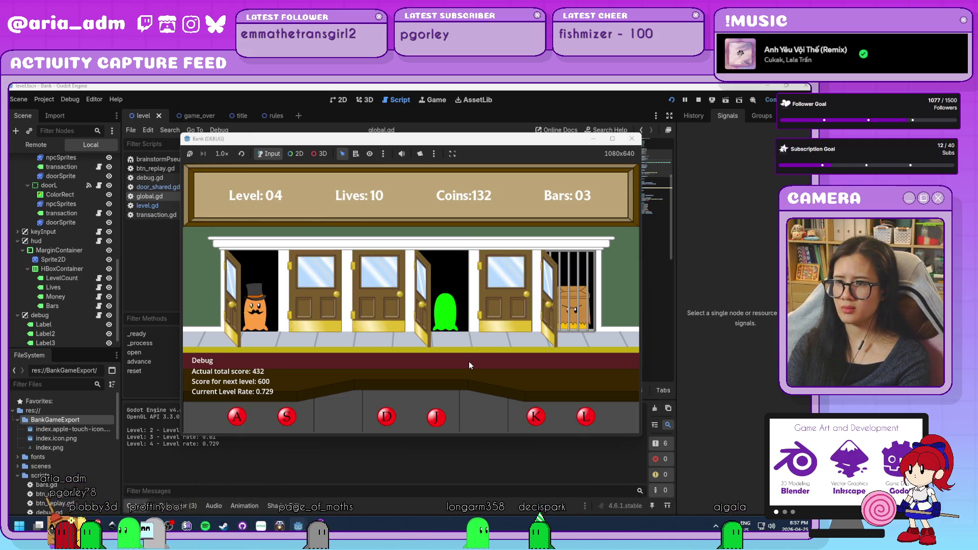
{"action": "key", "text": "a"}
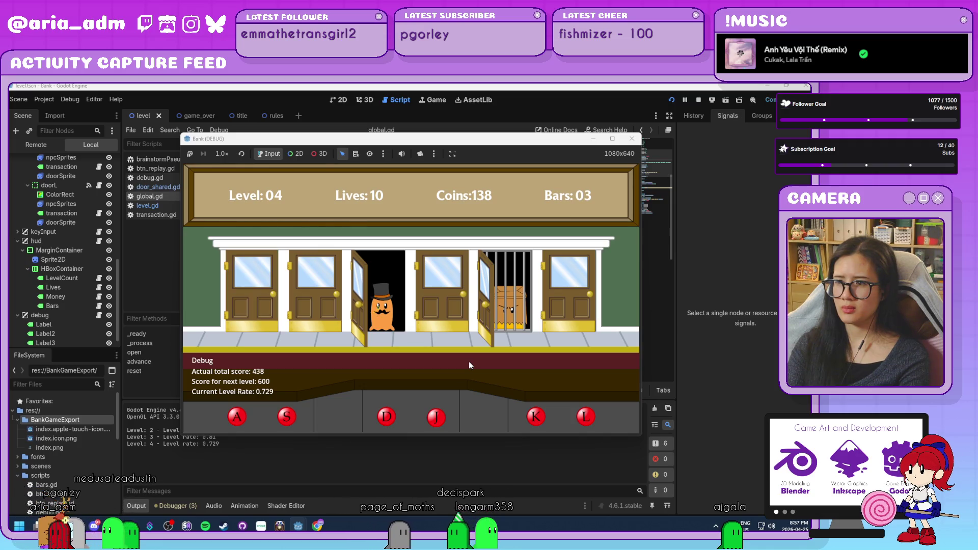
{"action": "key", "text": "d"}
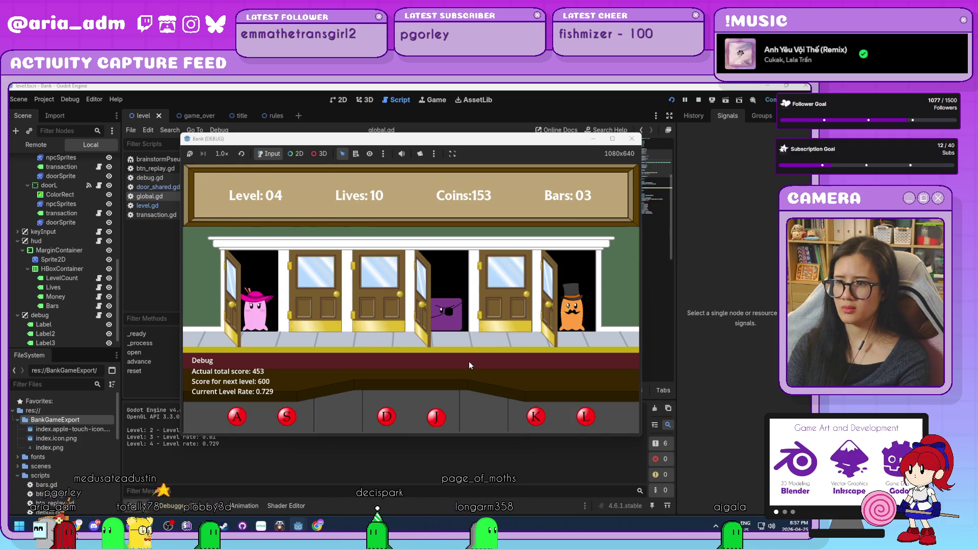
{"action": "key", "text": "l"}
{"action": "key", "text": "a"}
{"action": "key", "text": "k"}
{"action": "key", "text": "s"}
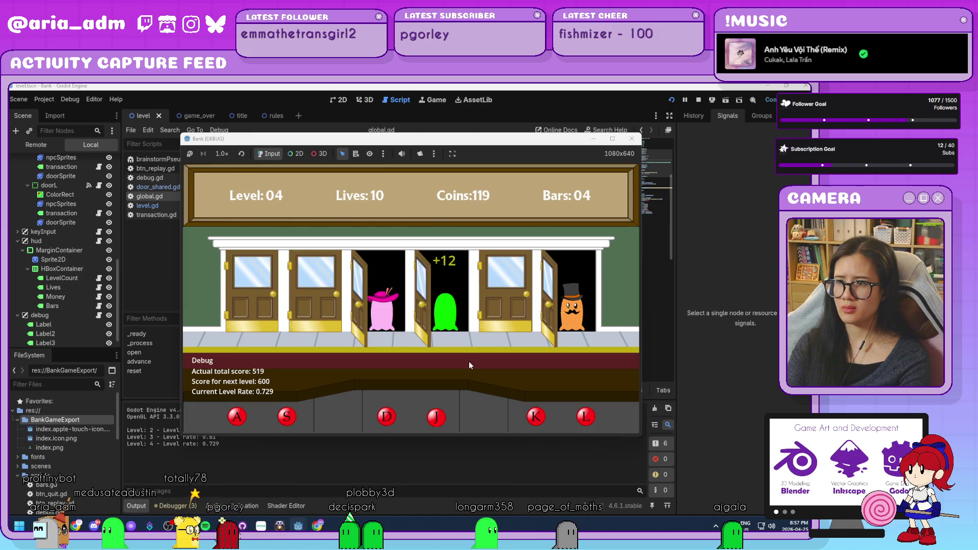
- Serve the customers at doors 3–6 and jail the clown robber at door 1 to reach level 05
{"action": "key", "text": "l"}
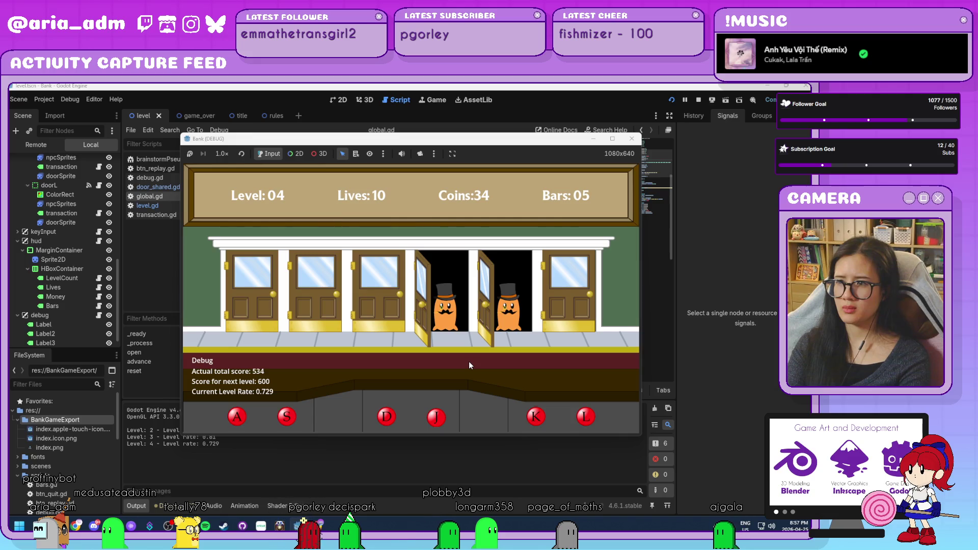
{"action": "key", "text": "j"}
{"action": "key", "text": "k"}
{"action": "key", "text": "l"}
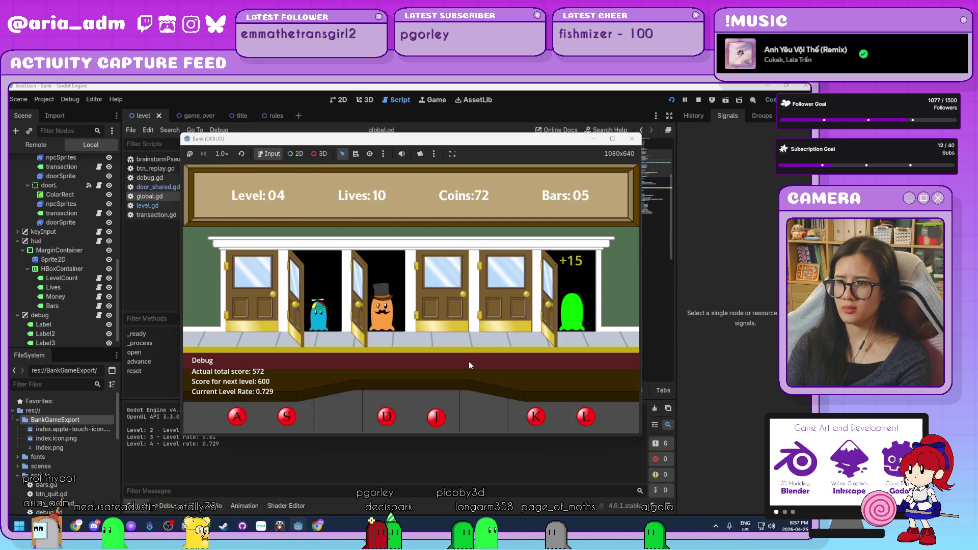
{"action": "key", "text": "a"}
{"action": "key", "text": "d"}
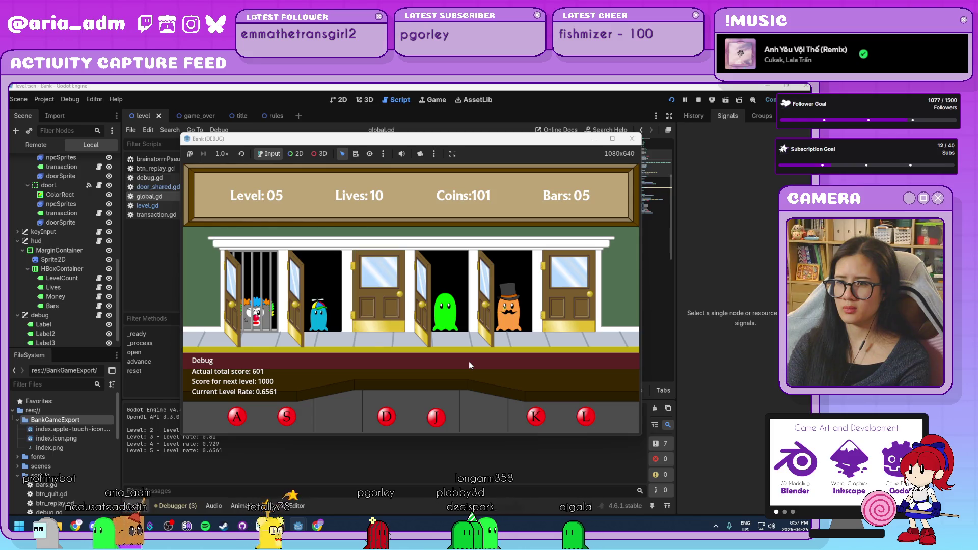
- Serve level 05 customers at all six doors and jail the robber at door 1
{"action": "key", "text": "k"}
{"action": "key", "text": "j"}
{"action": "key", "text": "s"}
{"action": "key", "text": "a"}
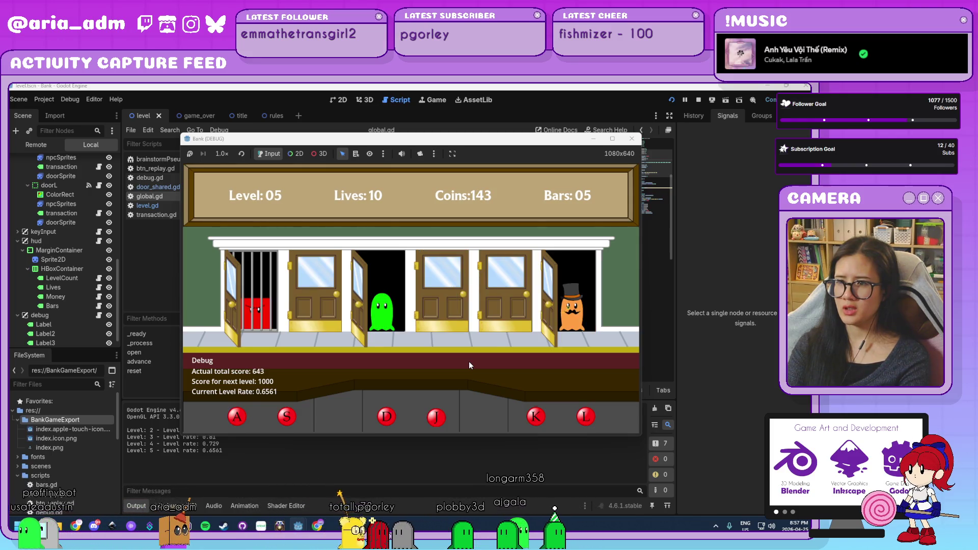
{"action": "key", "text": "d"}
{"action": "key", "text": "l"}
{"action": "key", "text": "j"}
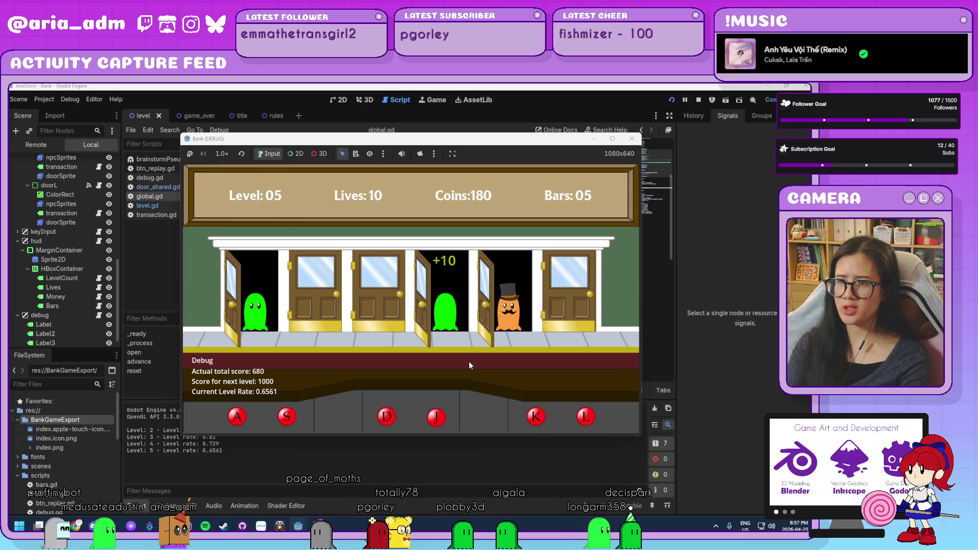
{"action": "key", "text": "k"}
{"action": "key", "text": "a"}
{"action": "key", "text": "s"}
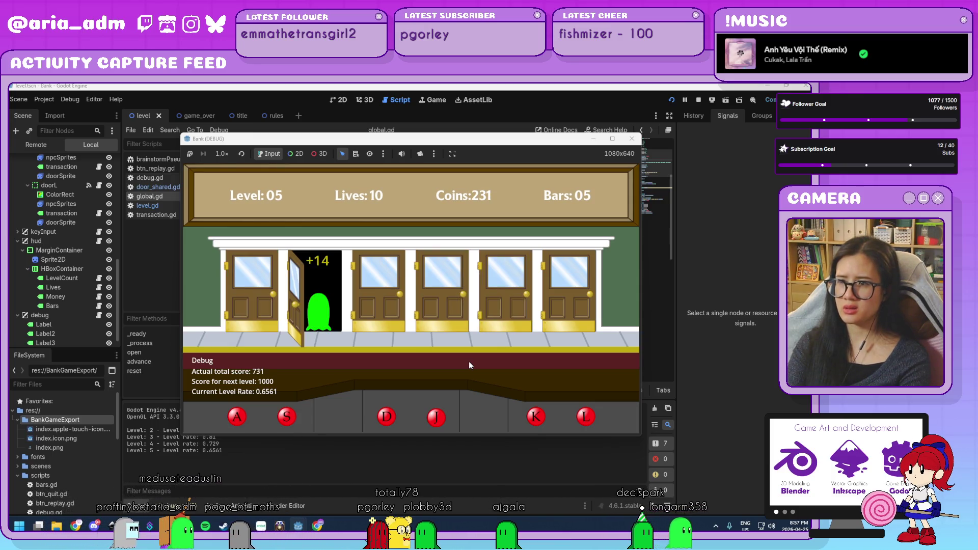
{"action": "key", "text": "j"}
{"action": "key", "text": "k"}
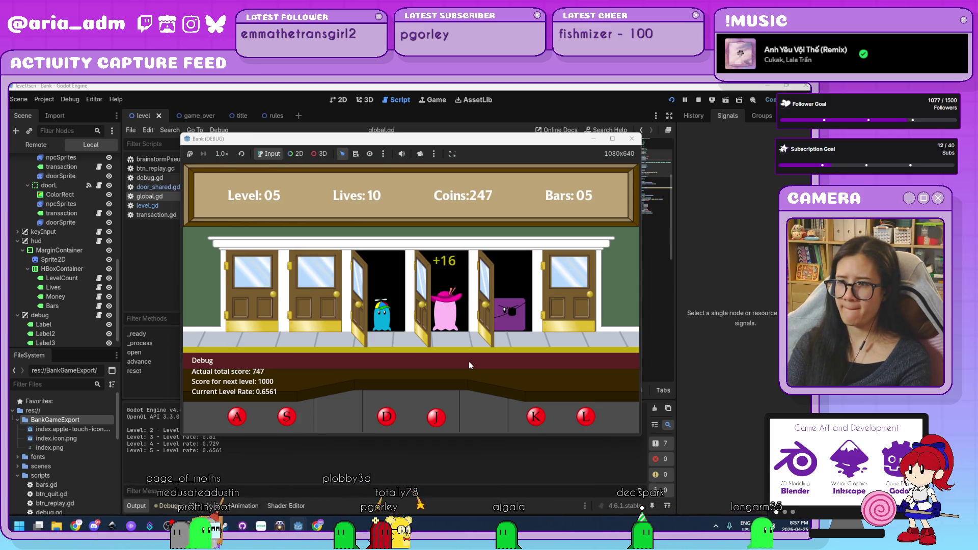
- Jail the door-5 robber and keep serving customers and ghosts until Level 06 starts at score 1030
{"action": "key", "text": "d"}
{"action": "key", "text": "a"}
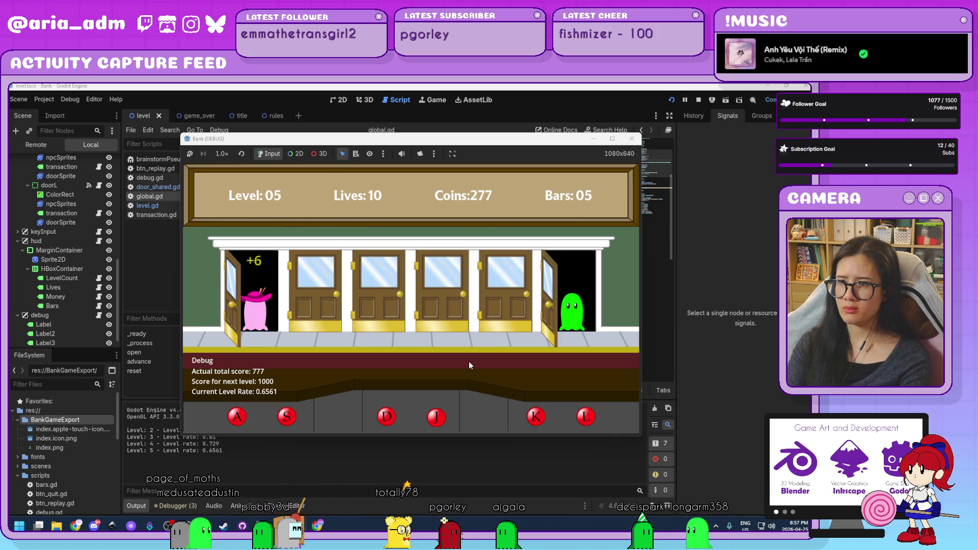
{"action": "key", "text": "l"}
{"action": "key", "text": "d"}
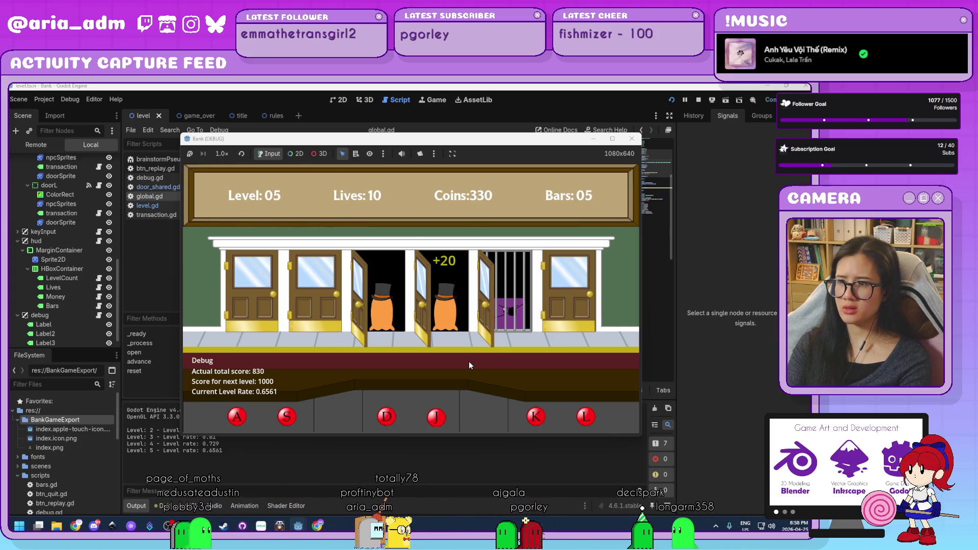
{"action": "key", "text": "s"}
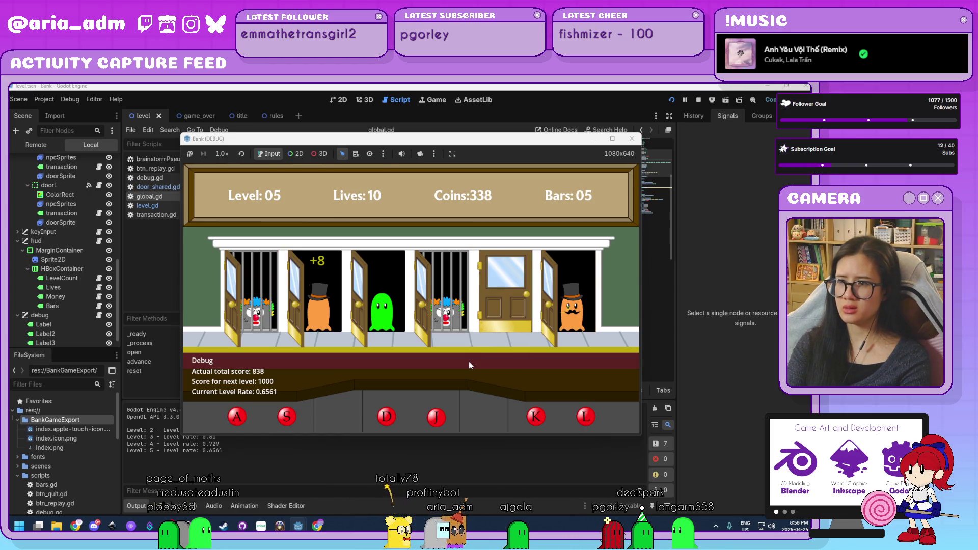
{"action": "key", "text": "d"}
{"action": "key", "text": "l"}
{"action": "key", "text": "k"}
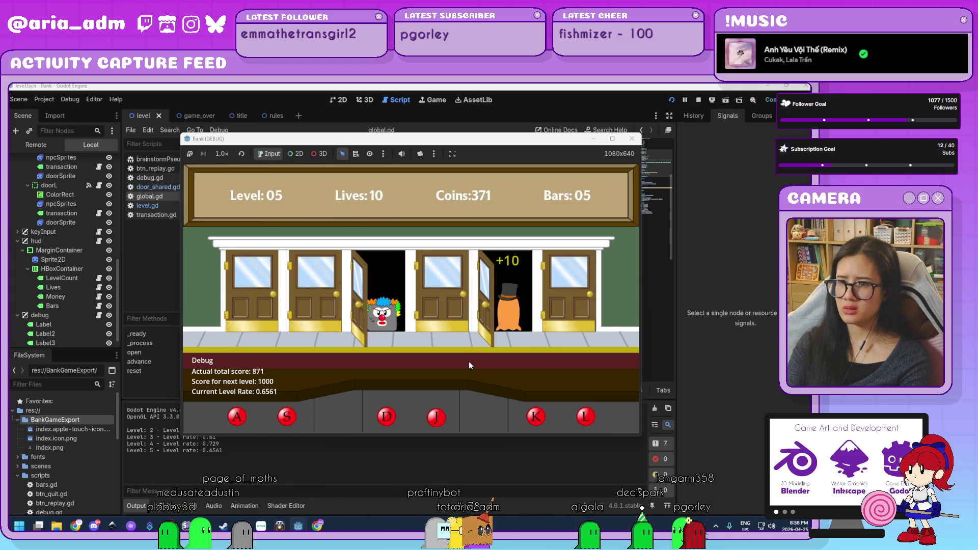
{"action": "key", "text": "a"}
{"action": "key", "text": "s"}
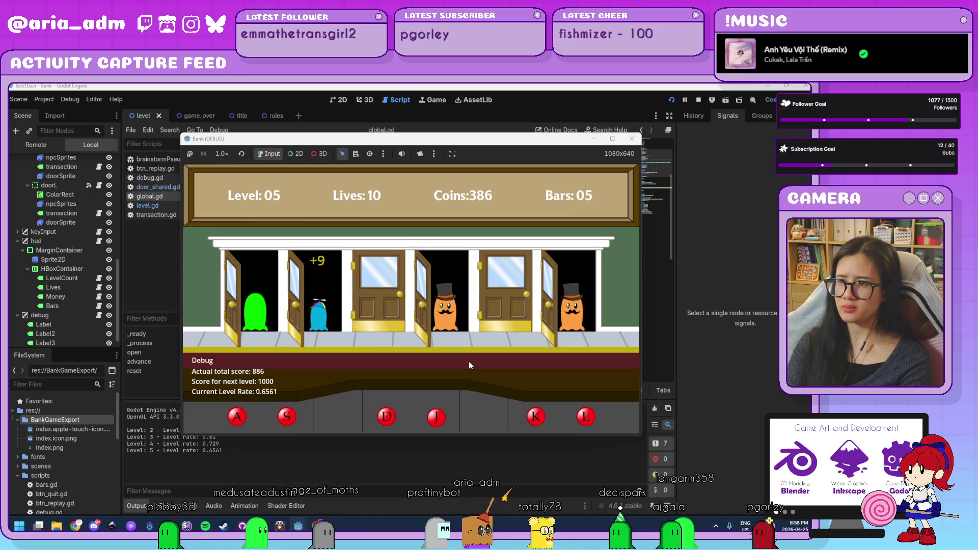
{"action": "key", "text": "j"}
{"action": "key", "text": "l"}
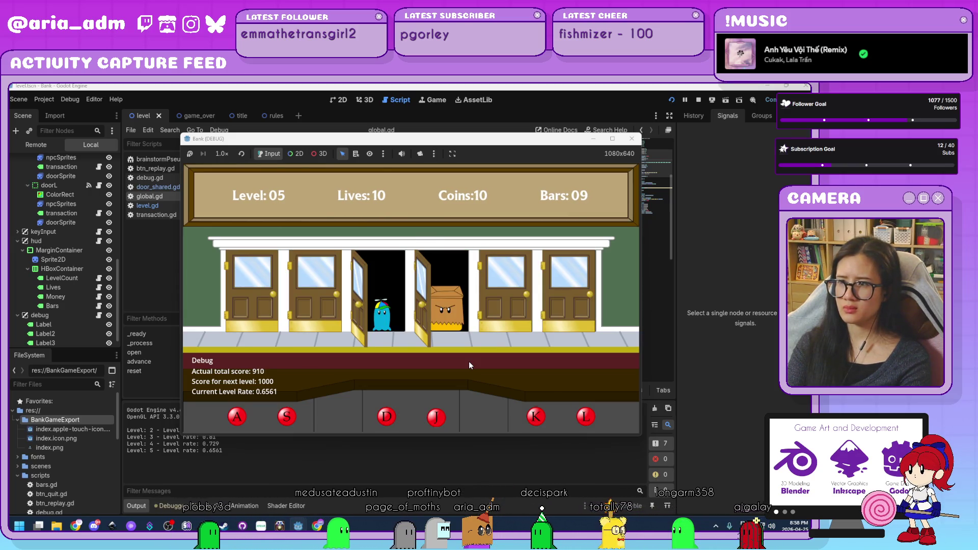
{"action": "key", "text": "d"}
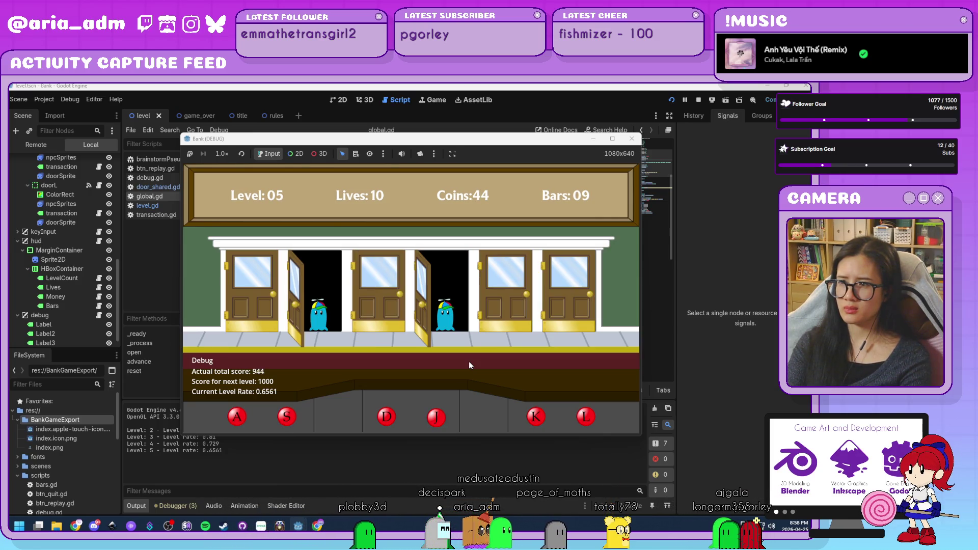
{"action": "key", "text": "s"}
{"action": "key", "text": "l"}
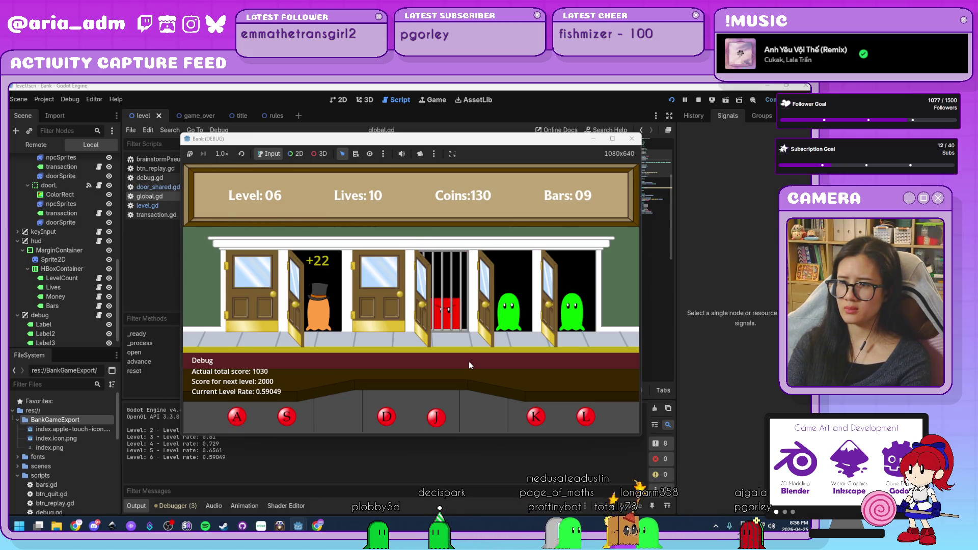
- Serve customers at all six doors with the A/S/D/J/K/L keys until Level 07 begins
{"action": "key", "text": "l"}
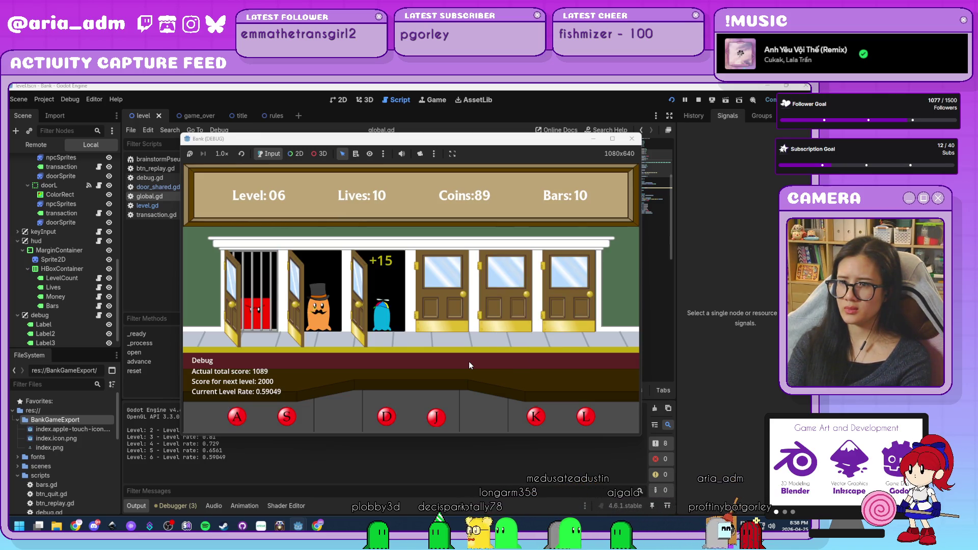
{"action": "key", "text": "s"}
{"action": "key", "text": "j"}
{"action": "key", "text": "k"}
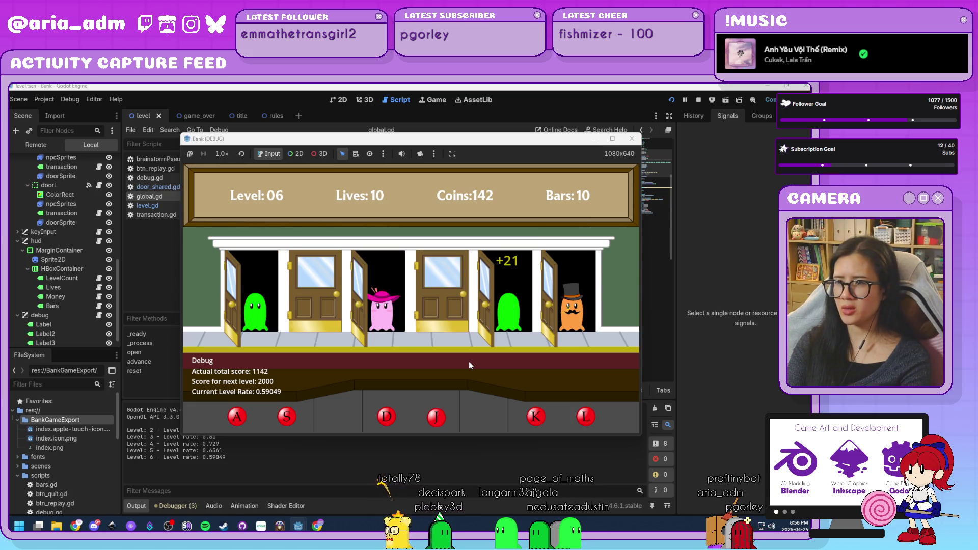
{"action": "key", "text": "l"}
{"action": "key", "text": "a"}
{"action": "key", "text": "s"}
{"action": "key", "text": "d"}
{"action": "key", "text": "j"}
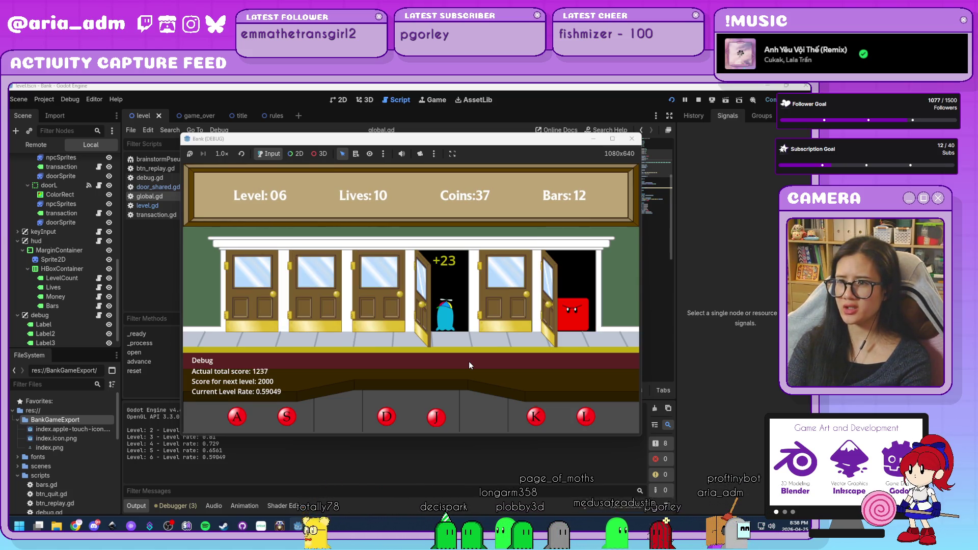
{"action": "key", "text": "a"}
{"action": "key", "text": "k"}
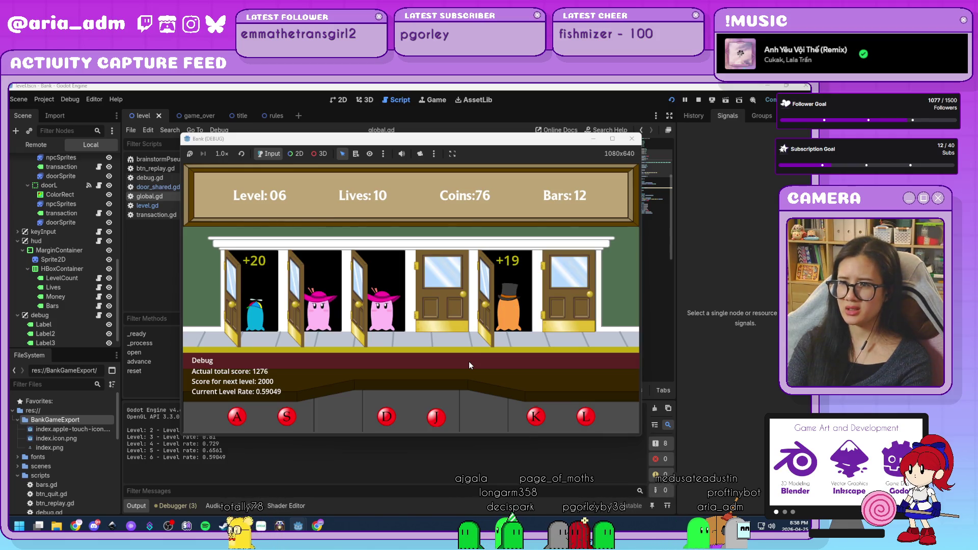
{"action": "key", "text": "d"}
{"action": "key", "text": "s"}
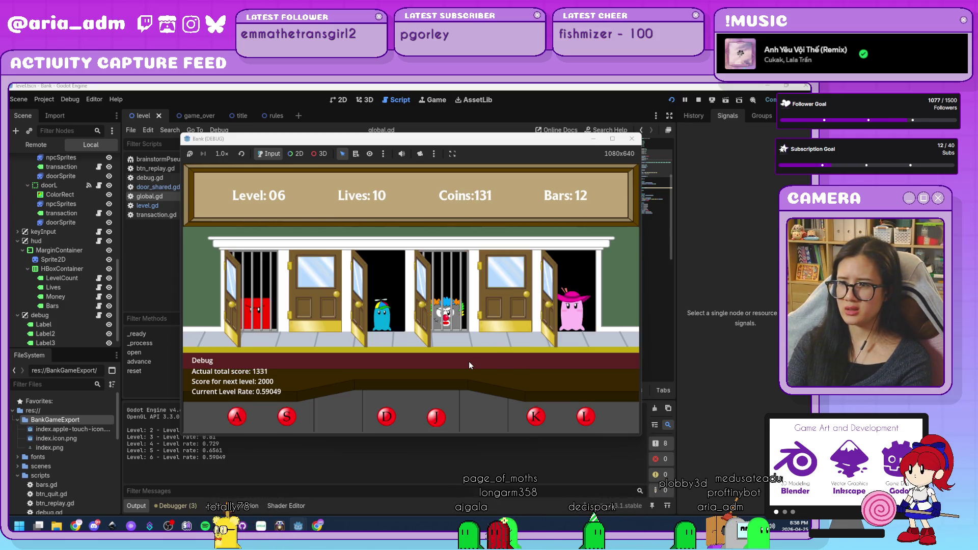
{"action": "key", "text": "d"}
{"action": "key", "text": "l"}
{"action": "key", "text": "k"}
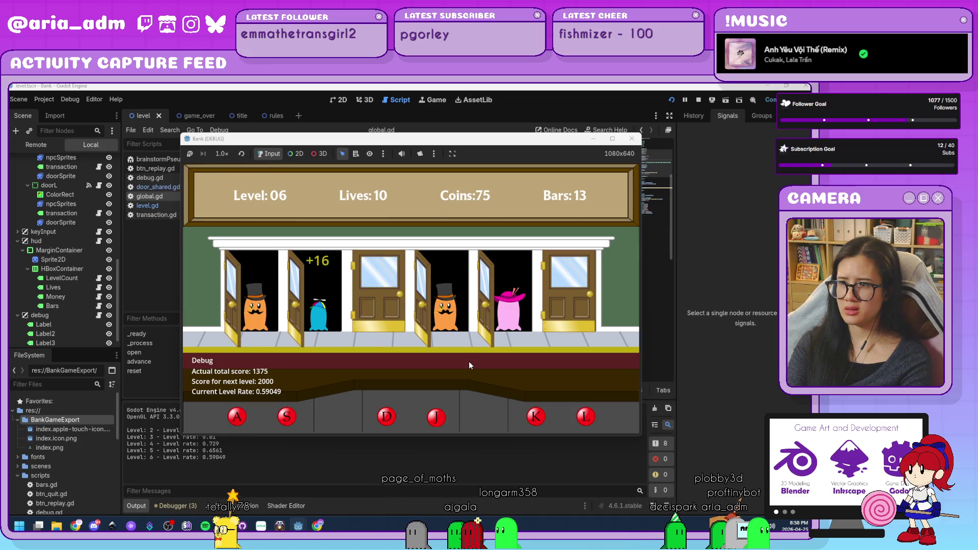
{"action": "key", "text": "j"}
{"action": "key", "text": "a"}
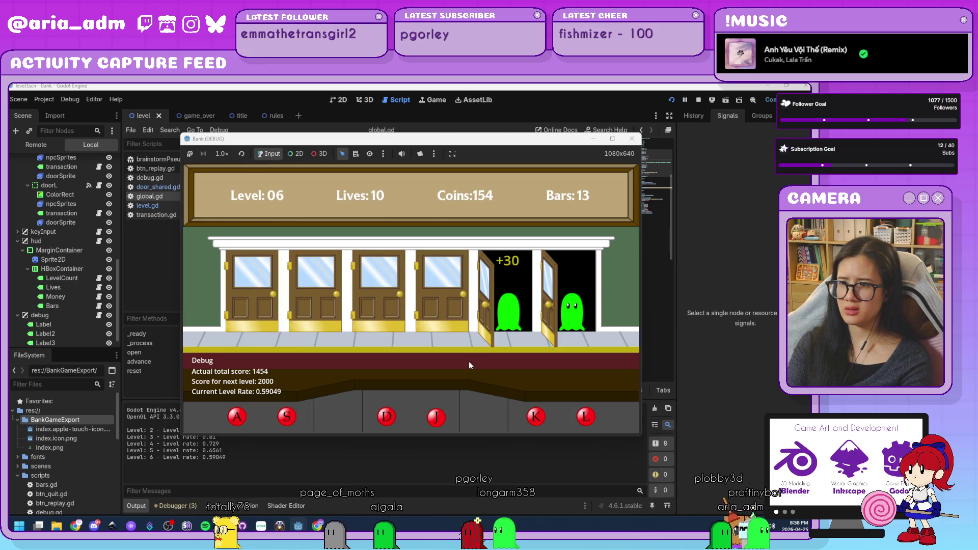
{"action": "key", "text": "l"}
{"action": "key", "text": "j"}
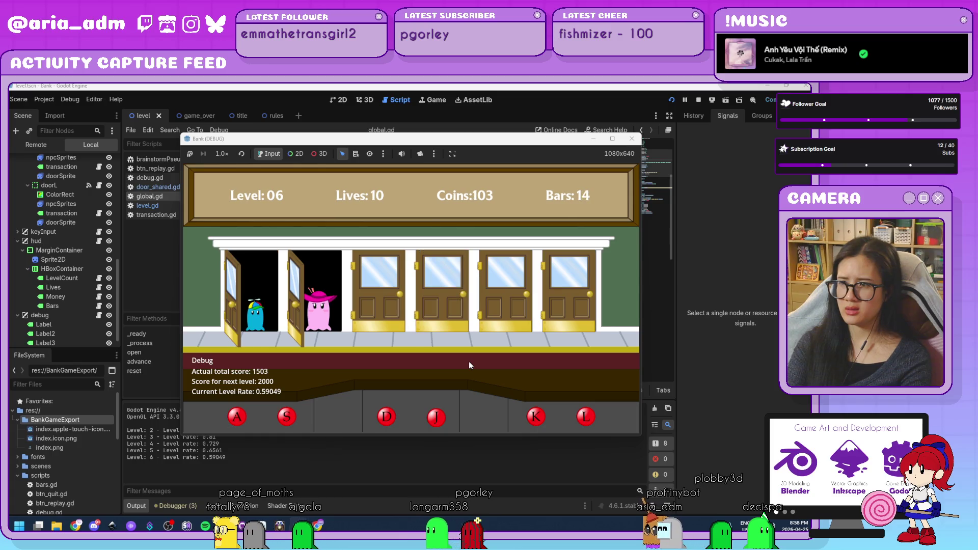
{"action": "key", "text": "s"}
{"action": "key", "text": "a"}
{"action": "key", "text": "l"}
{"action": "key", "text": "d"}
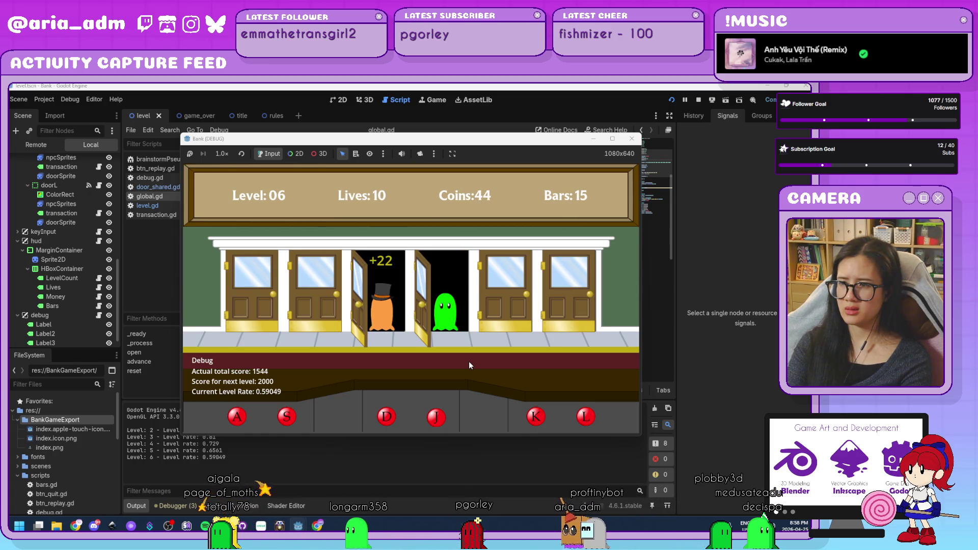
{"action": "key", "text": "j"}
{"action": "key", "text": "k"}
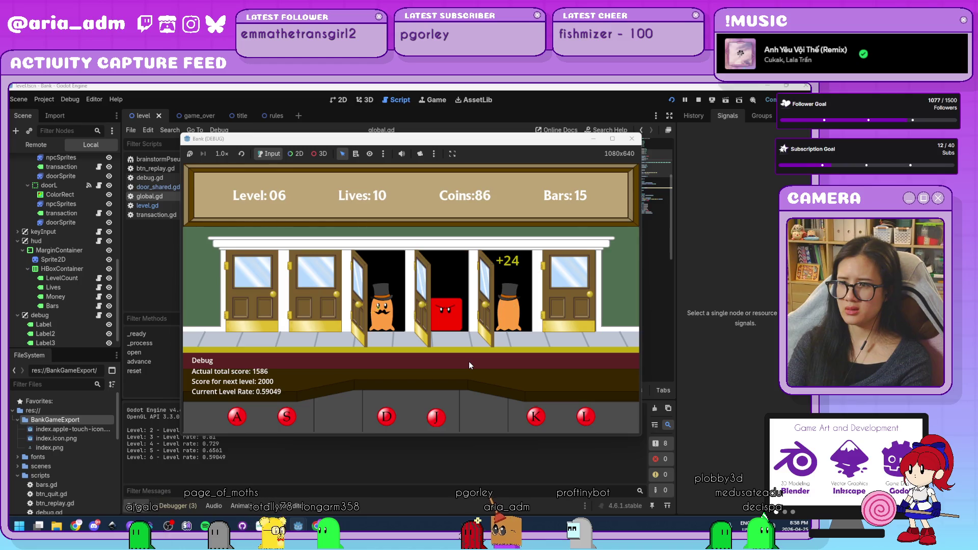
{"action": "key", "text": "d"}
{"action": "key", "text": "a"}
{"action": "key", "text": "l"}
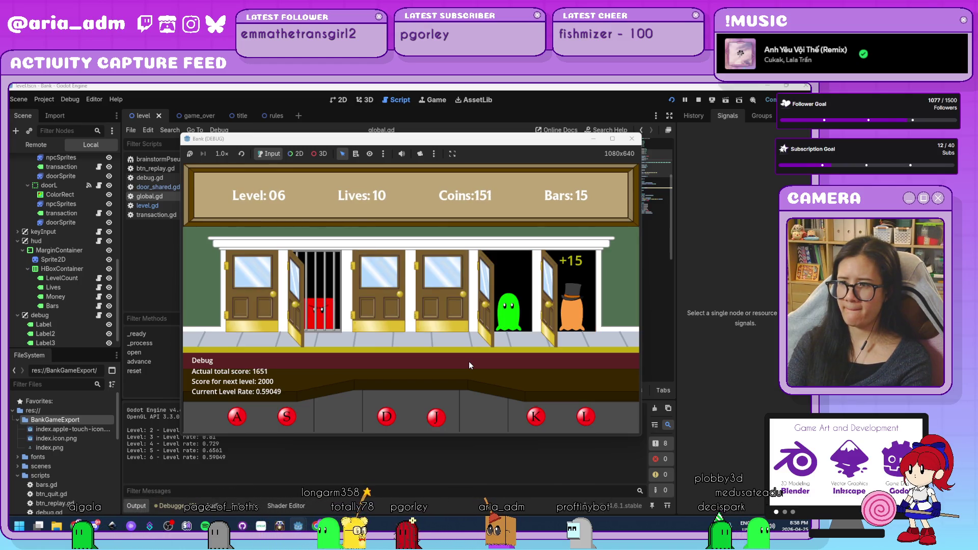
{"action": "key", "text": "k"}
{"action": "key", "text": "j"}
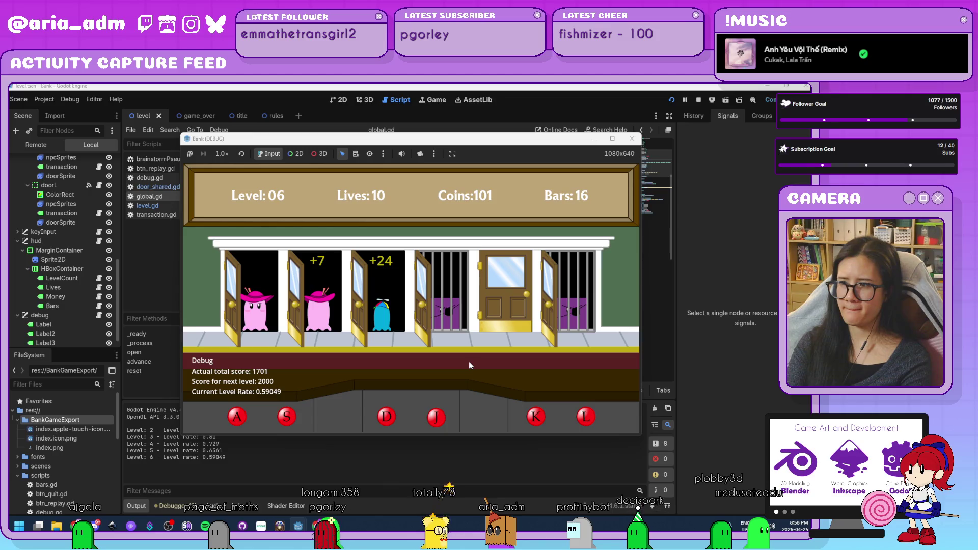
{"action": "key", "text": "a"}
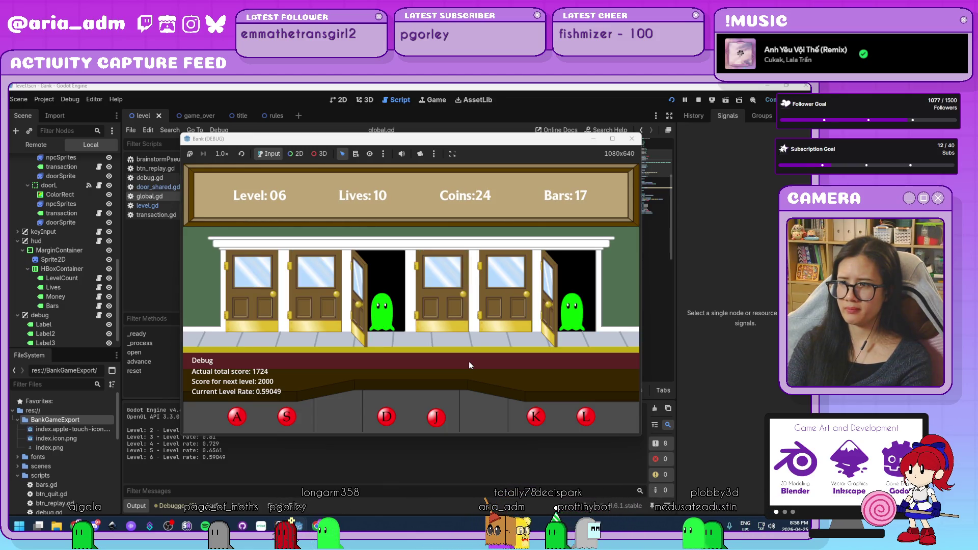
{"action": "key", "text": "d"}
{"action": "key", "text": "l"}
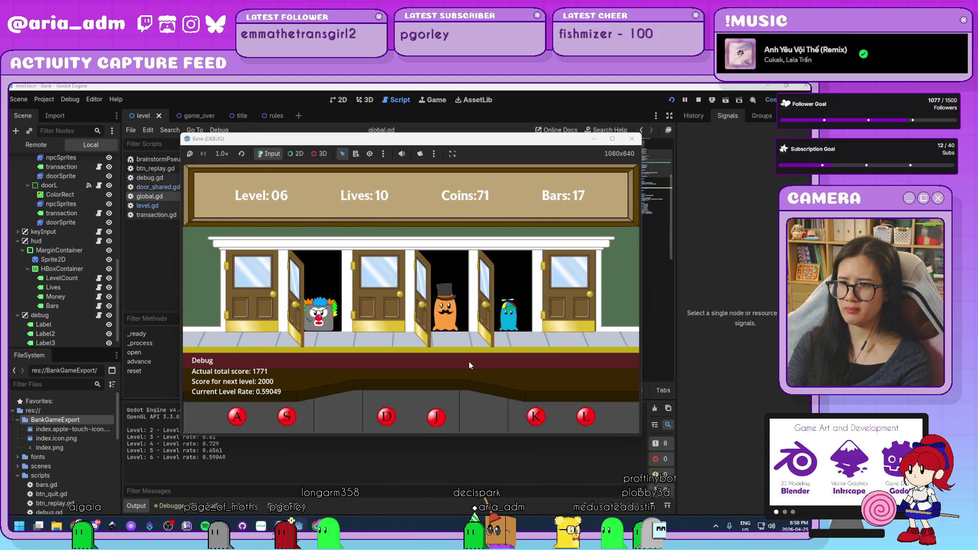
{"action": "key", "text": "k"}
{"action": "key", "text": "j"}
{"action": "key", "text": "l"}
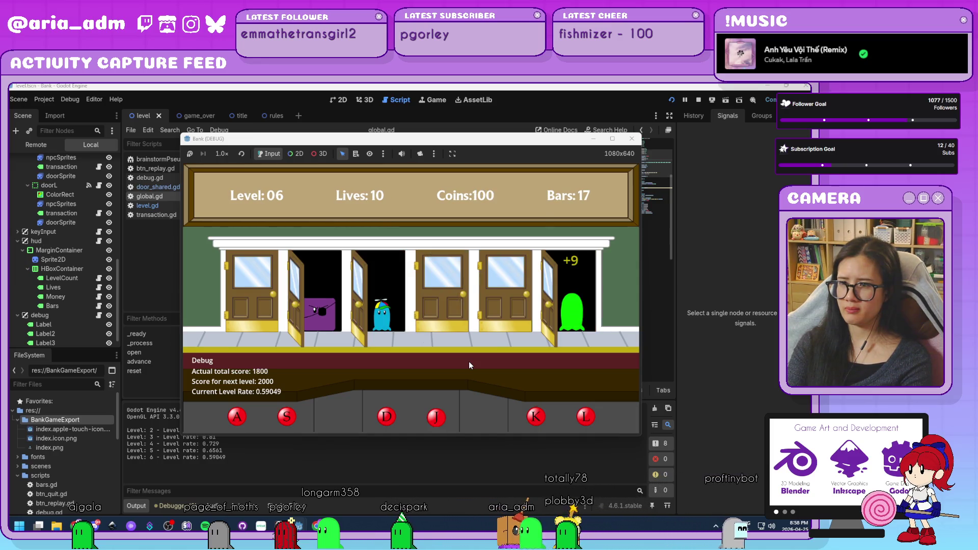
{"action": "key", "text": "a"}
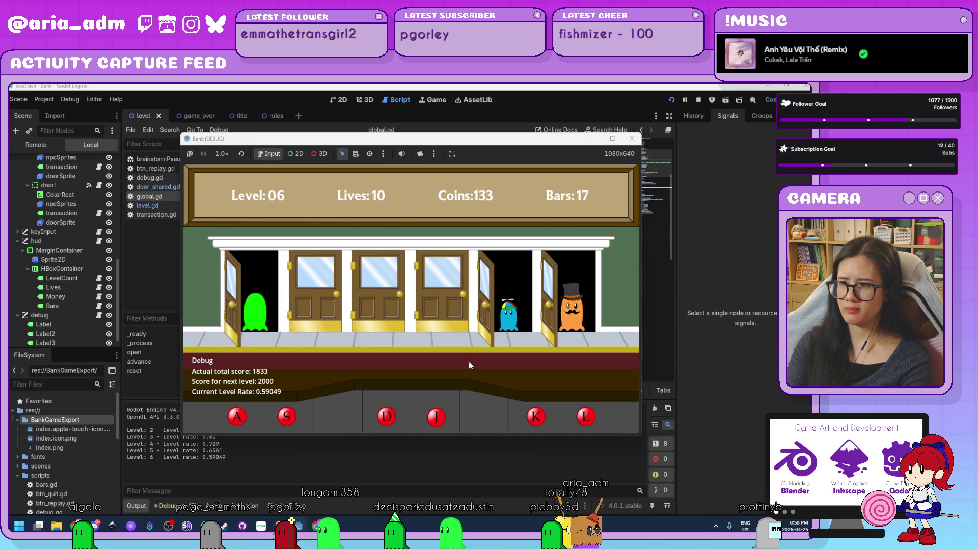
{"action": "key", "text": "k"}
{"action": "key", "text": "d"}
{"action": "key", "text": "j"}
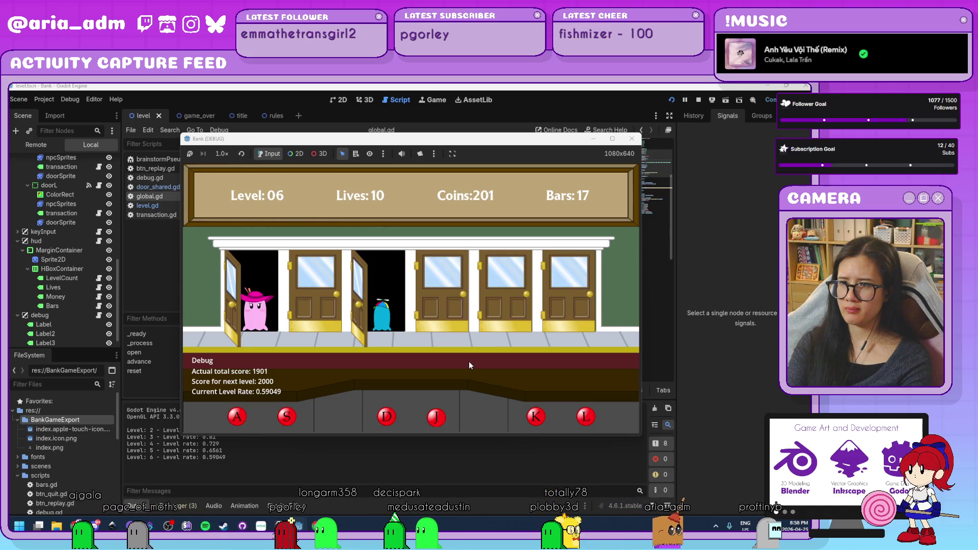
{"action": "key", "text": "a"}
{"action": "key", "text": "s"}
{"action": "key", "text": "l"}
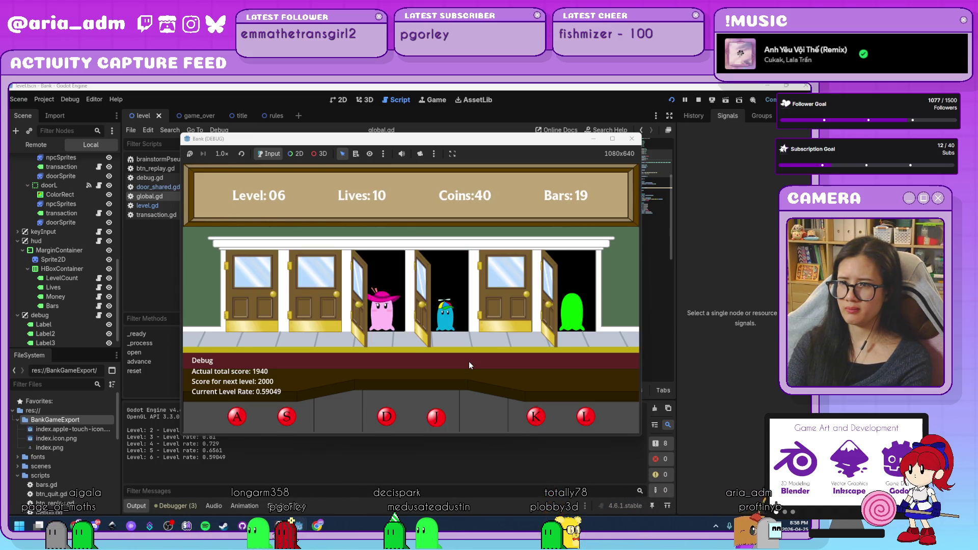
{"action": "key", "text": "j"}
{"action": "key", "text": "d"}
{"action": "key", "text": "a"}
{"action": "key", "text": "s"}
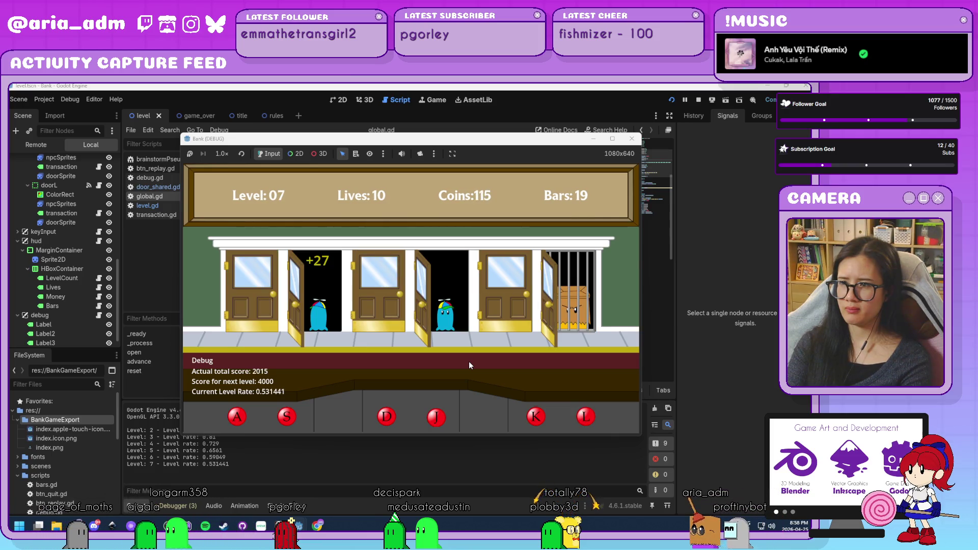
{"action": "key", "text": "j"}
- Play through Level 07, jailing a robber and raising the score to 3985 of 4000
{"action": "key", "text": "d"}
{"action": "key", "text": "k"}
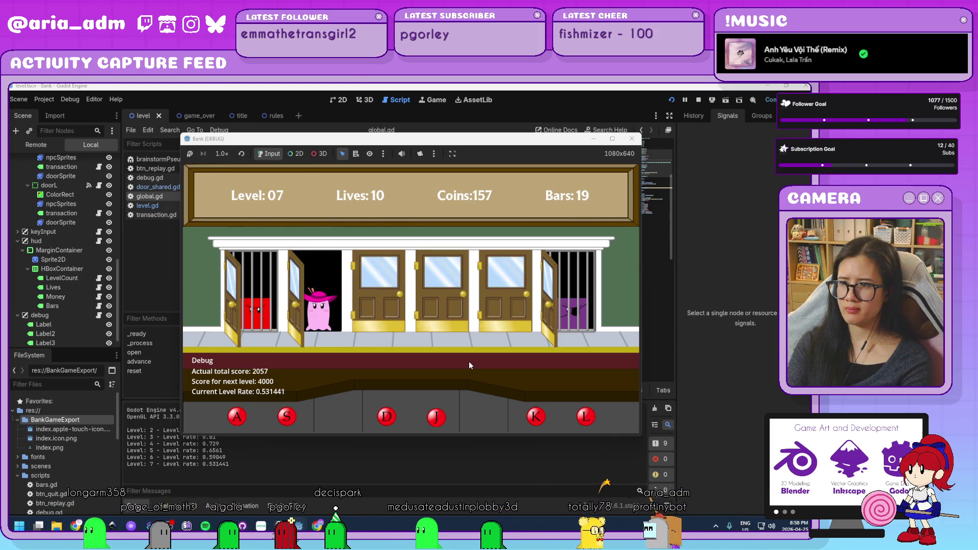
{"action": "key", "text": "s"}
{"action": "key", "text": "j"}
{"action": "key", "text": "k"}
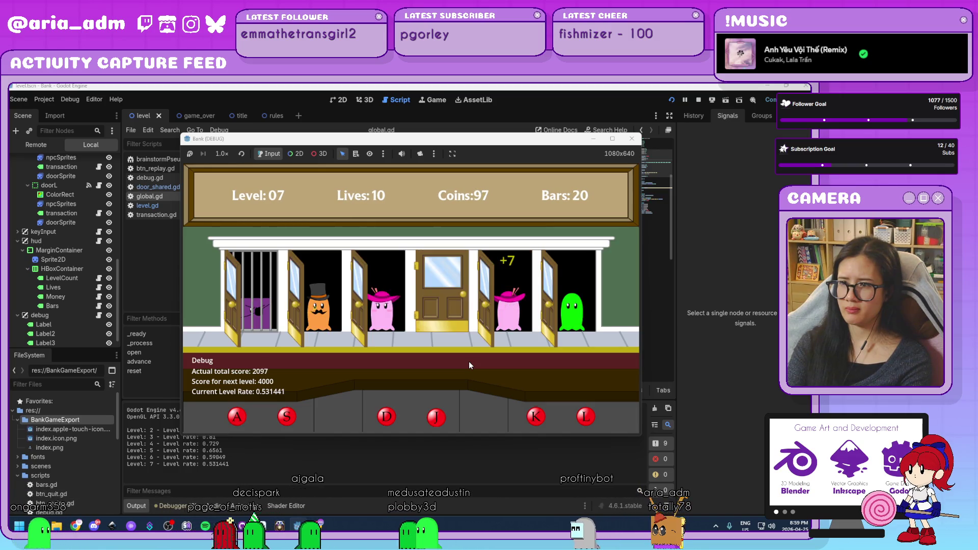
{"action": "key", "text": "l"}
{"action": "key", "text": "s"}
{"action": "key", "text": "d"}
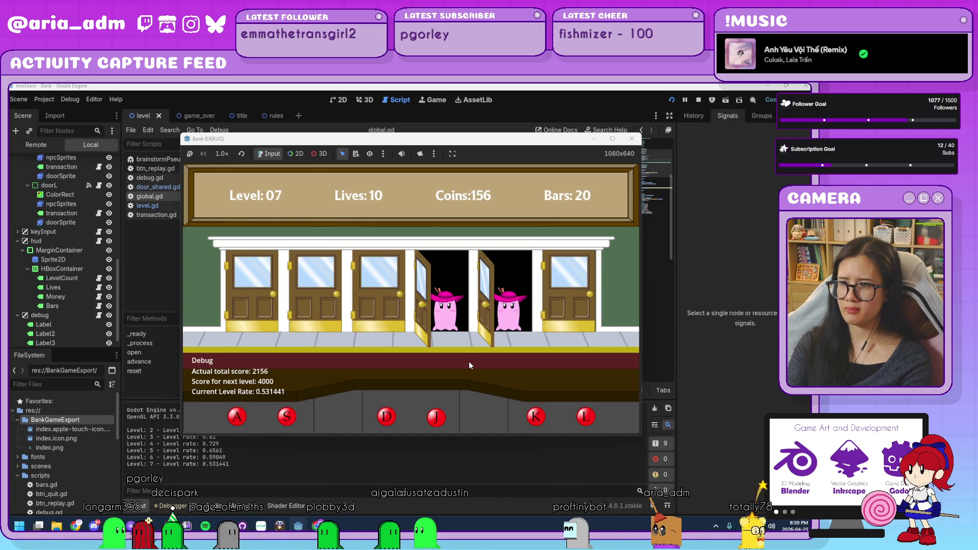
{"action": "key", "text": "j"}
{"action": "key", "text": "k"}
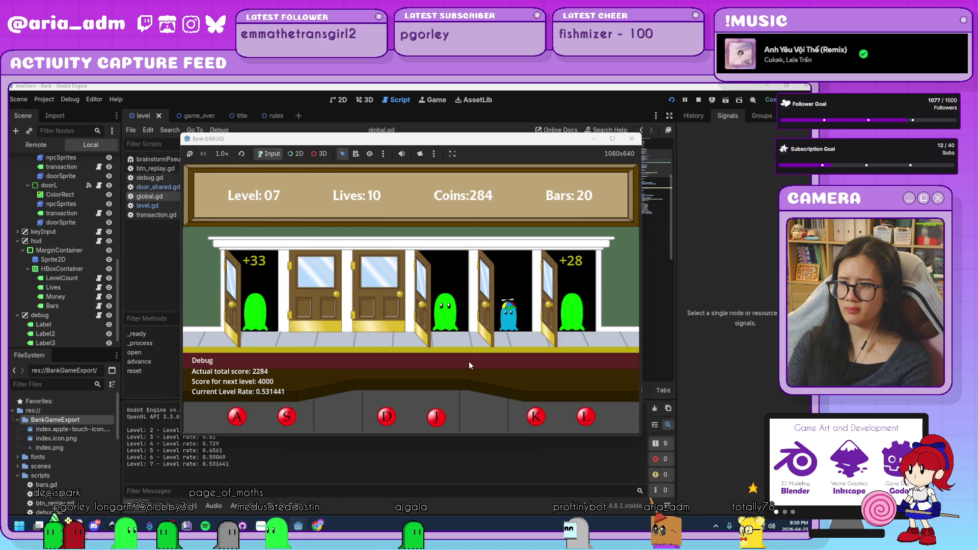
{"action": "key", "text": "s"}
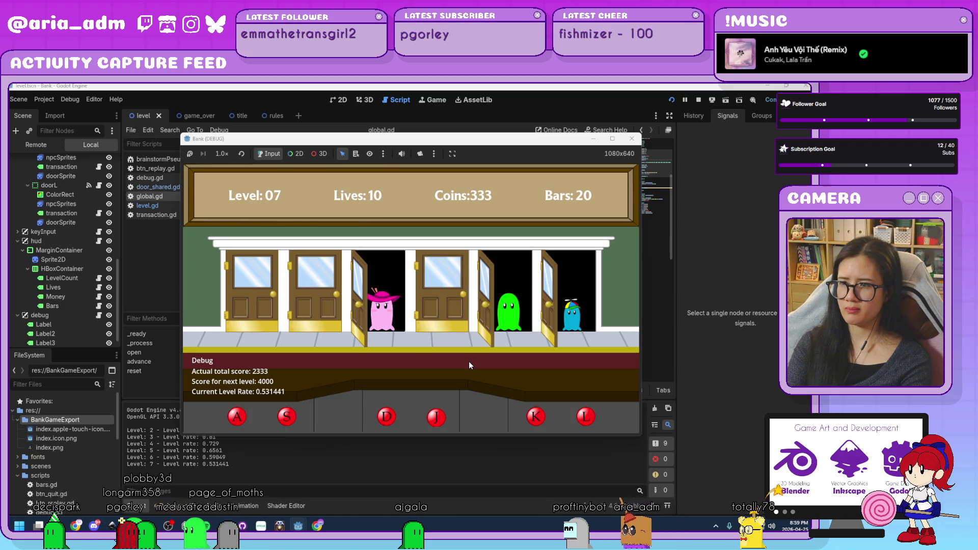
{"action": "key", "text": "j"}
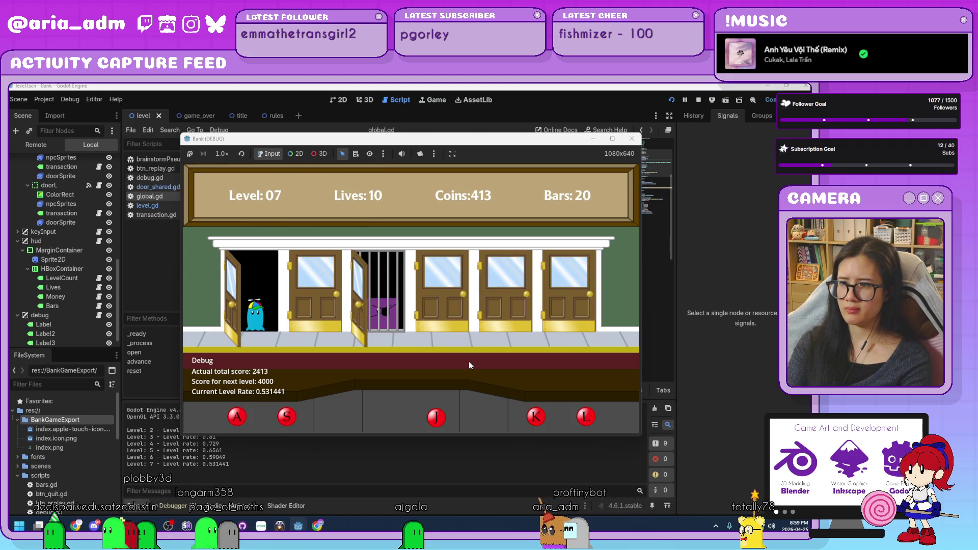
{"action": "key", "text": "a"}
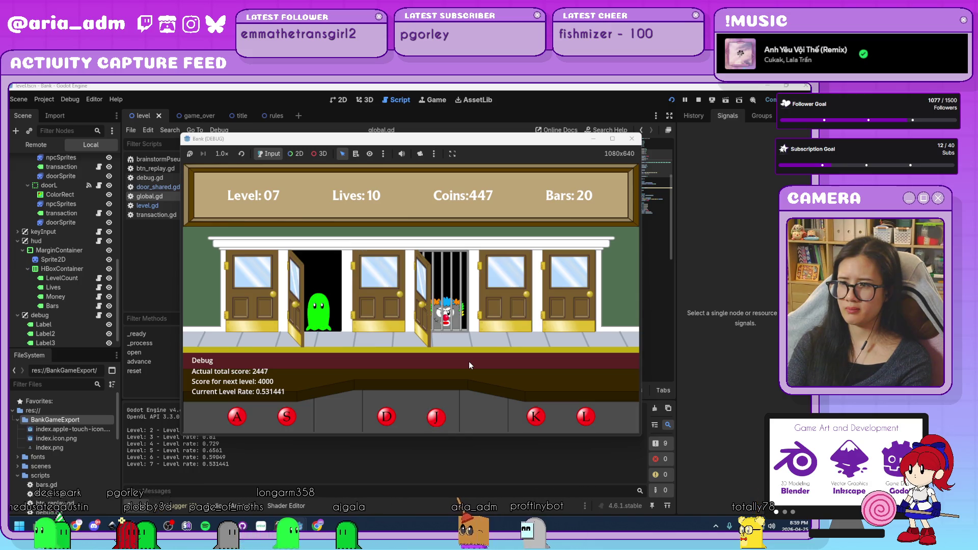
{"action": "key", "text": "s"}
{"action": "key", "text": "d"}
{"action": "key", "text": "j"}
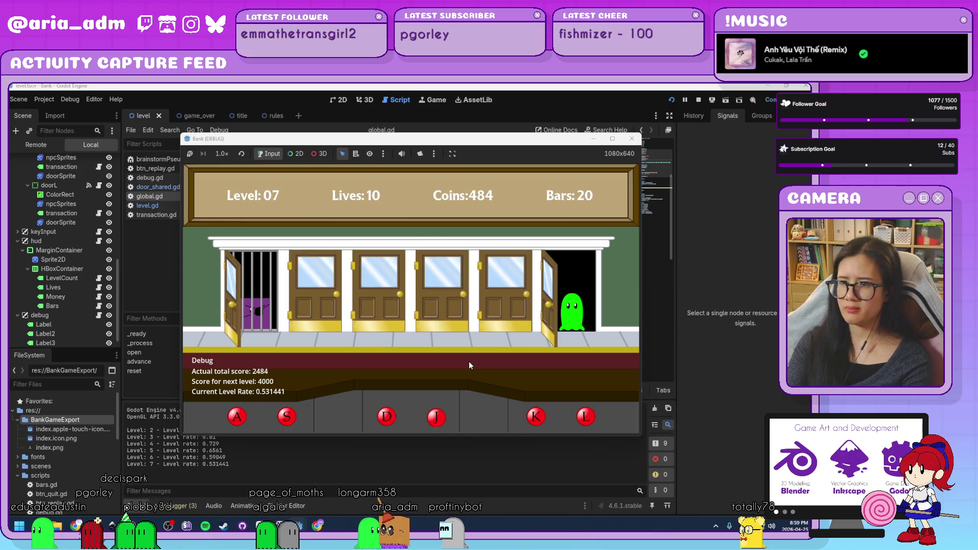
{"action": "key", "text": "j"}
{"action": "key", "text": "k"}
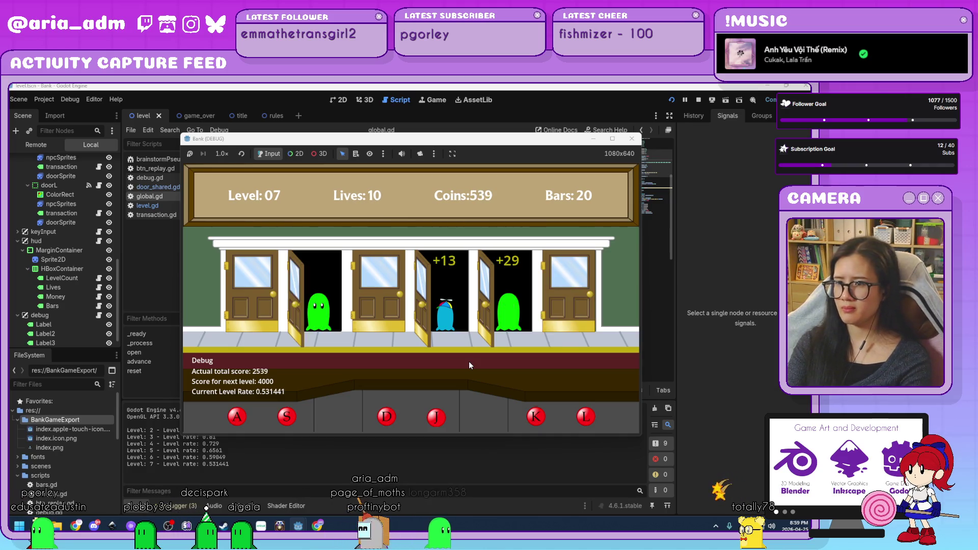
{"action": "key", "text": "s"}
{"action": "key", "text": "l"}
{"action": "key", "text": "d"}
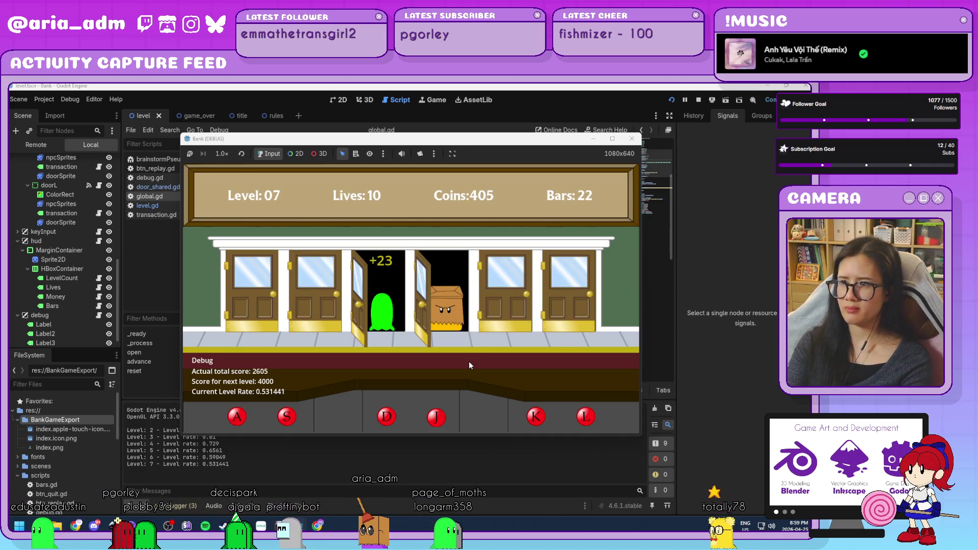
{"action": "key", "text": "k"}
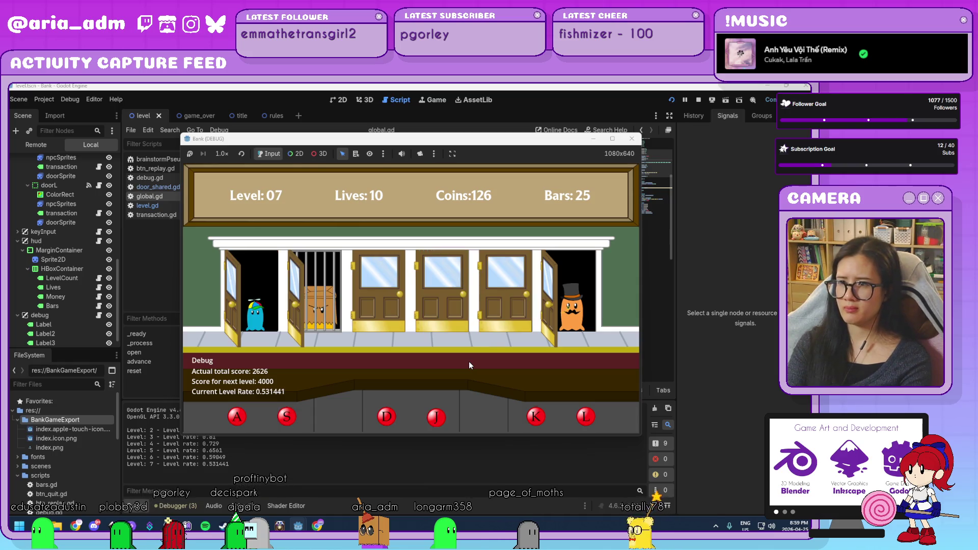
{"action": "key", "text": "l"}
{"action": "key", "text": "j"}
{"action": "key", "text": "s"}
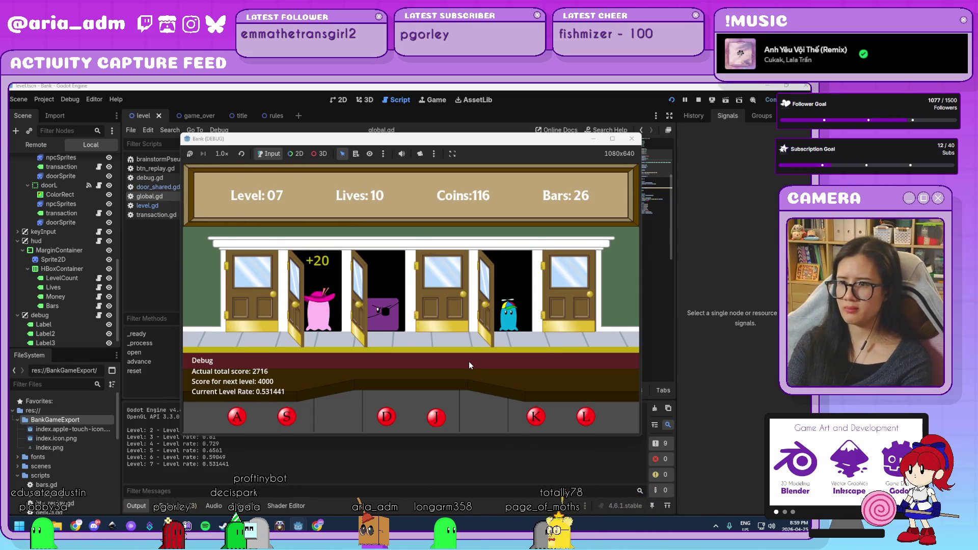
{"action": "key", "text": "k"}
{"action": "key", "text": "s"}
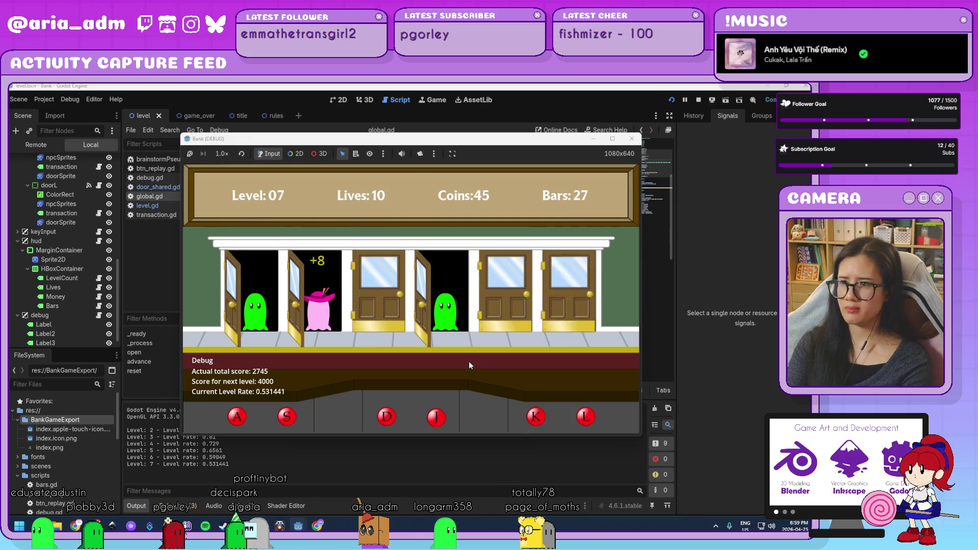
{"action": "key", "text": "d"}
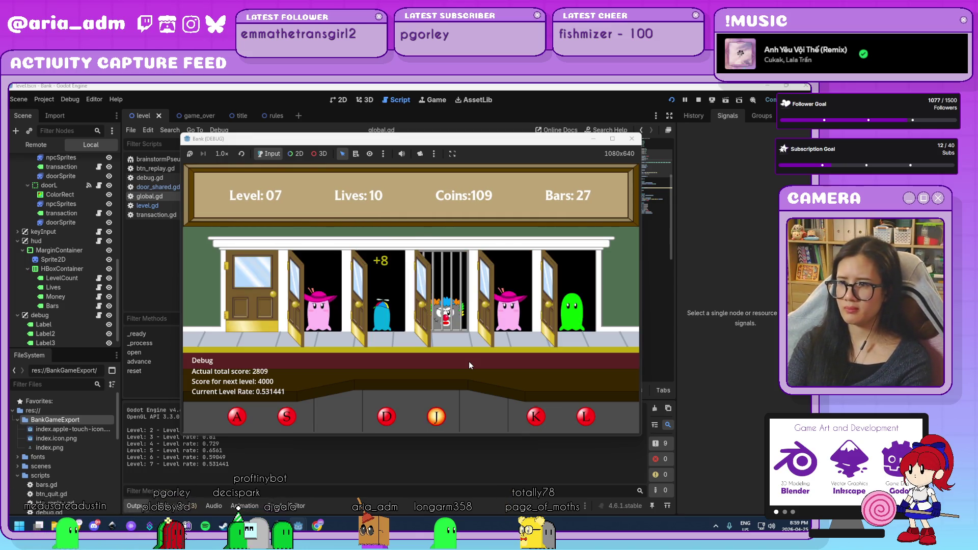
{"action": "key", "text": "k"}
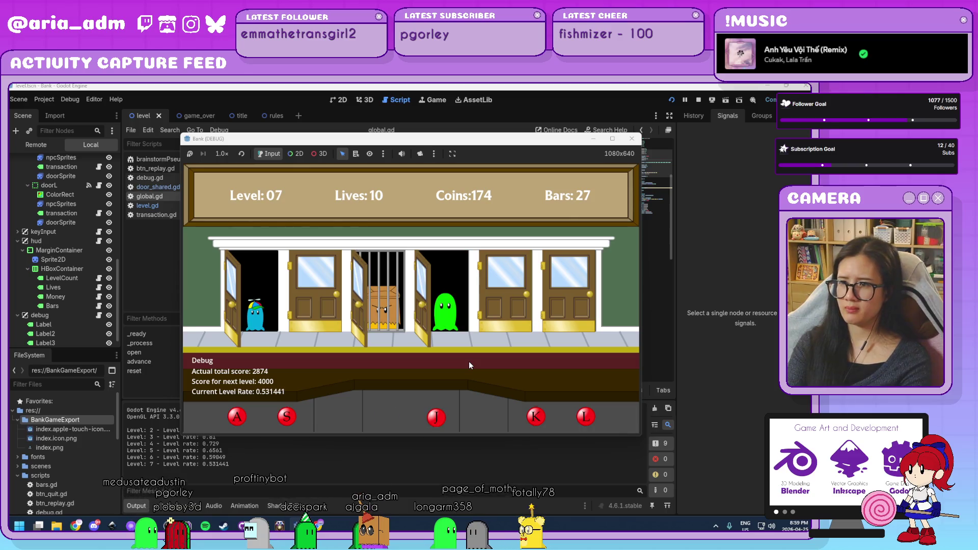
{"action": "key", "text": "a"}
{"action": "key", "text": "j"}
{"action": "key", "text": "k"}
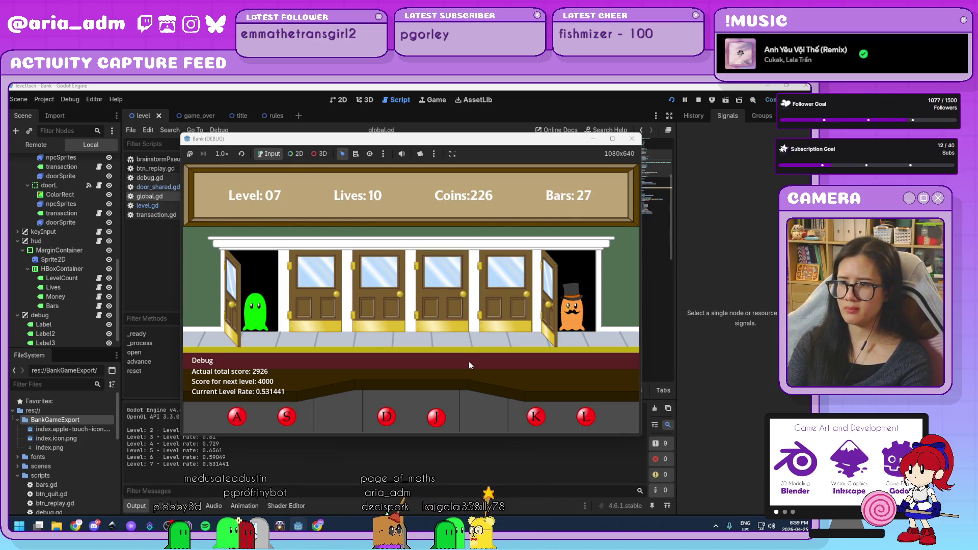
{"action": "key", "text": "l"}
{"action": "key", "text": "a"}
{"action": "key", "text": "j"}
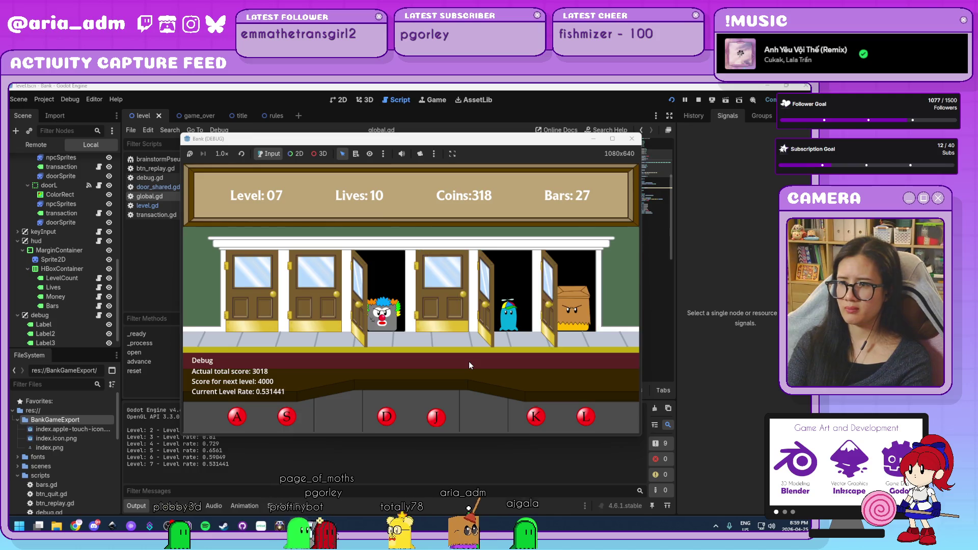
{"action": "key", "text": "k"}
{"action": "key", "text": "s"}
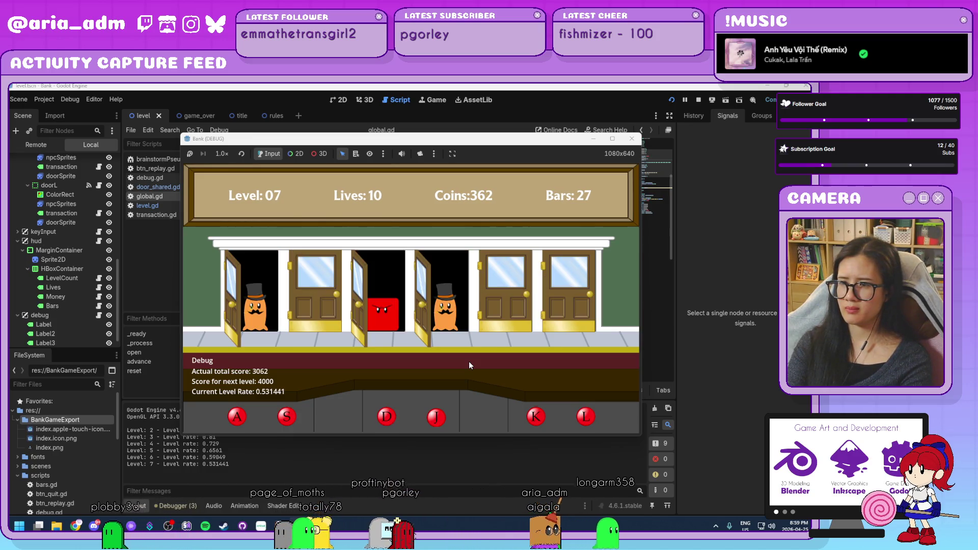
{"action": "key", "text": "a"}
{"action": "key", "text": "j"}
{"action": "key", "text": "d"}
{"action": "key", "text": "s"}
{"action": "key", "text": "l"}
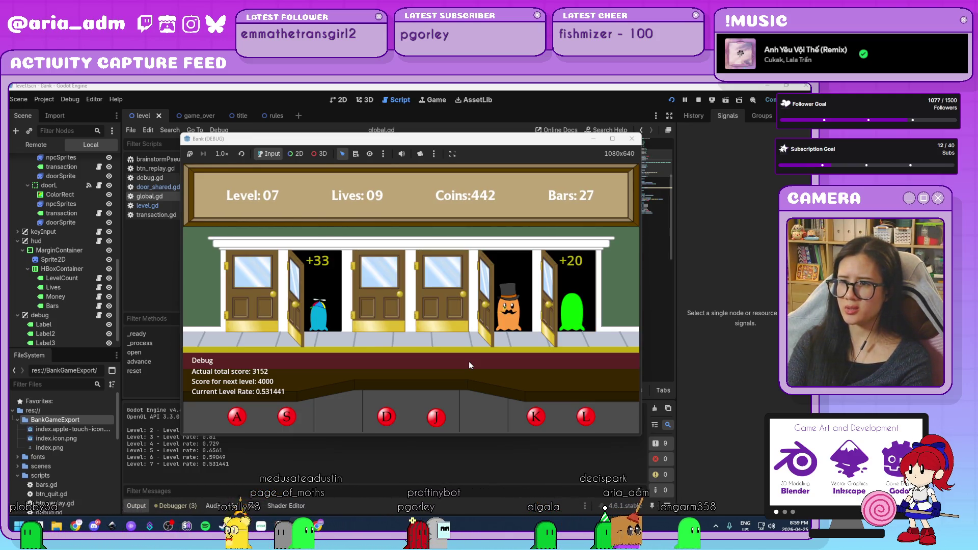
{"action": "key", "text": "k"}
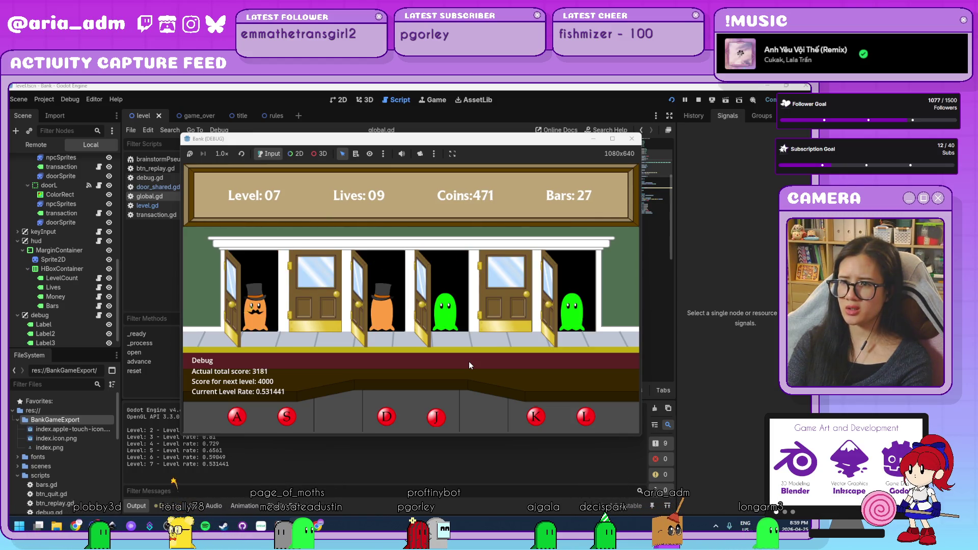
{"action": "key", "text": "d"}
{"action": "key", "text": "s"}
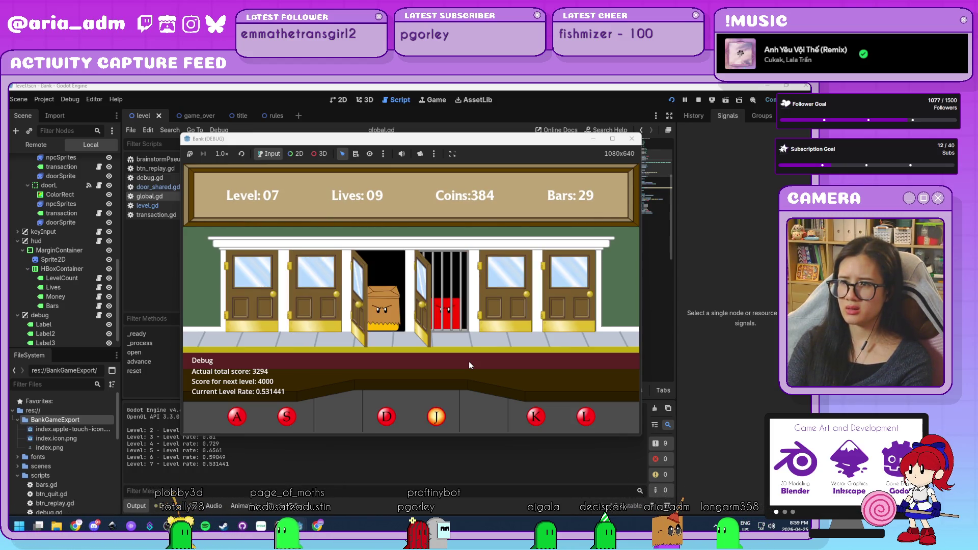
{"action": "key", "text": "l"}
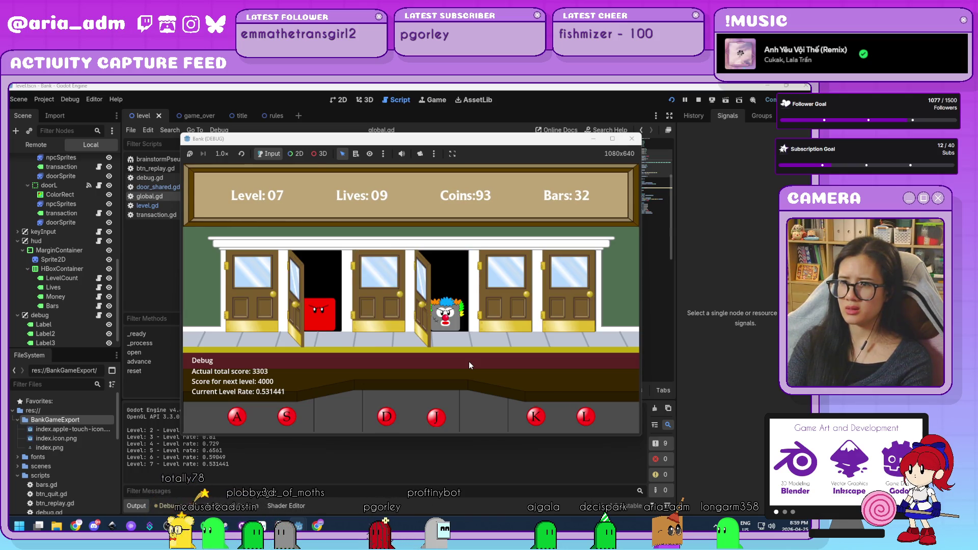
{"action": "key", "text": "d"}
{"action": "key", "text": "k"}
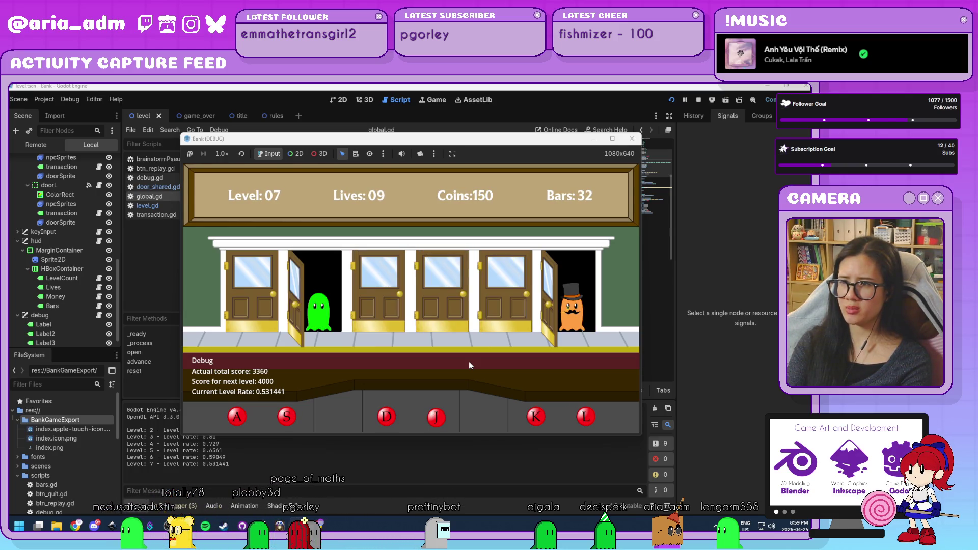
{"action": "key", "text": "l"}
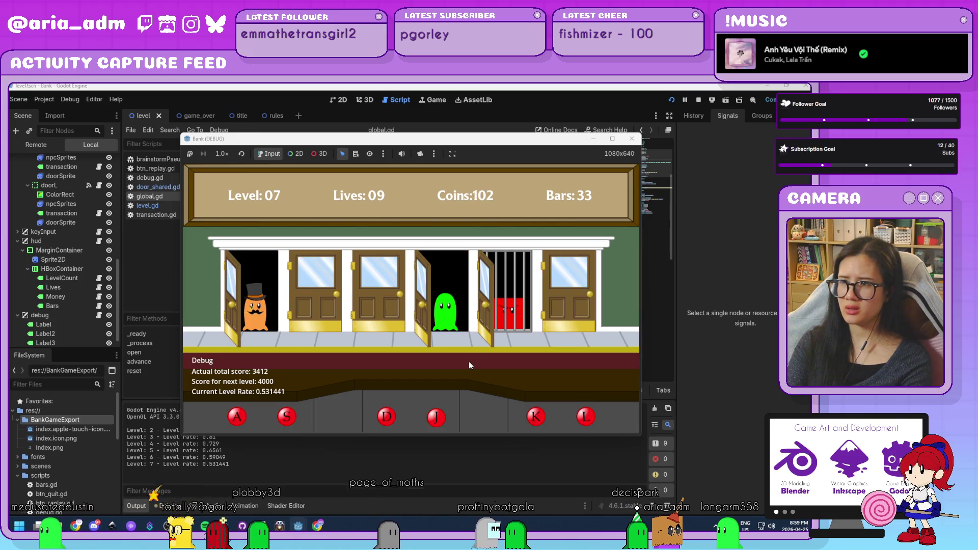
{"action": "key", "text": "j"}
{"action": "key", "text": "a"}
{"action": "key", "text": "s"}
{"action": "key", "text": "k"}
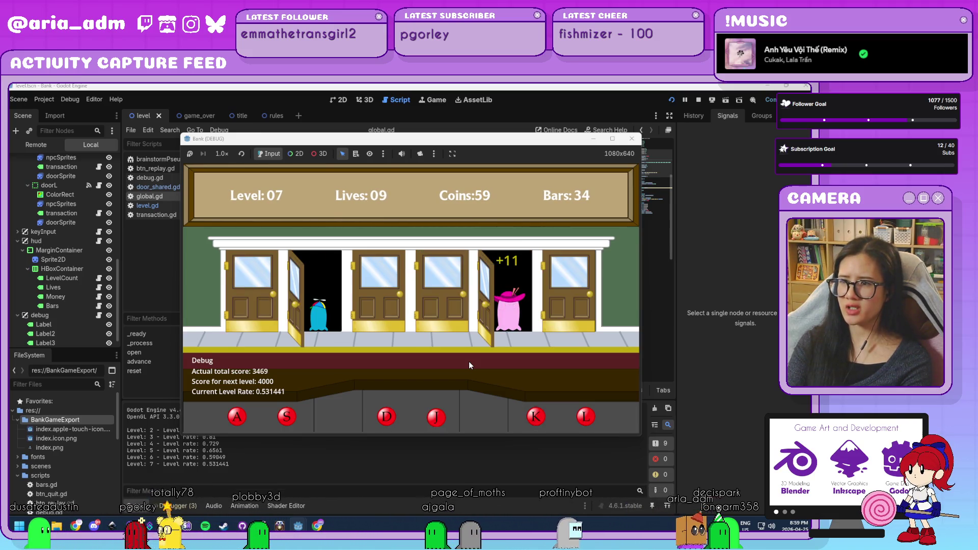
{"action": "key", "text": "a"}
{"action": "key", "text": "s"}
{"action": "key", "text": "l"}
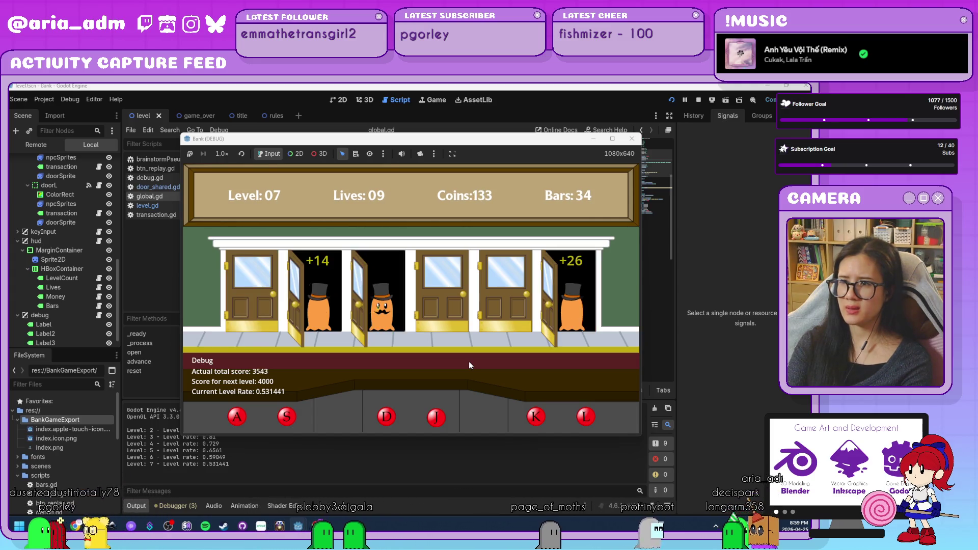
{"action": "key", "text": "d"}
{"action": "key", "text": "j"}
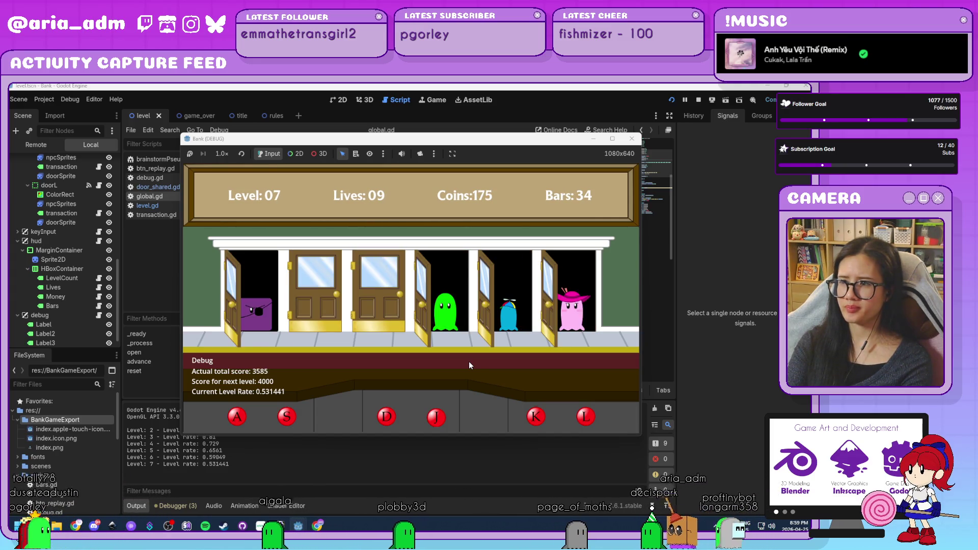
{"action": "key", "text": "k"}
{"action": "key", "text": "l"}
{"action": "key", "text": "s"}
{"action": "key", "text": "d"}
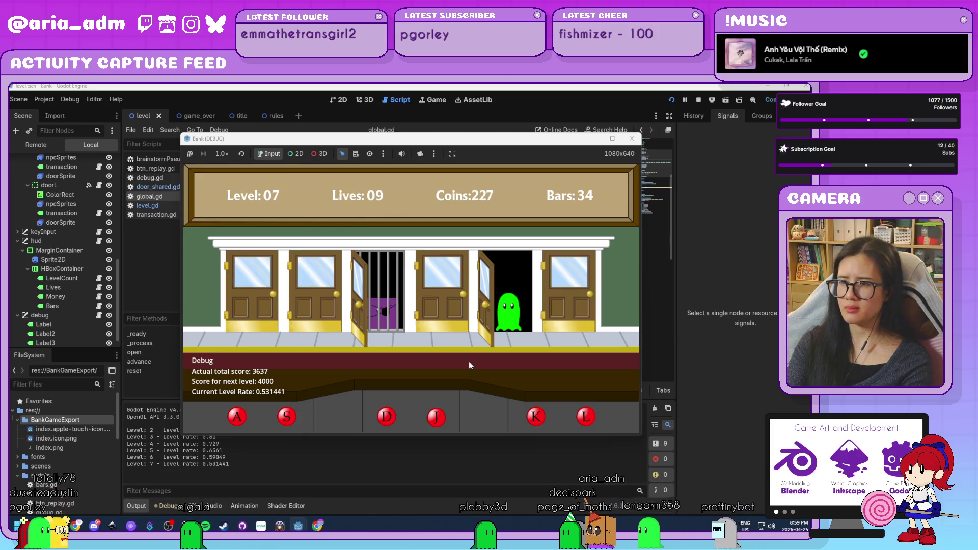
{"action": "key", "text": "k"}
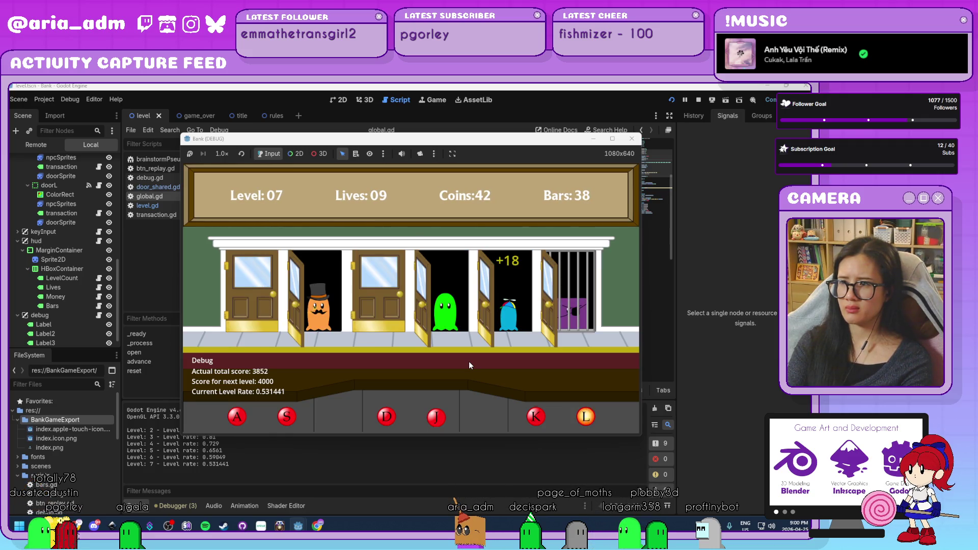
{"action": "key", "text": "s"}
{"action": "key", "text": "d"}
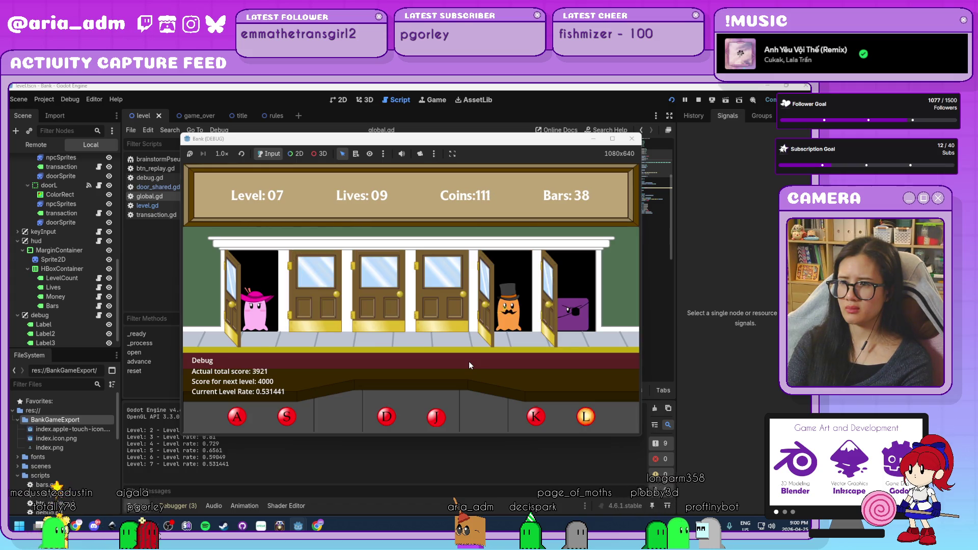
{"action": "key", "text": "d"}
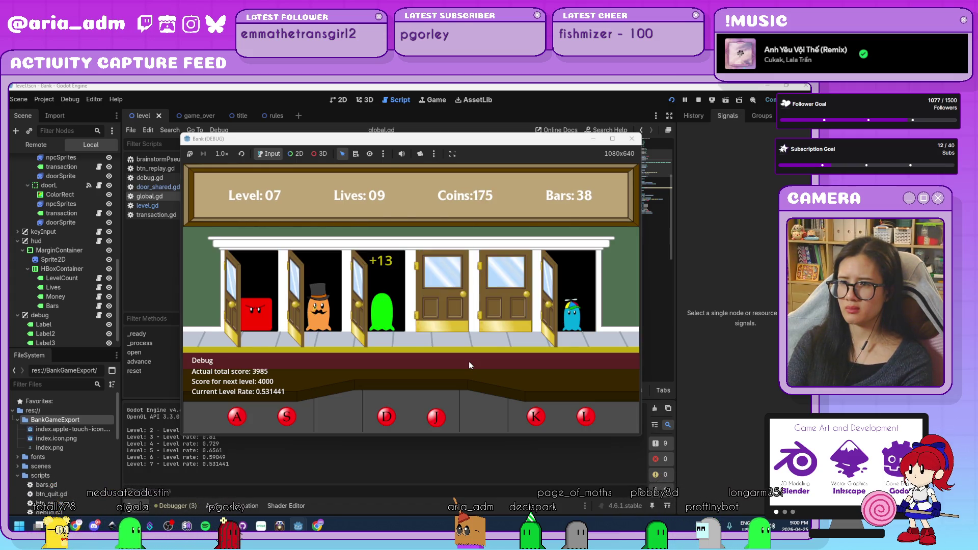
{"action": "key", "text": "s"}
{"action": "key", "text": "l"}
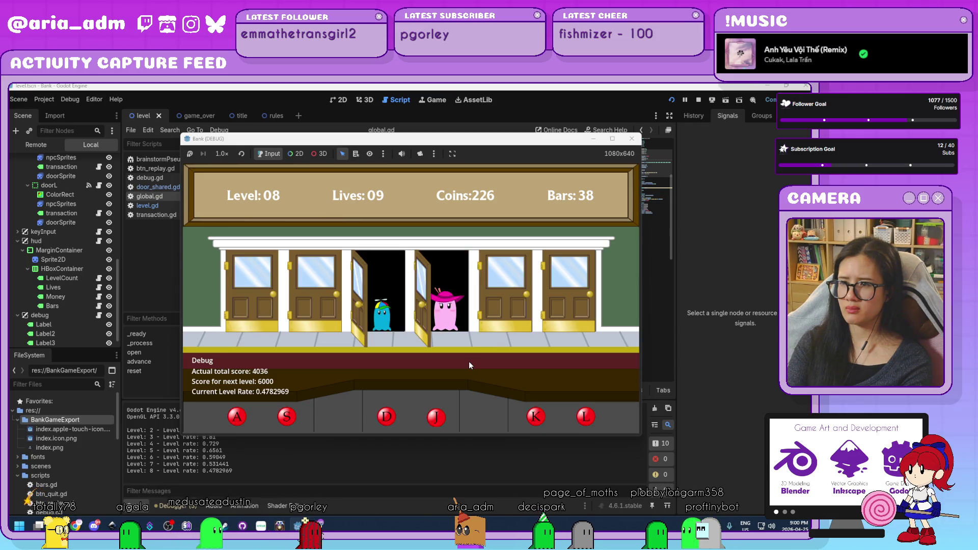
- Serve level 8 customers at all six doors using the A, S, D, J, K and L keys
{"action": "key", "text": "d"}
{"action": "key", "text": "j"}
{"action": "key", "text": "l"}
{"action": "key", "text": "a"}
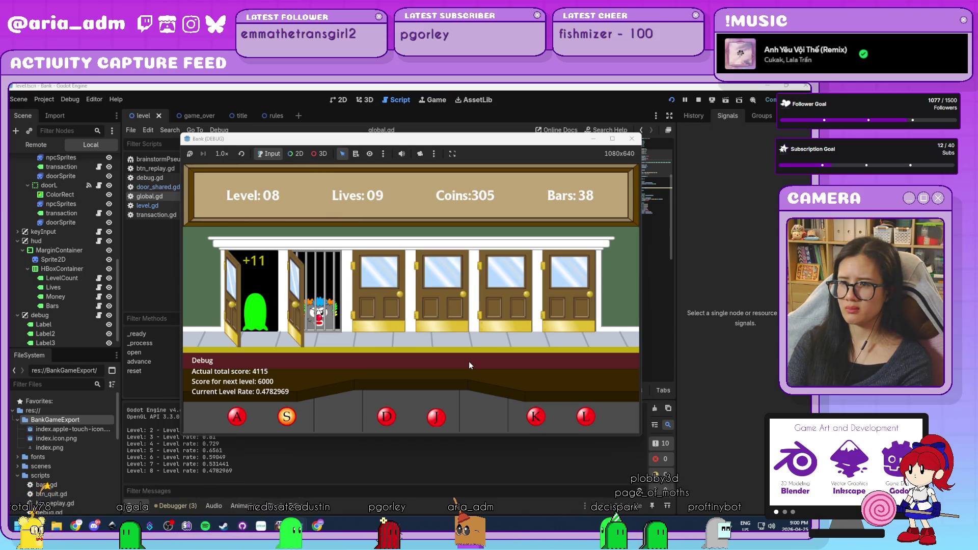
{"action": "key", "text": "j"}
{"action": "key", "text": "l"}
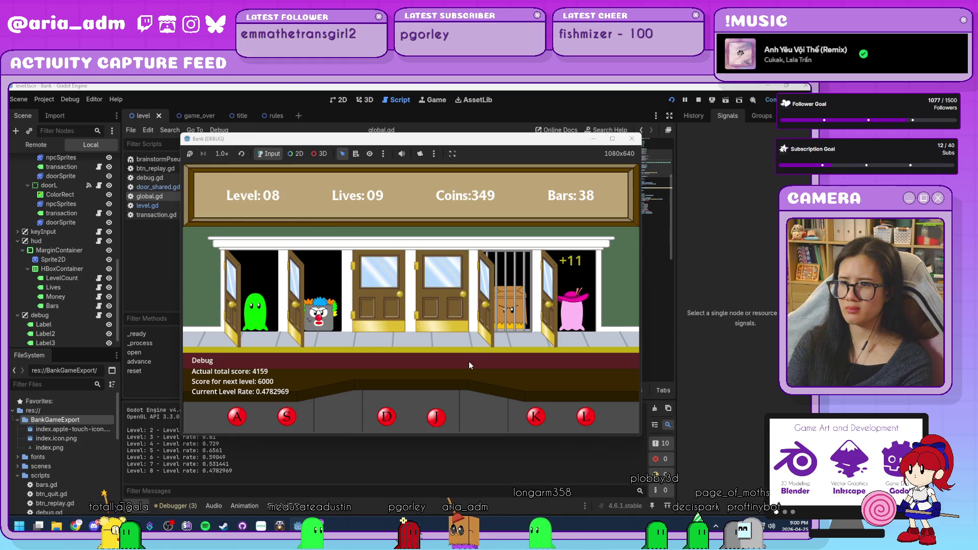
{"action": "key", "text": "a"}
{"action": "key", "text": "k"}
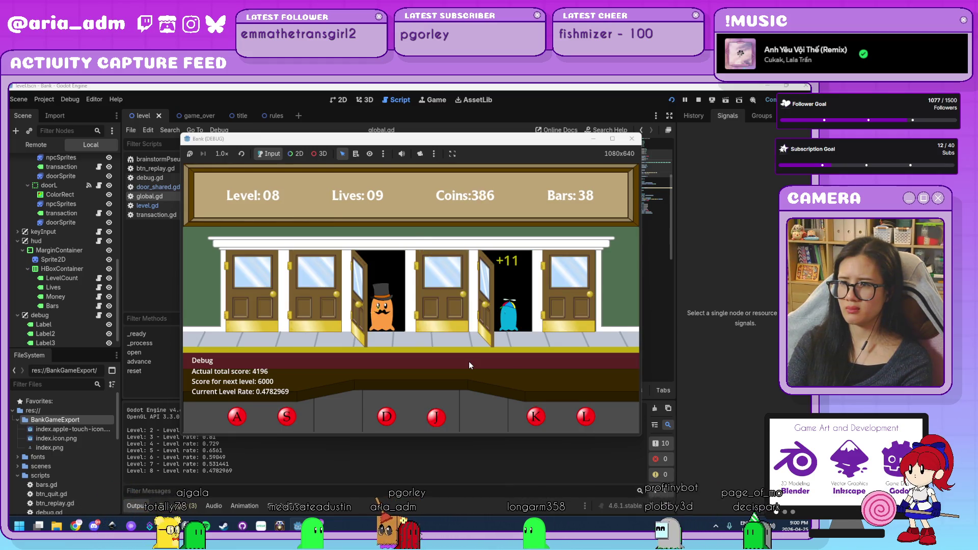
{"action": "key", "text": "d"}
{"action": "key", "text": "s"}
{"action": "key", "text": "j"}
{"action": "key", "text": "l"}
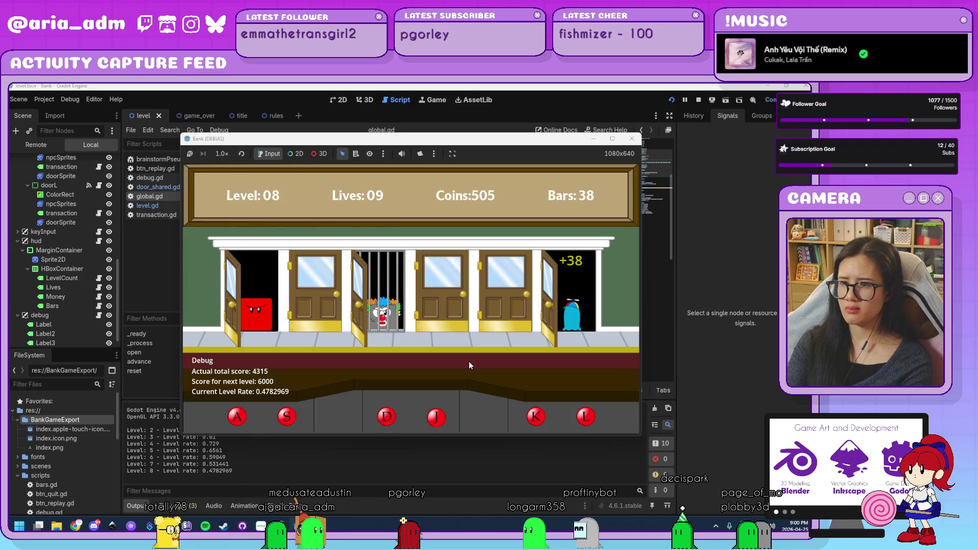
{"action": "key", "text": "k"}
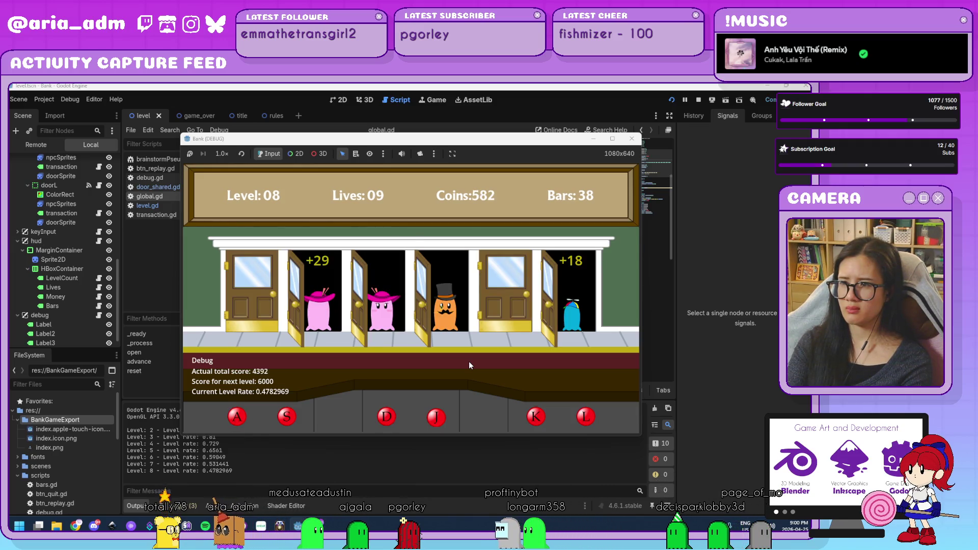
{"action": "key", "text": "d"}
{"action": "key", "text": "j"}
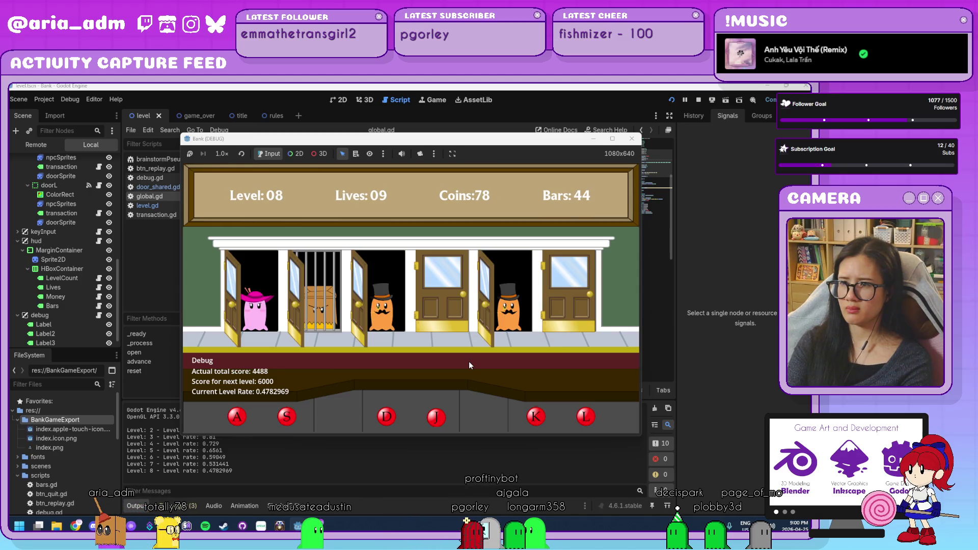
{"action": "key", "text": "a"}
{"action": "key", "text": "l"}
{"action": "key", "text": "d"}
{"action": "key", "text": "j"}
{"action": "key", "text": "l"}
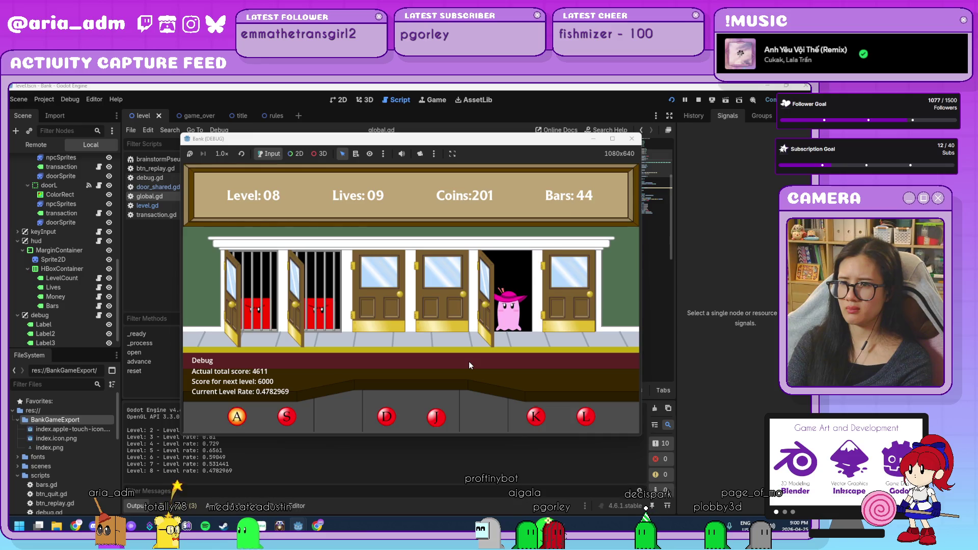
{"action": "key", "text": "k"}
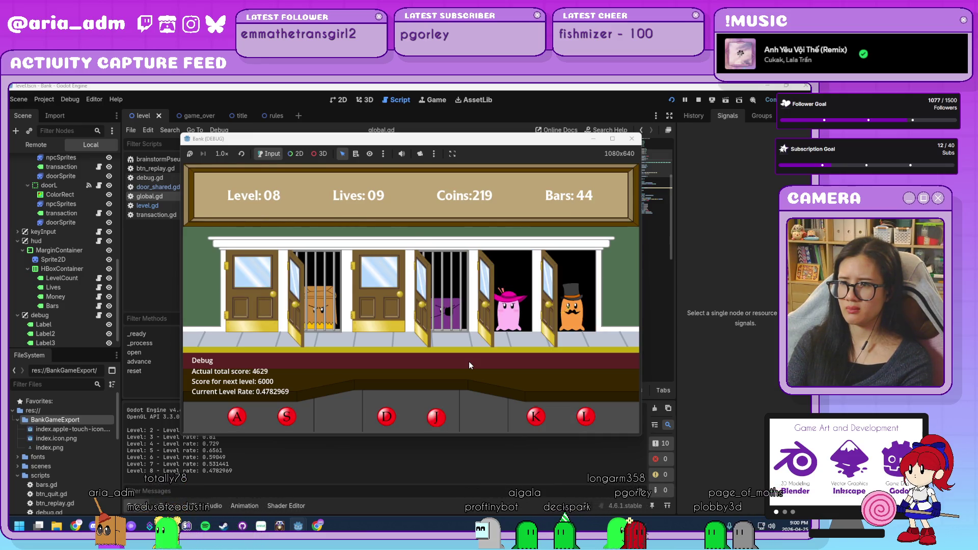
{"action": "key", "text": "k"}
{"action": "key", "text": "l"}
{"action": "key", "text": "d"}
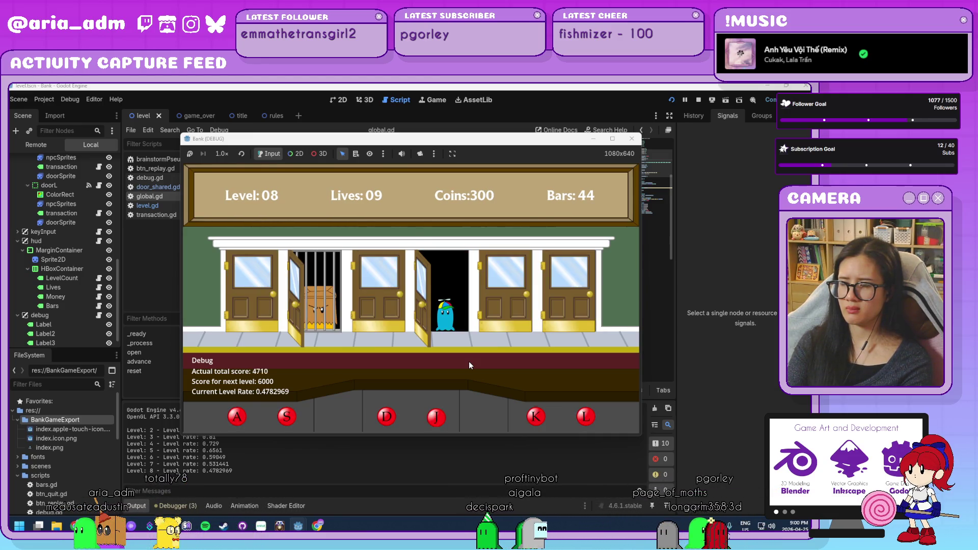
{"action": "key", "text": "j"}
{"action": "key", "text": "s"}
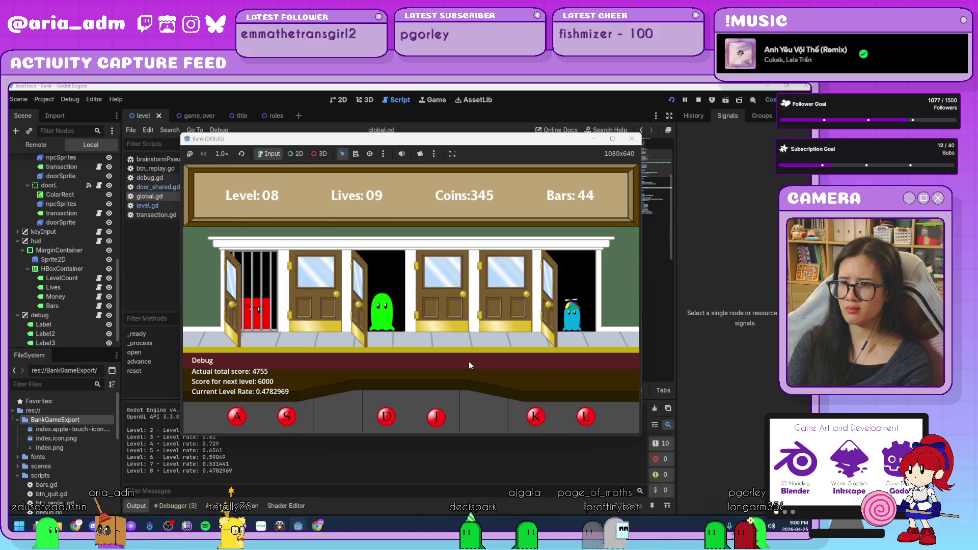
{"action": "key", "text": "d"}
{"action": "key", "text": "l"}
{"action": "key", "text": "j"}
{"action": "key", "text": "s"}
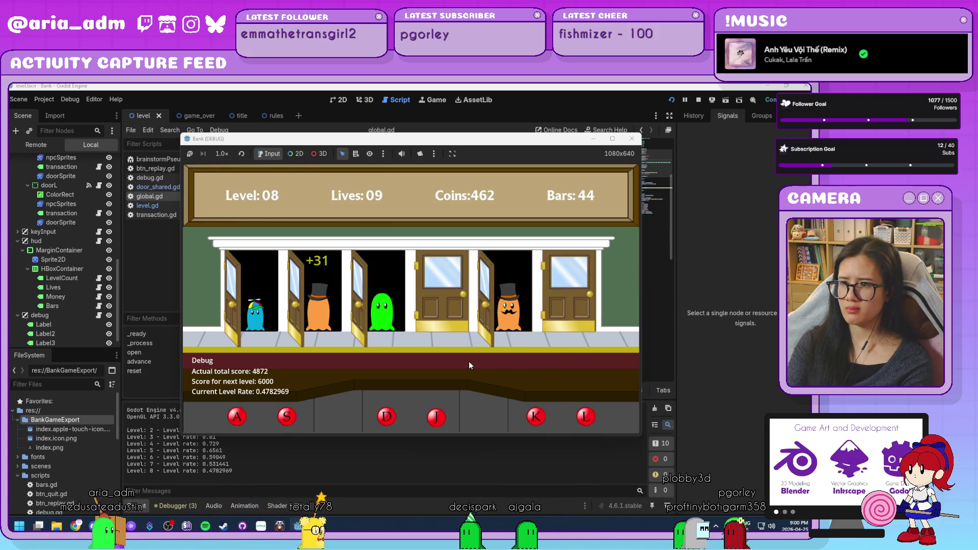
{"action": "key", "text": "a"}
{"action": "key", "text": "d"}
{"action": "key", "text": "k"}
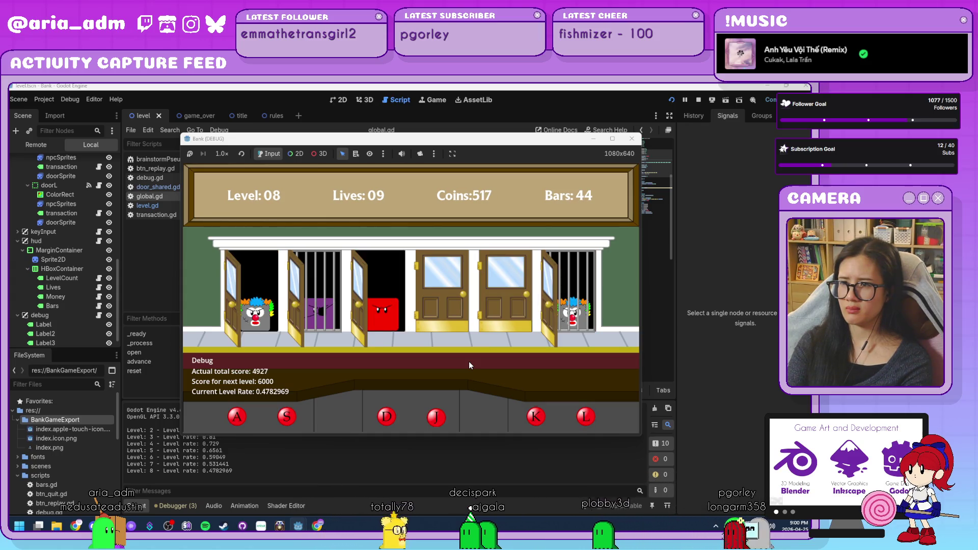
- Keep serving customers and bar robbers until Level 09 starts with score 6044 against an 8000 target
{"action": "key", "text": "a"}
{"action": "key", "text": "d"}
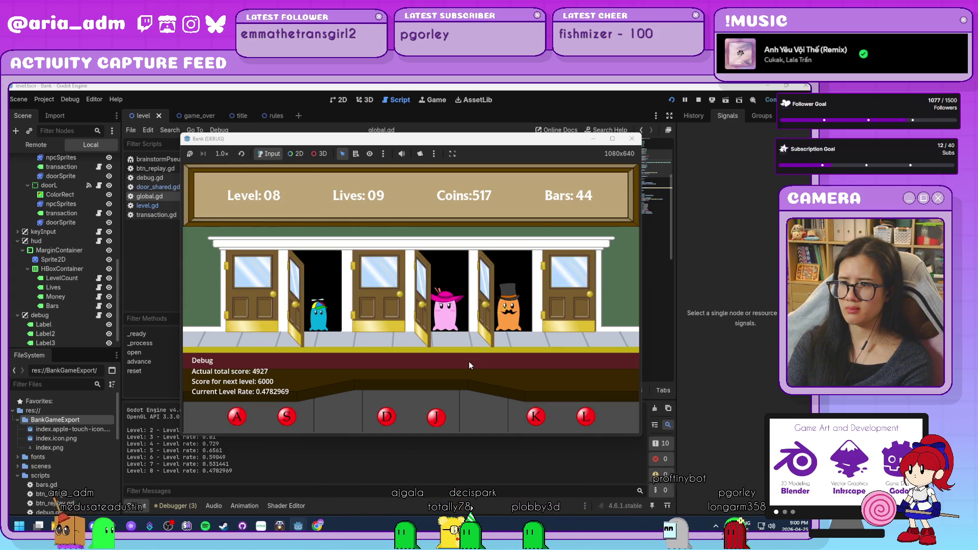
{"action": "key", "text": "s"}
{"action": "key", "text": "k"}
{"action": "key", "text": "a"}
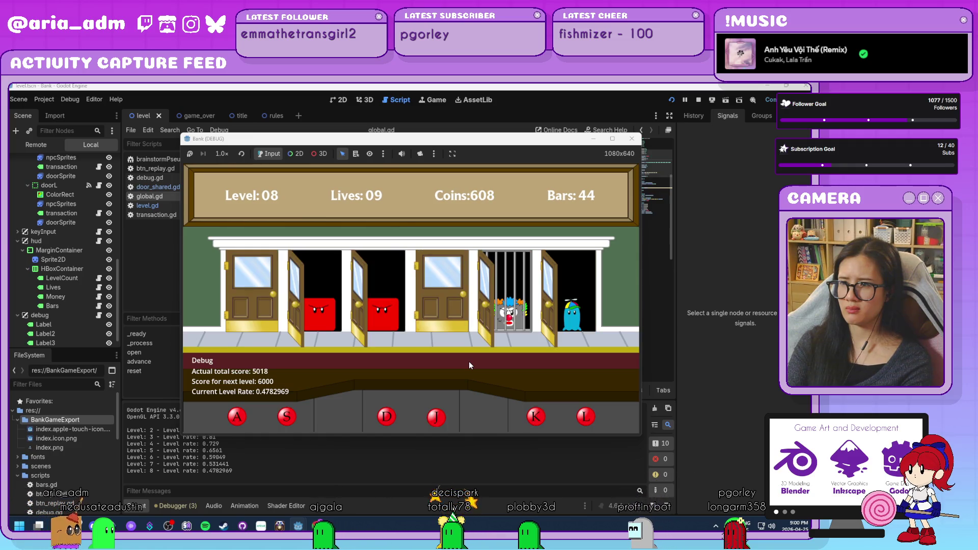
{"action": "key", "text": "s"}
{"action": "key", "text": "d"}
{"action": "key", "text": "l"}
{"action": "key", "text": "j"}
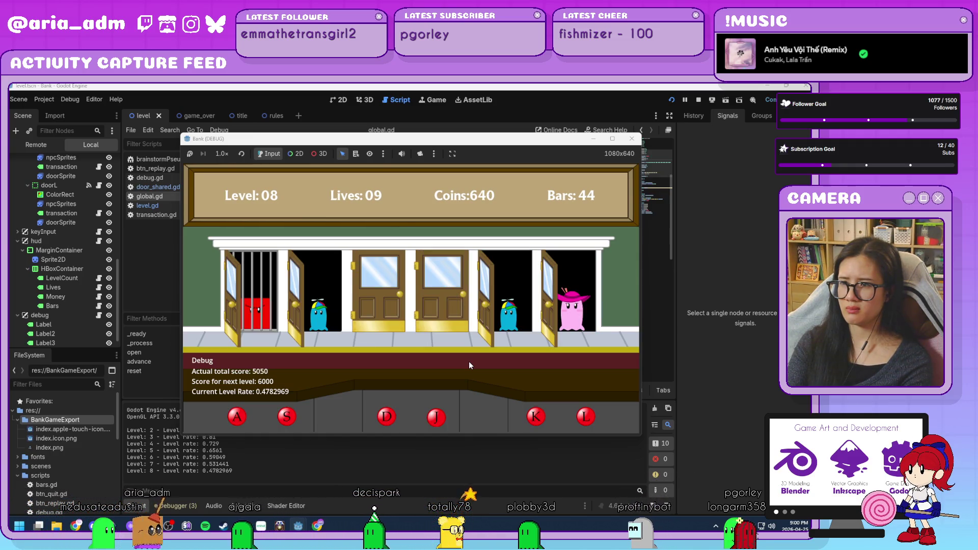
{"action": "key", "text": "k"}
{"action": "key", "text": "l"}
{"action": "key", "text": "s"}
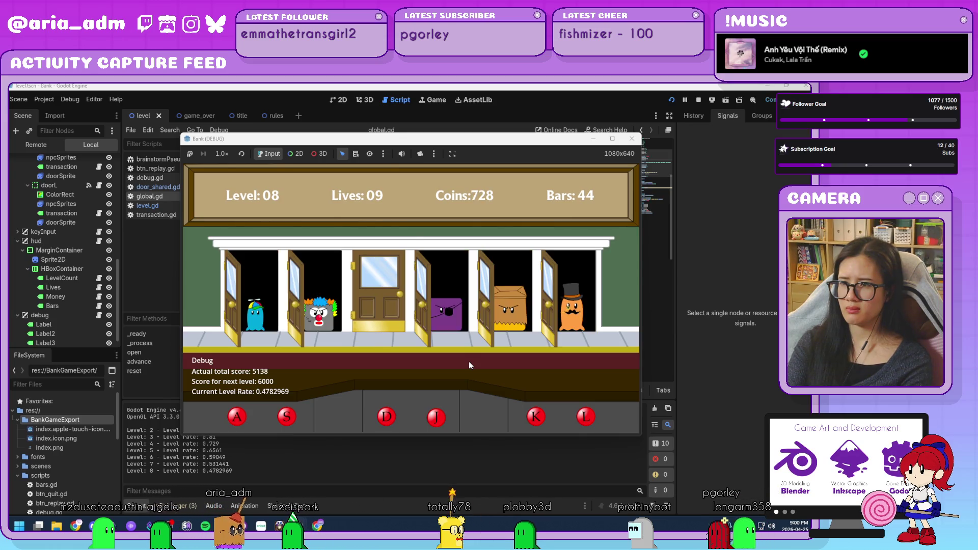
{"action": "key", "text": "a"}
{"action": "key", "text": "s"}
{"action": "key", "text": "j"}
{"action": "key", "text": "l"}
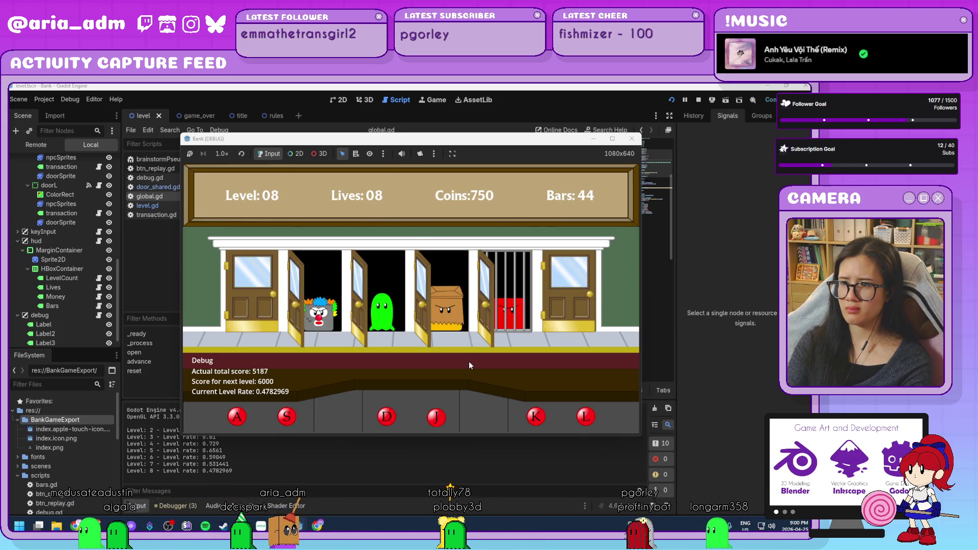
{"action": "key", "text": "l"}
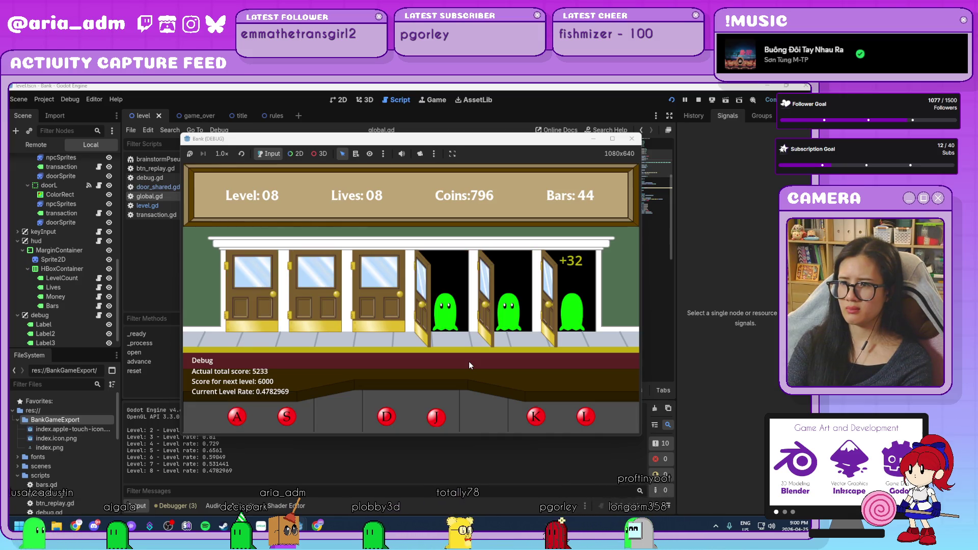
{"action": "key", "text": "j"}
{"action": "key", "text": "k"}
{"action": "key", "text": "a"}
{"action": "key", "text": "l"}
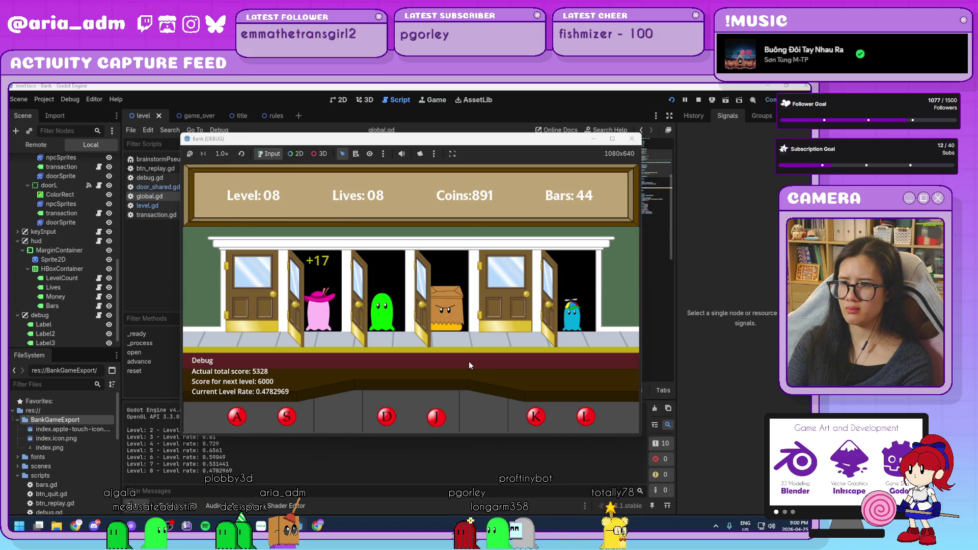
- Serve customers at all six doors (A/S/D/J/K/L) to finish level 8 and reach level 9
{"action": "key", "text": "d"}
{"action": "key", "text": "l"}
{"action": "key", "text": "a"}
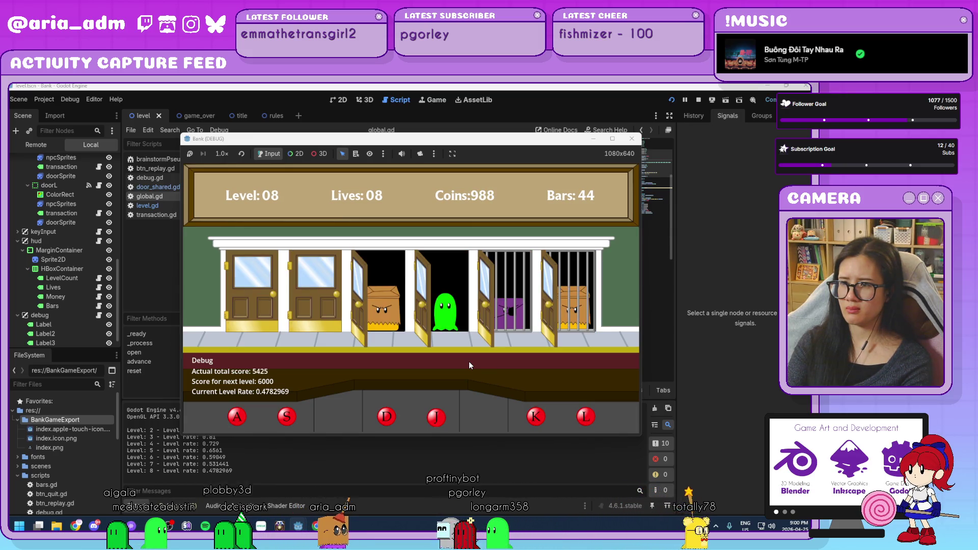
{"action": "key", "text": "j"}
{"action": "key", "text": "k"}
{"action": "key", "text": "l"}
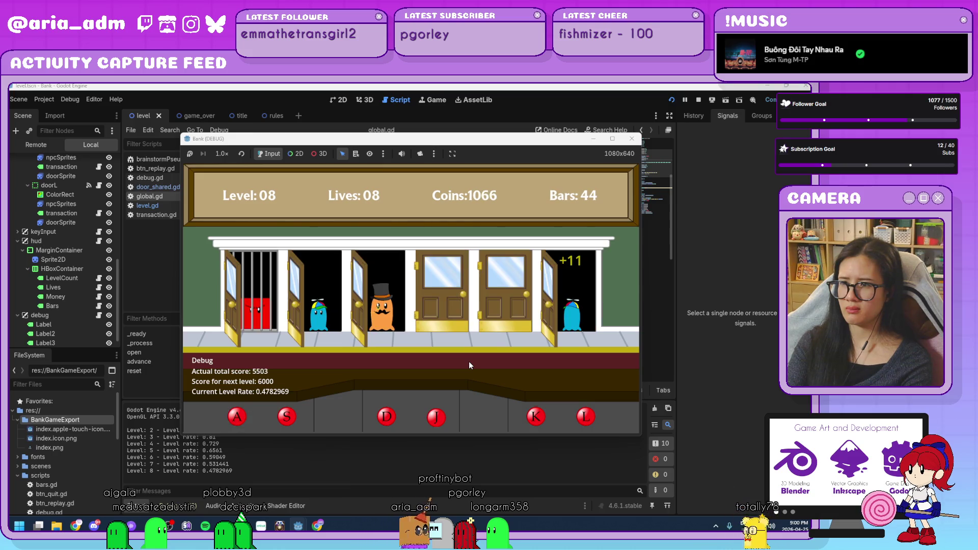
{"action": "key", "text": "s"}
{"action": "key", "text": "a"}
{"action": "key", "text": "j"}
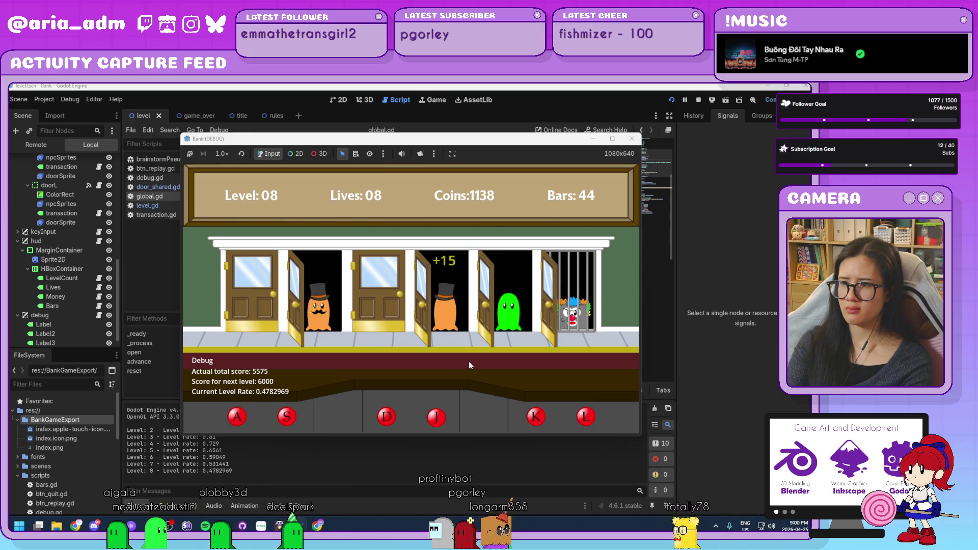
{"action": "key", "text": "s"}
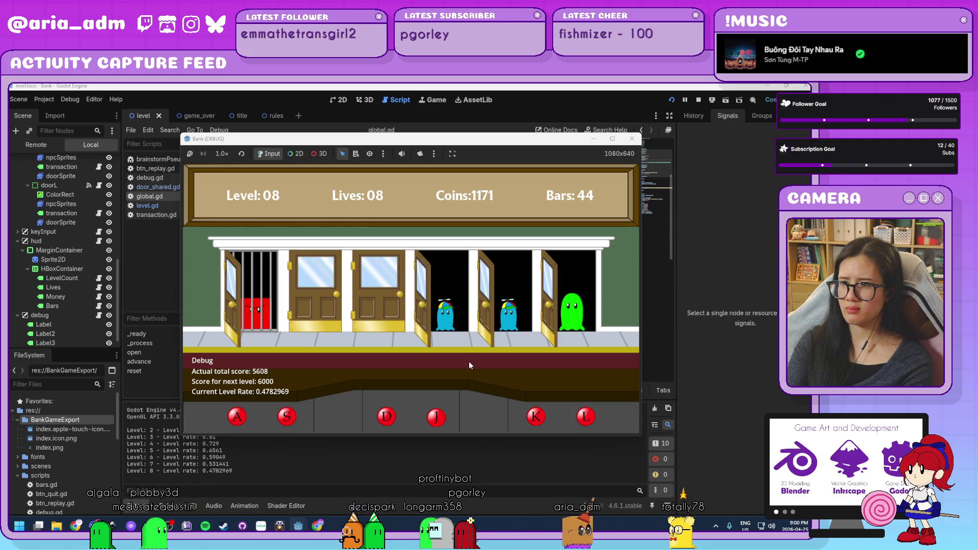
{"action": "key", "text": "k"}
{"action": "key", "text": "j"}
{"action": "key", "text": "l"}
{"action": "key", "text": "a"}
{"action": "key", "text": "d"}
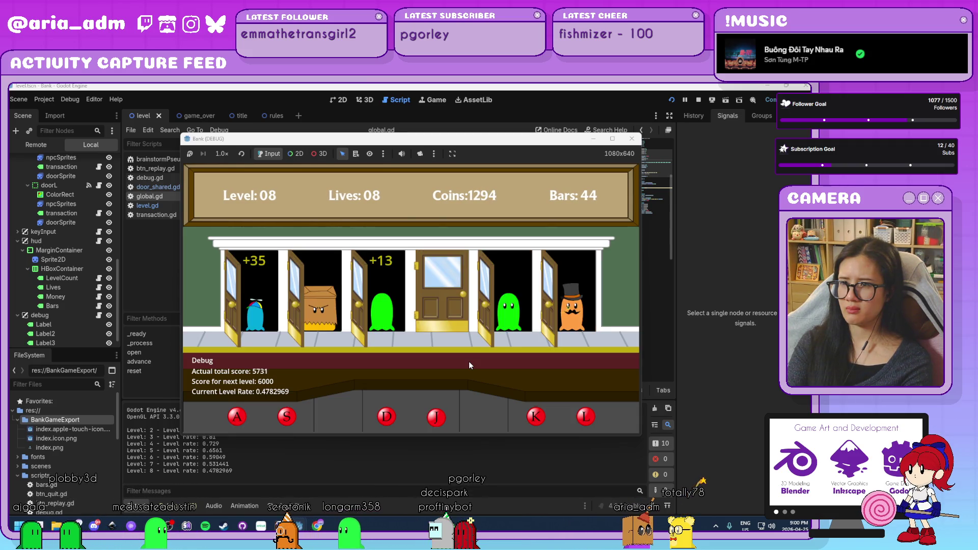
{"action": "key", "text": "k"}
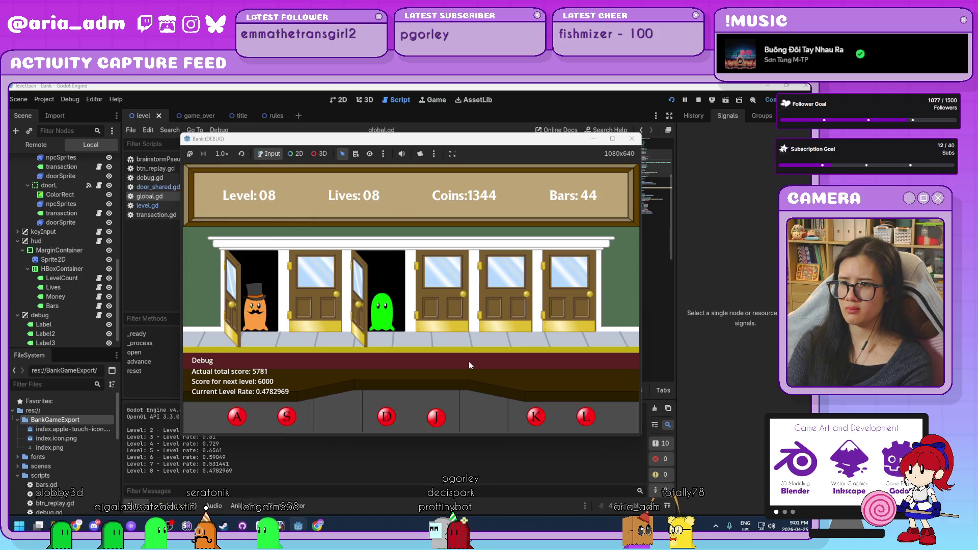
{"action": "key", "text": "a"}
{"action": "key", "text": "d"}
{"action": "key", "text": "s"}
{"action": "key", "text": "k"}
{"action": "key", "text": "l"}
{"action": "key", "text": "j"}
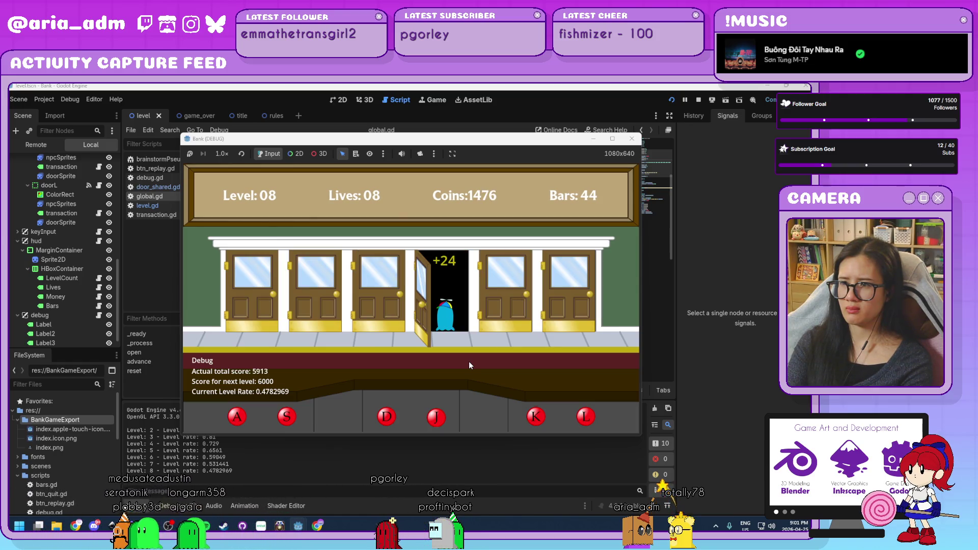
{"action": "key", "text": "a"}
{"action": "key", "text": "d"}
{"action": "key", "text": "s"}
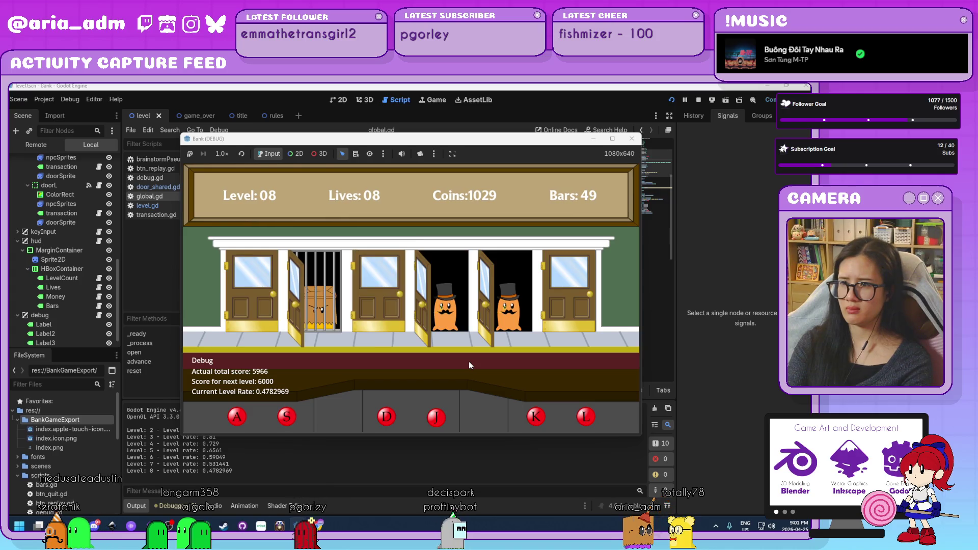
{"action": "key", "text": "k"}
{"action": "key", "text": "j"}
{"action": "key", "text": "d"}
{"action": "key", "text": "l"}
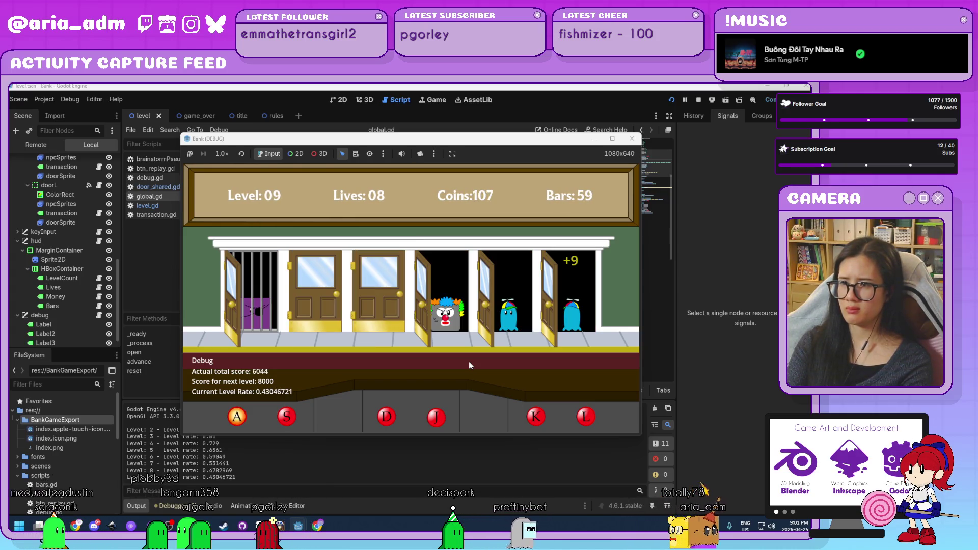
{"action": "key", "text": "k"}
- Serve customers and bar robbers through level 9 until level 10 starts at score 8020
{"action": "key", "text": "s"}
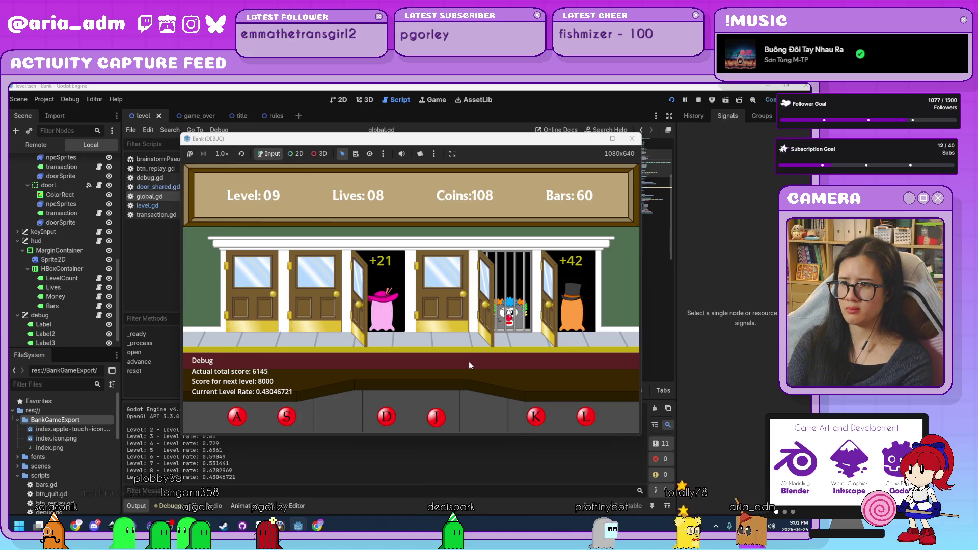
{"action": "key", "text": "a"}
{"action": "key", "text": "d"}
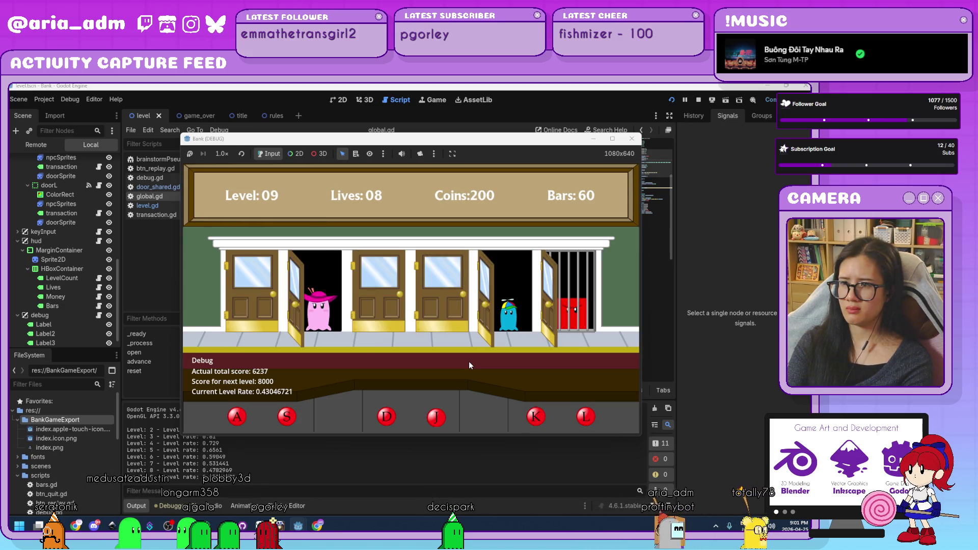
{"action": "key", "text": "s"}
{"action": "key", "text": "a"}
{"action": "key", "text": "k"}
{"action": "key", "text": "l"}
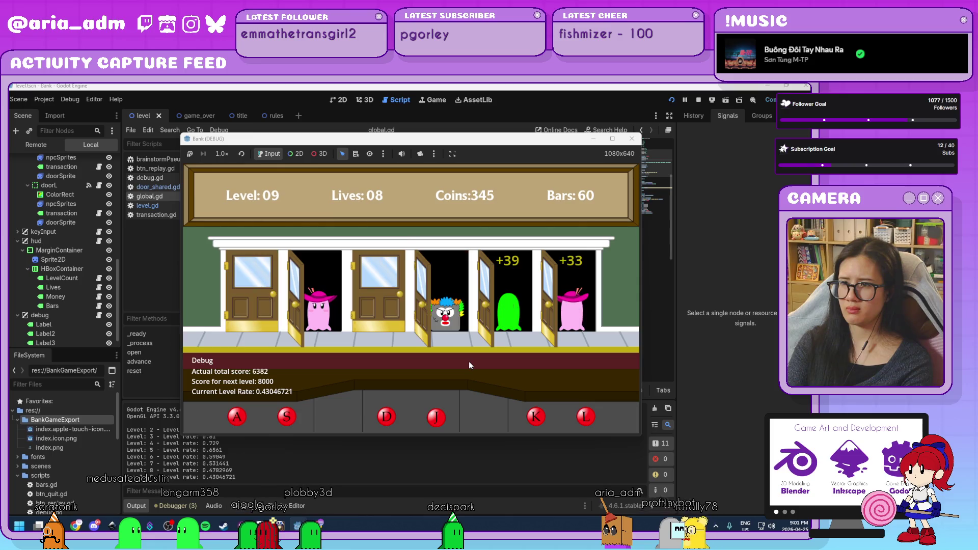
{"action": "key", "text": "l"}
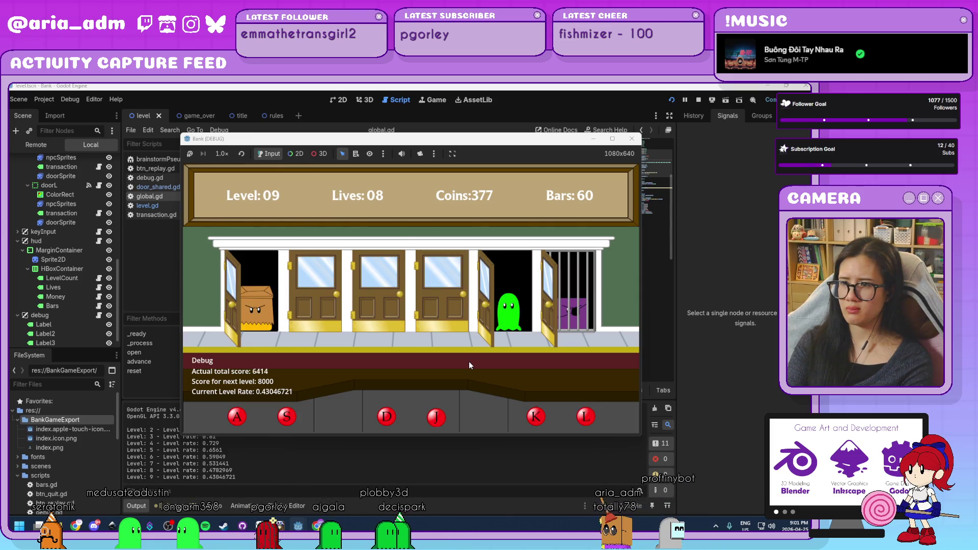
{"action": "key", "text": "k"}
{"action": "key", "text": "s"}
{"action": "key", "text": "d"}
{"action": "key", "text": "l"}
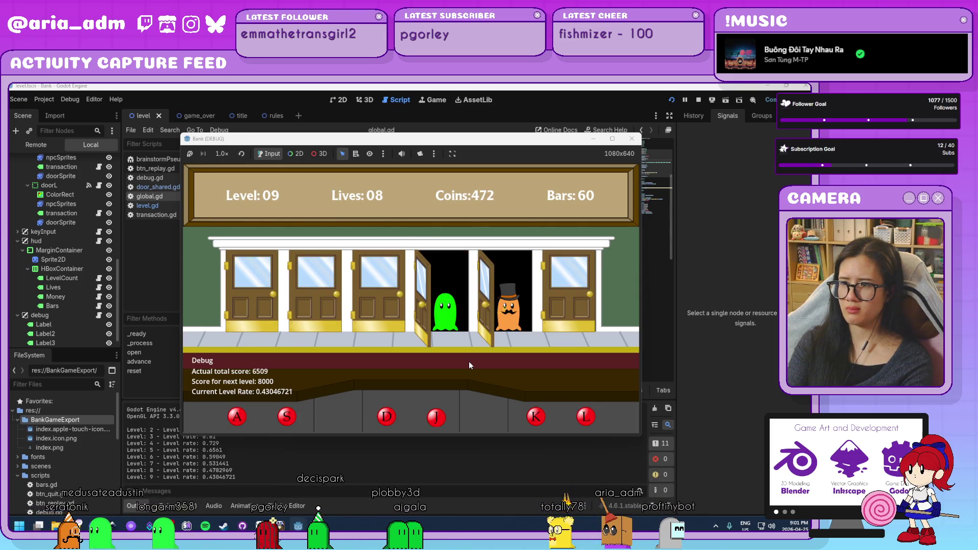
{"action": "key", "text": "j"}
{"action": "key", "text": "a"}
{"action": "key", "text": "k"}
{"action": "key", "text": "d"}
{"action": "key", "text": "j"}
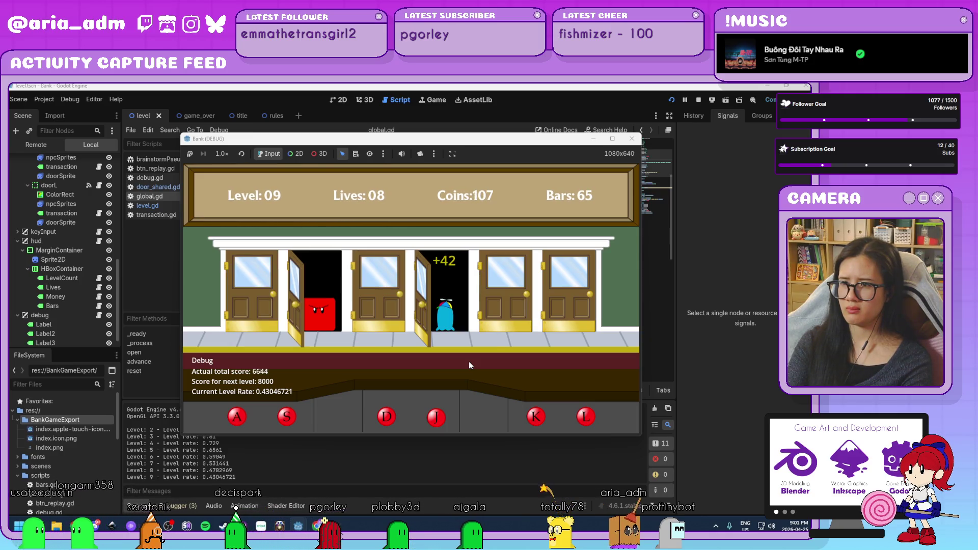
{"action": "key", "text": "s"}
{"action": "key", "text": "a"}
{"action": "key", "text": "k"}
{"action": "key", "text": "d"}
{"action": "key", "text": "l"}
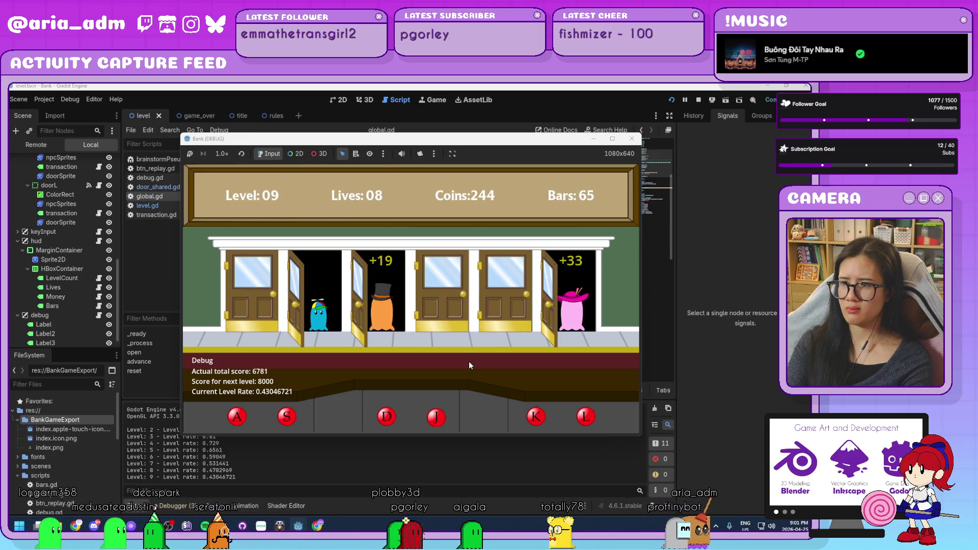
{"action": "key", "text": "s"}
{"action": "key", "text": "k"}
{"action": "key", "text": "a"}
{"action": "key", "text": "l"}
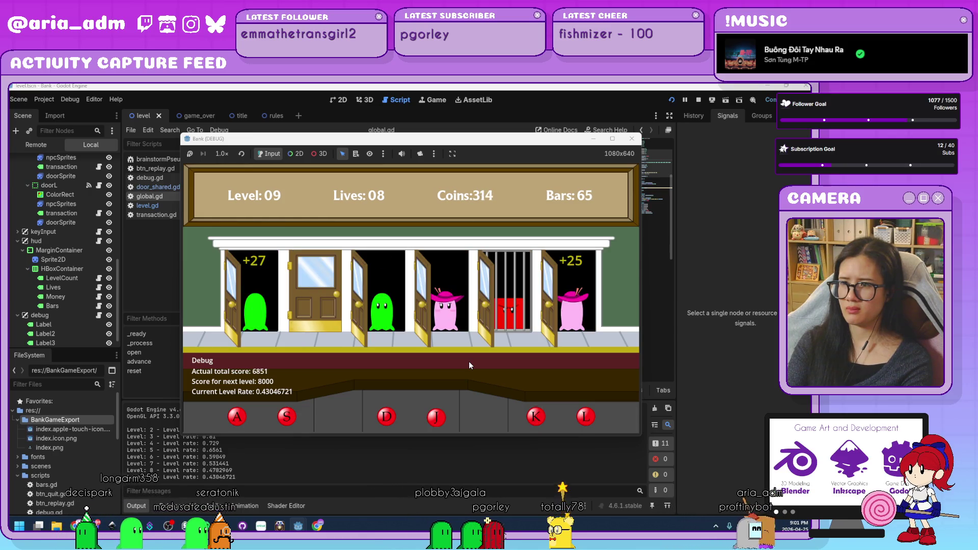
{"action": "key", "text": "d"}
{"action": "key", "text": "j"}
{"action": "key", "text": "k"}
{"action": "key", "text": "s"}
{"action": "key", "text": "d"}
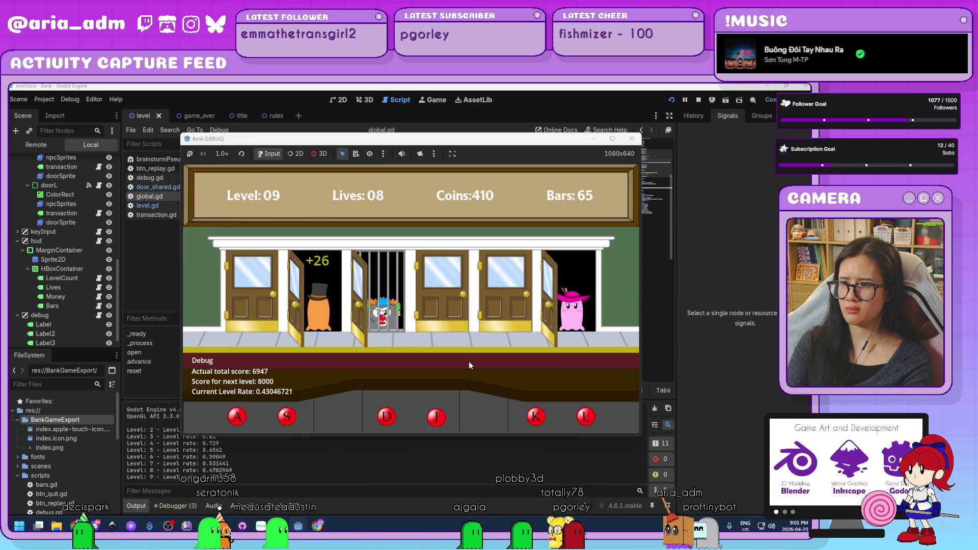
{"action": "key", "text": "l"}
{"action": "key", "text": "a"}
{"action": "key", "text": "k"}
{"action": "key", "text": "d"}
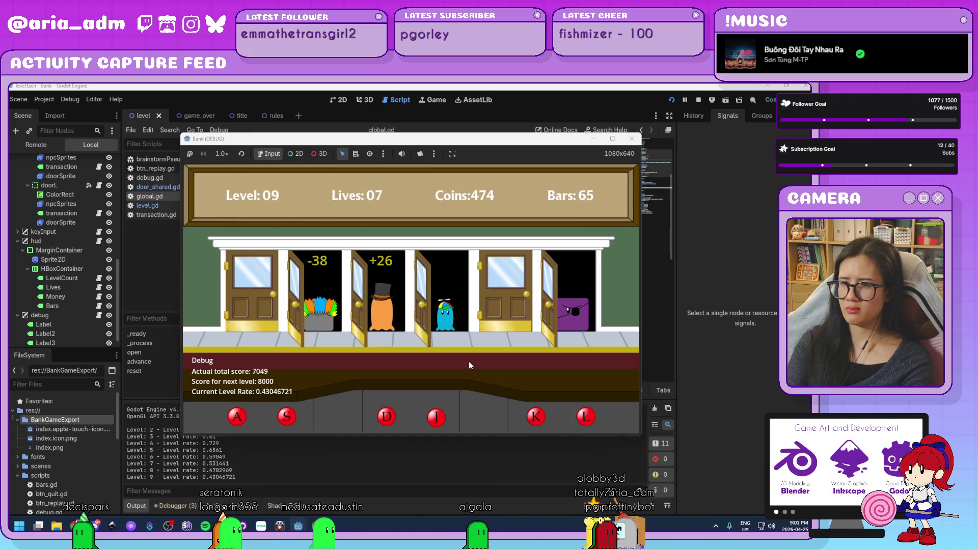
{"action": "key", "text": "l"}
{"action": "key", "text": "j"}
{"action": "key", "text": "a"}
{"action": "key", "text": "k"}
{"action": "key", "text": "s"}
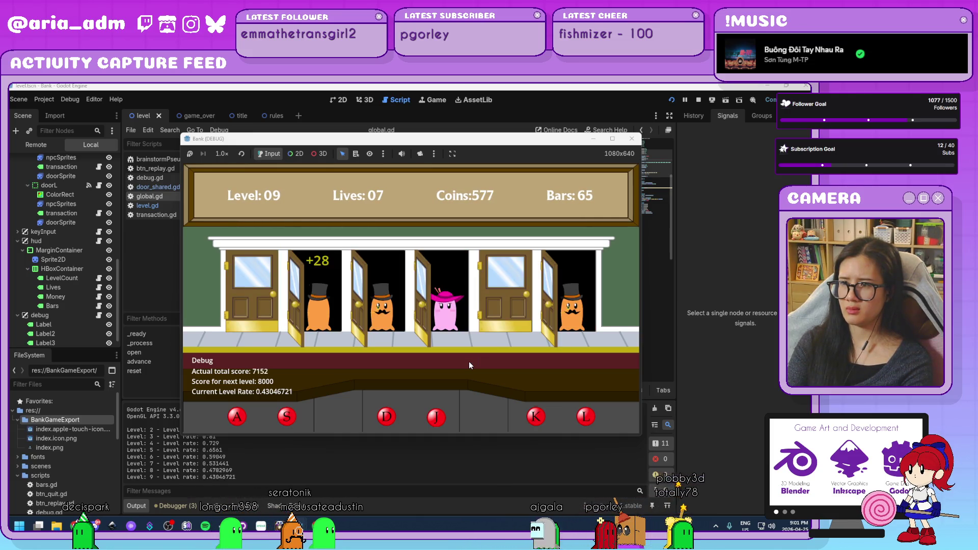
{"action": "key", "text": "l"}
{"action": "key", "text": "j"}
{"action": "key", "text": "d"}
{"action": "key", "text": "k"}
{"action": "key", "text": "a"}
{"action": "key", "text": "s"}
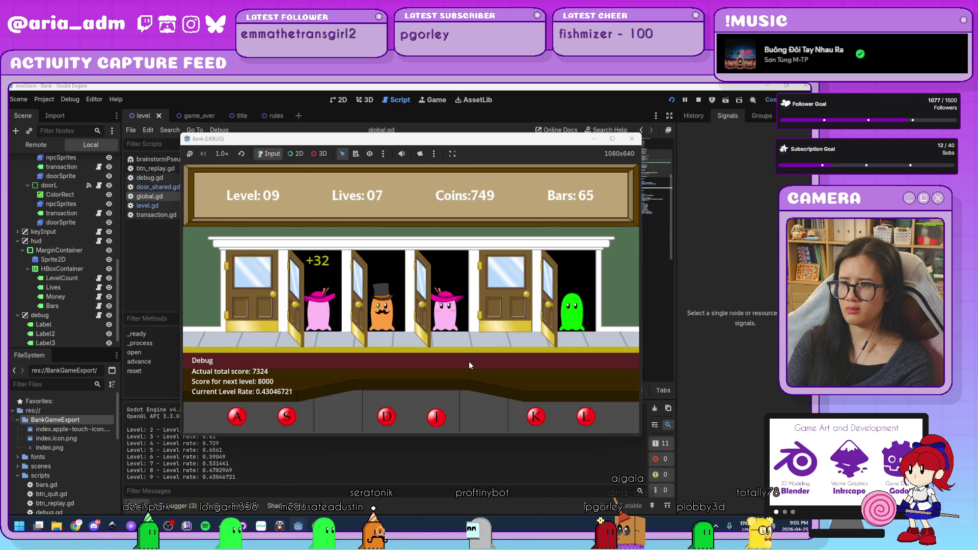
{"action": "key", "text": "l"}
{"action": "key", "text": "d"}
{"action": "key", "text": "j"}
{"action": "key", "text": "a"}
{"action": "key", "text": "s"}
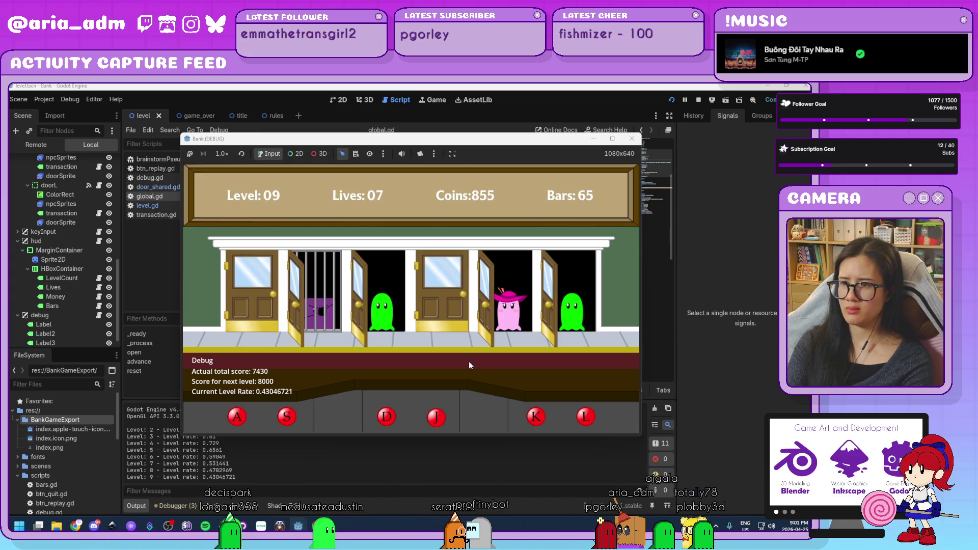
{"action": "key", "text": "k"}
{"action": "key", "text": "l"}
{"action": "key", "text": "d"}
{"action": "key", "text": "a"}
{"action": "key", "text": "s"}
{"action": "key", "text": "k"}
{"action": "key", "text": "l"}
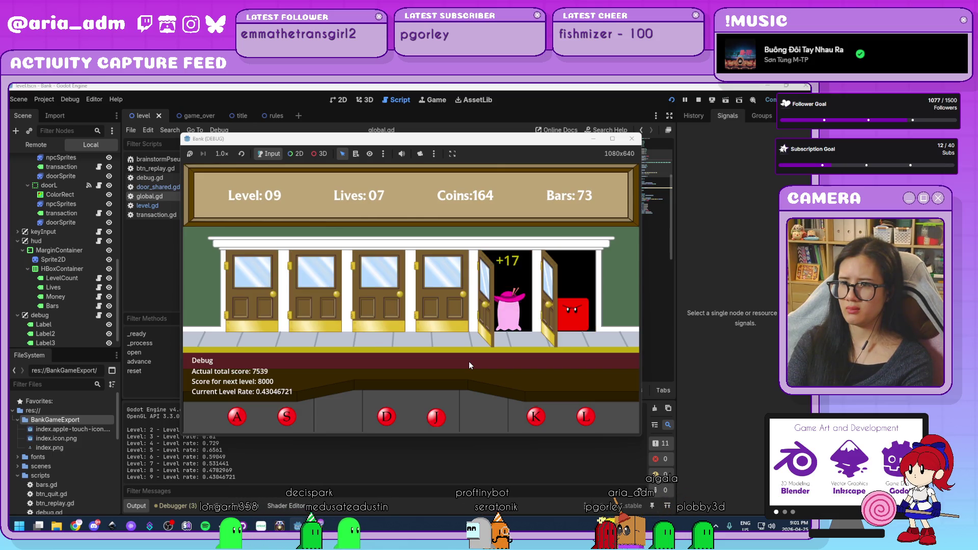
{"action": "key", "text": "a"}
{"action": "key", "text": "j"}
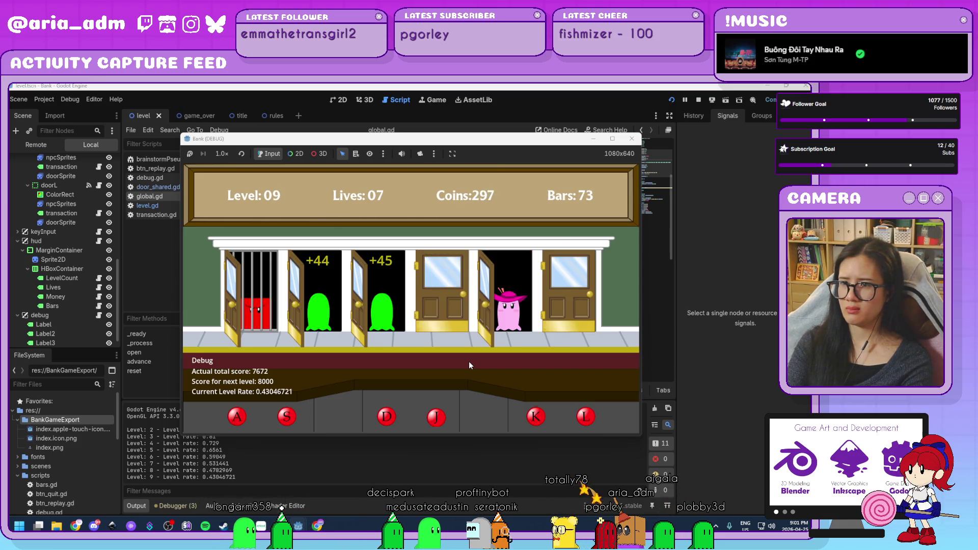
{"action": "key", "text": "k"}
{"action": "key", "text": "l"}
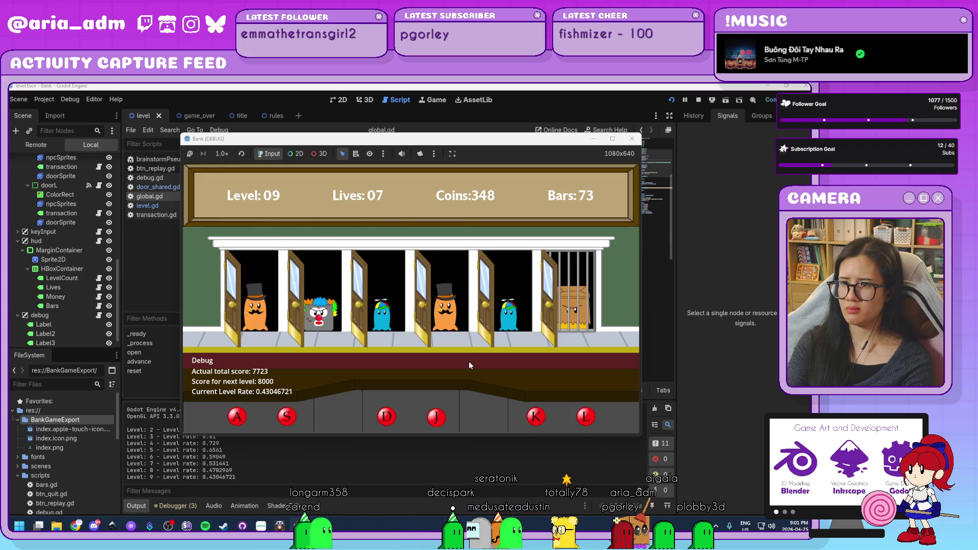
{"action": "key", "text": "d"}
{"action": "key", "text": "k"}
{"action": "key", "text": "a"}
{"action": "key", "text": "j"}
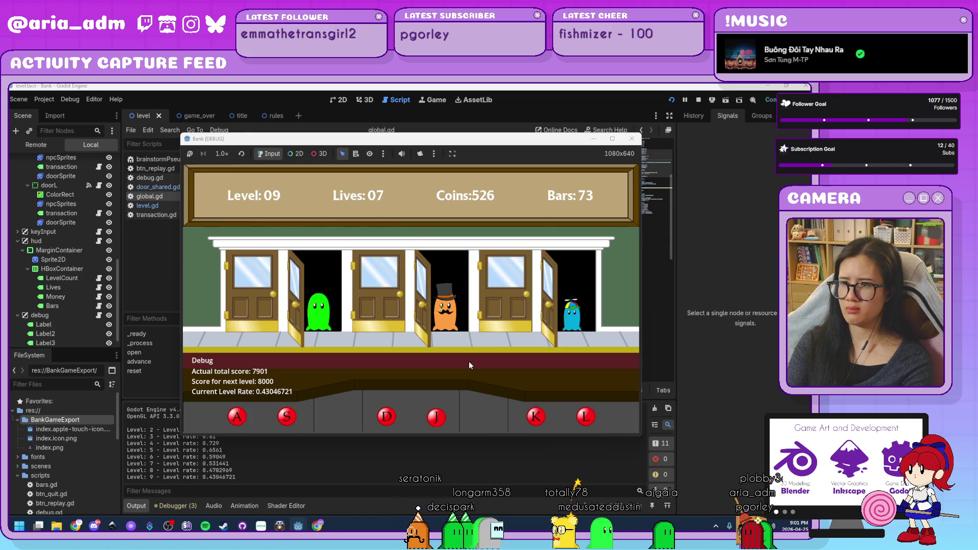
- Serve the remaining customers and bar the clown robber to clear level 9
{"action": "key", "text": "s"}
{"action": "key", "text": "j"}
{"action": "key", "text": "l"}
{"action": "key", "text": "a"}
{"action": "key", "text": "k"}
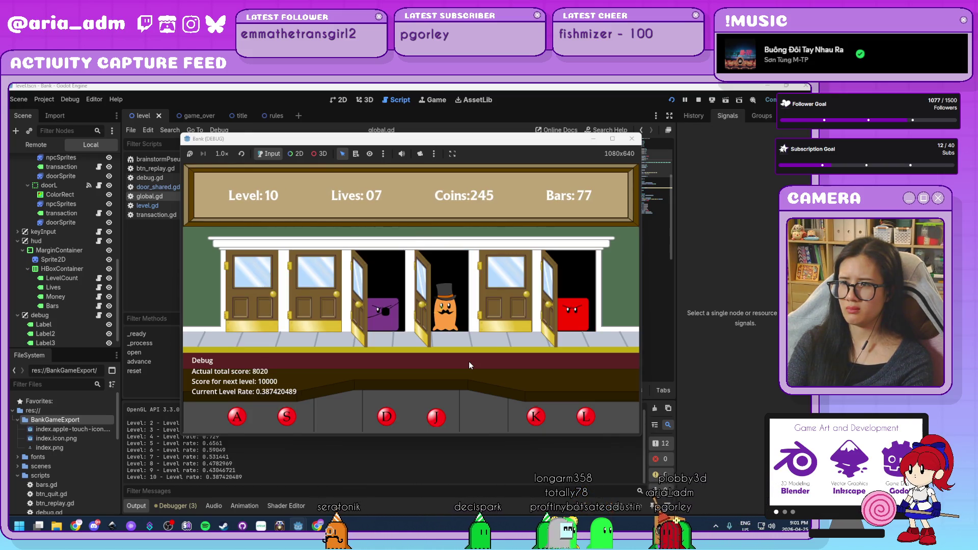
{"action": "key", "text": "j"}
{"action": "key", "text": "a"}
- Play level 10 past 10000 points, serving customers and jailing robbers, then stop the game
{"action": "key", "text": "s"}
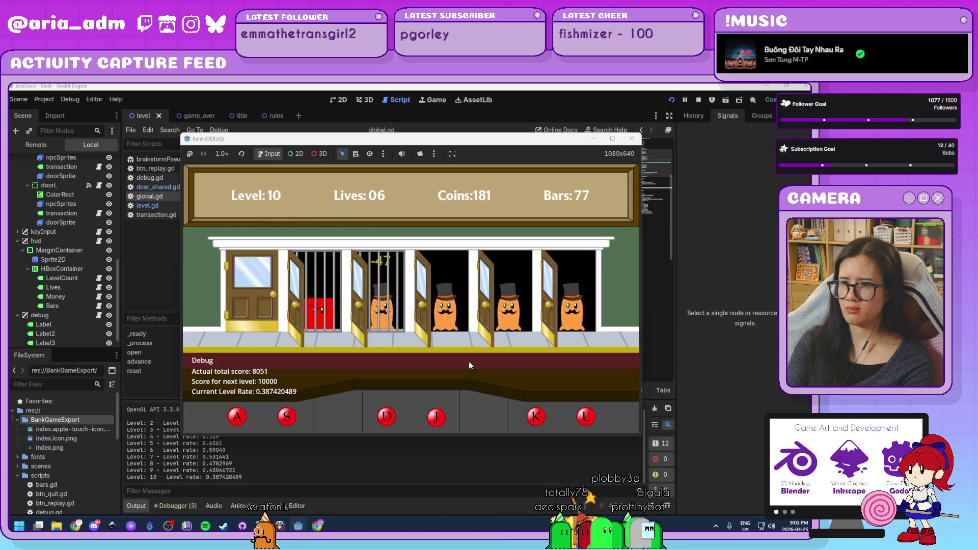
{"action": "key", "text": "j"}
{"action": "key", "text": "l"}
{"action": "key", "text": "k"}
{"action": "key", "text": "d"}
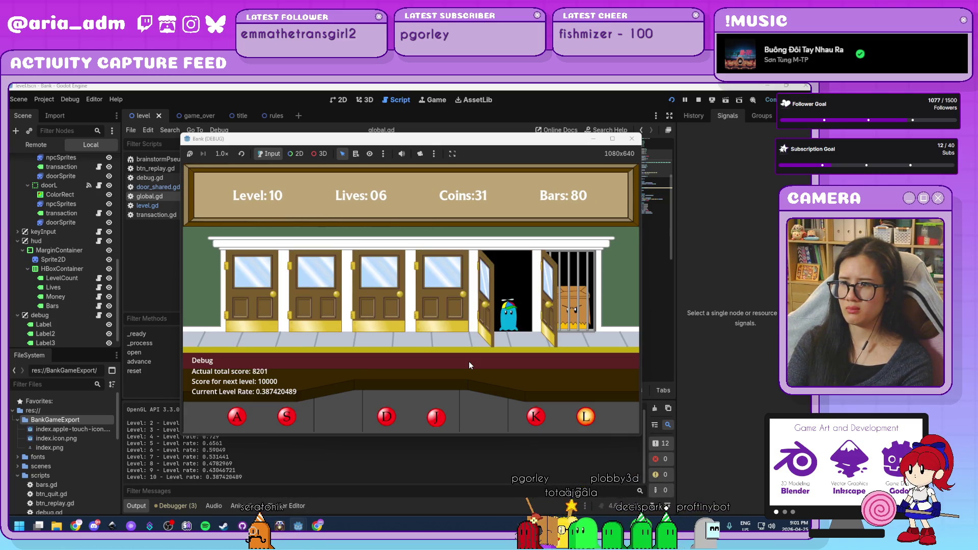
{"action": "key", "text": "k"}
{"action": "key", "text": "d"}
{"action": "key", "text": "l"}
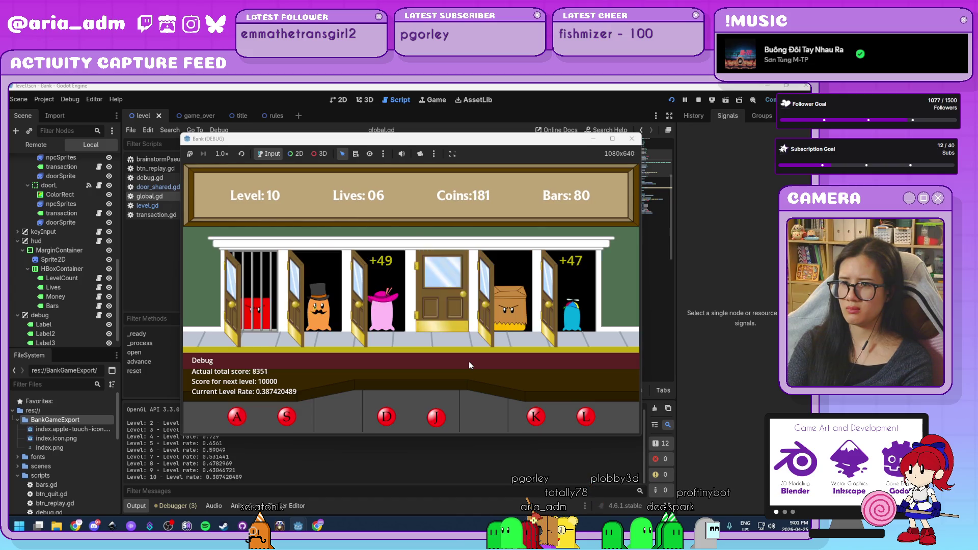
{"action": "key", "text": "k"}
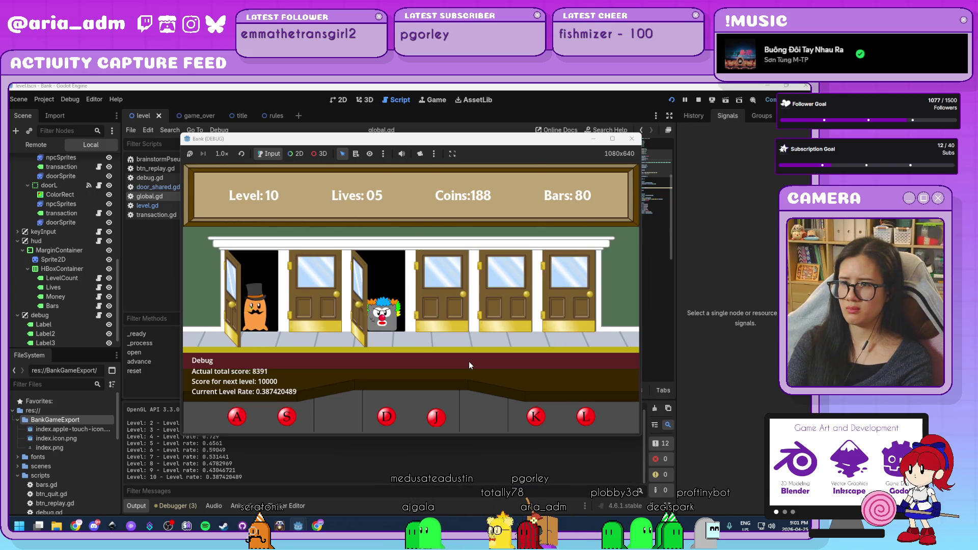
{"action": "key", "text": "s"}
{"action": "key", "text": "k"}
{"action": "key", "text": "j"}
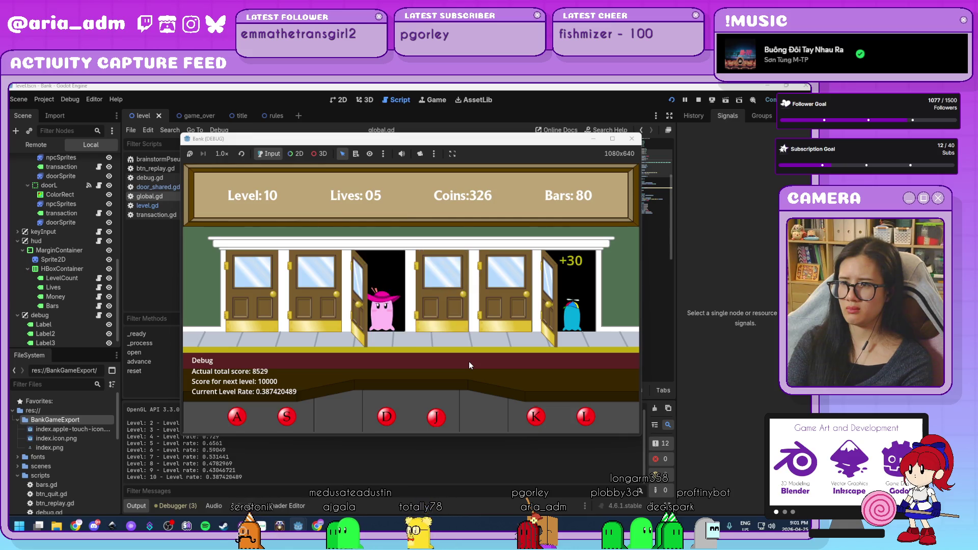
{"action": "key", "text": "d"}
{"action": "key", "text": "j"}
{"action": "key", "text": "s"}
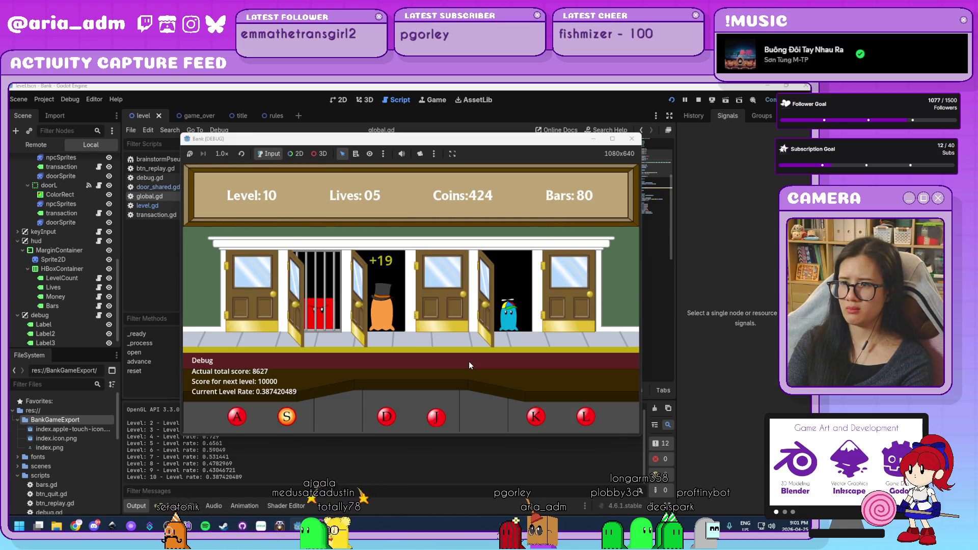
{"action": "key", "text": "l"}
{"action": "key", "text": "d"}
{"action": "key", "text": "j"}
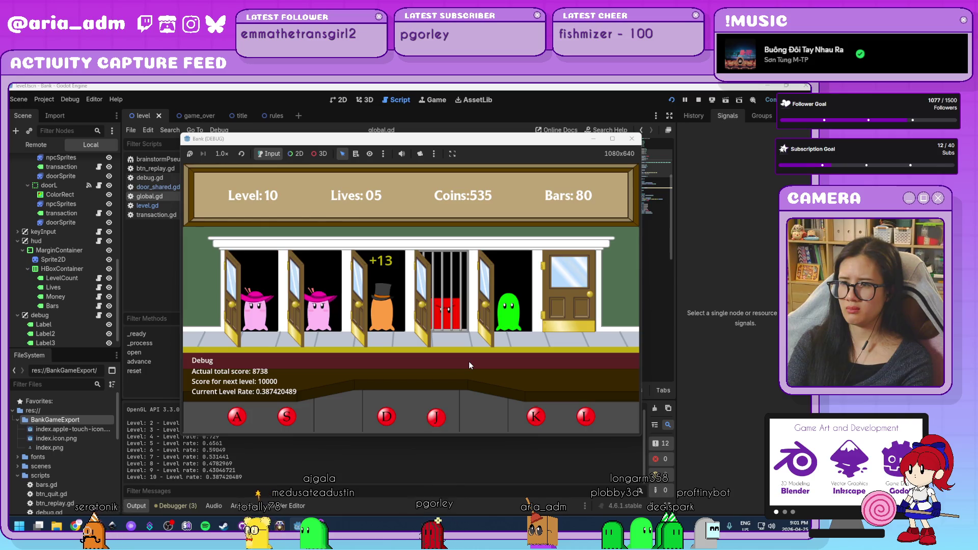
{"action": "key", "text": "k"}
{"action": "key", "text": "a"}
{"action": "key", "text": "d"}
{"action": "key", "text": "k"}
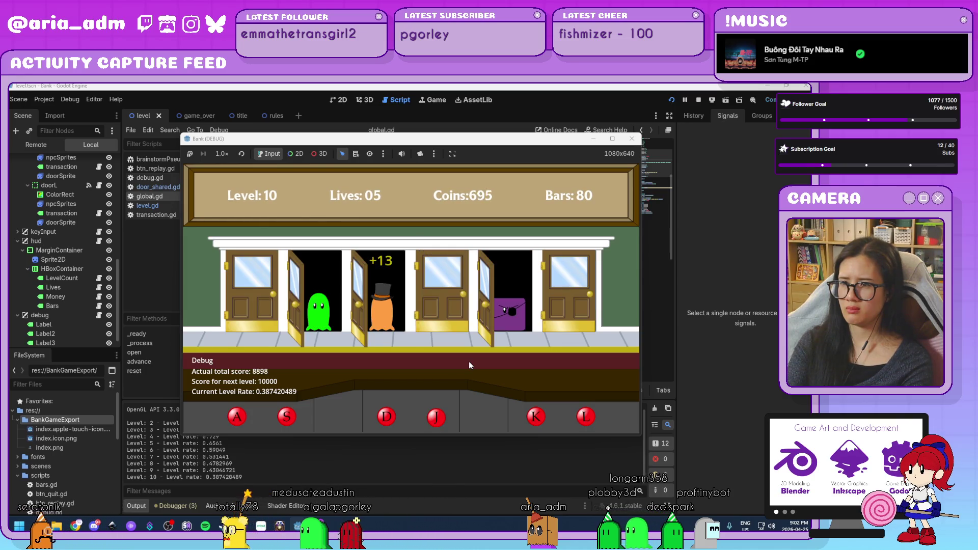
{"action": "key", "text": "s"}
{"action": "key", "text": "a"}
{"action": "key", "text": "l"}
{"action": "key", "text": "s"}
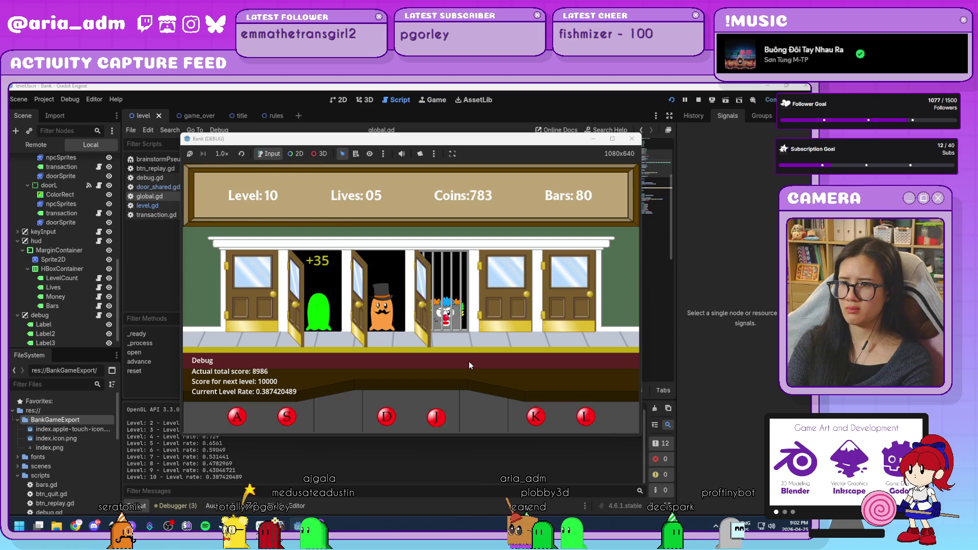
{"action": "key", "text": "d"}
{"action": "key", "text": "a"}
{"action": "key", "text": "j"}
{"action": "key", "text": "l"}
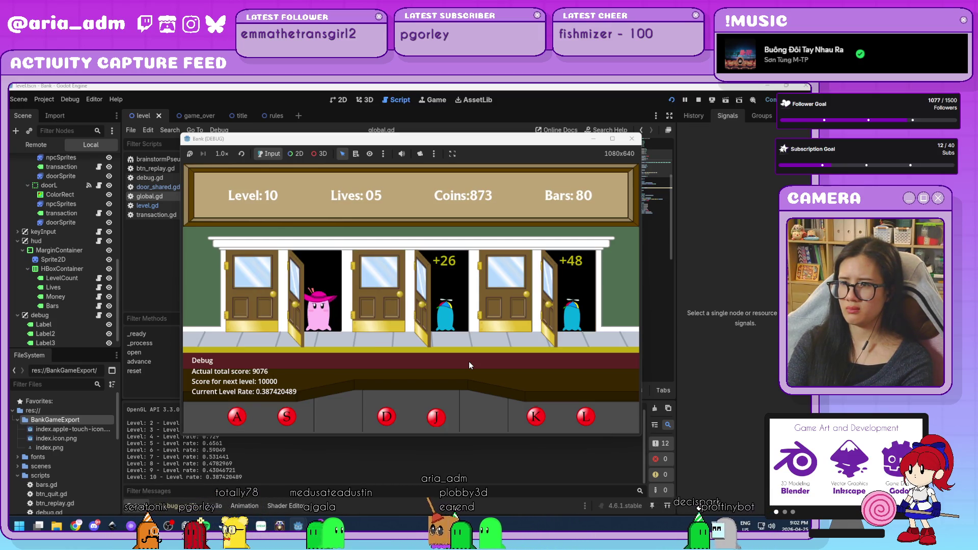
{"action": "key", "text": "d"}
{"action": "key", "text": "s"}
{"action": "key", "text": "k"}
{"action": "key", "text": "l"}
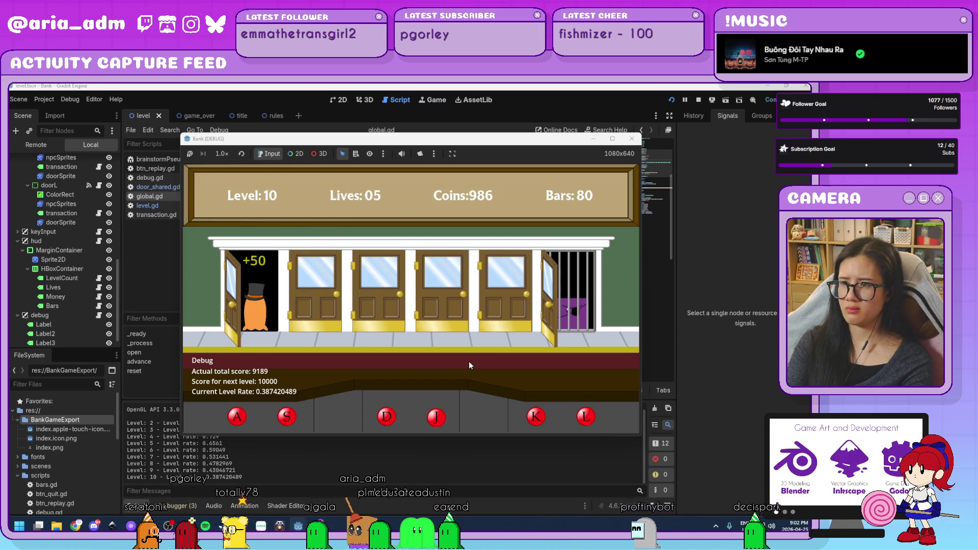
{"action": "key", "text": "s"}
{"action": "key", "text": "d"}
{"action": "key", "text": "l"}
{"action": "key", "text": "a"}
{"action": "key", "text": "k"}
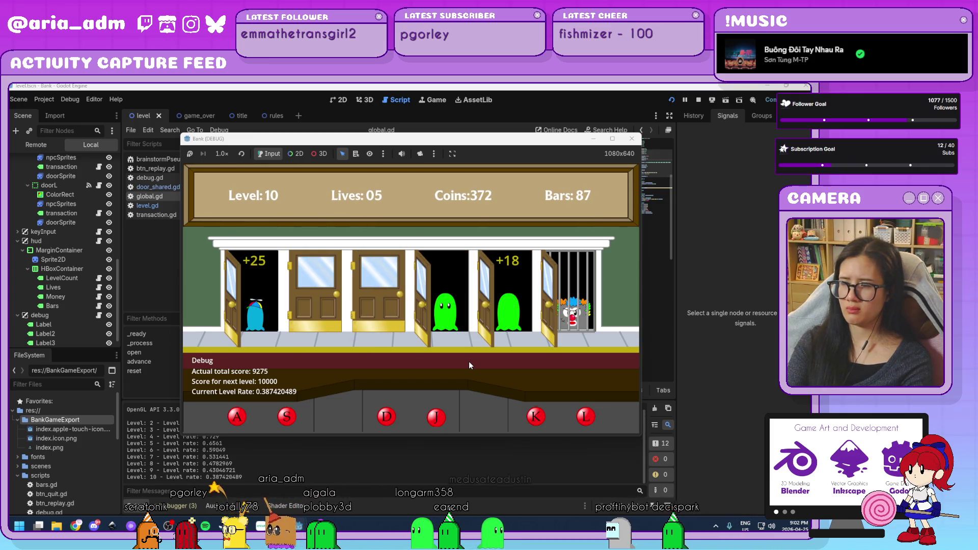
{"action": "key", "text": "j"}
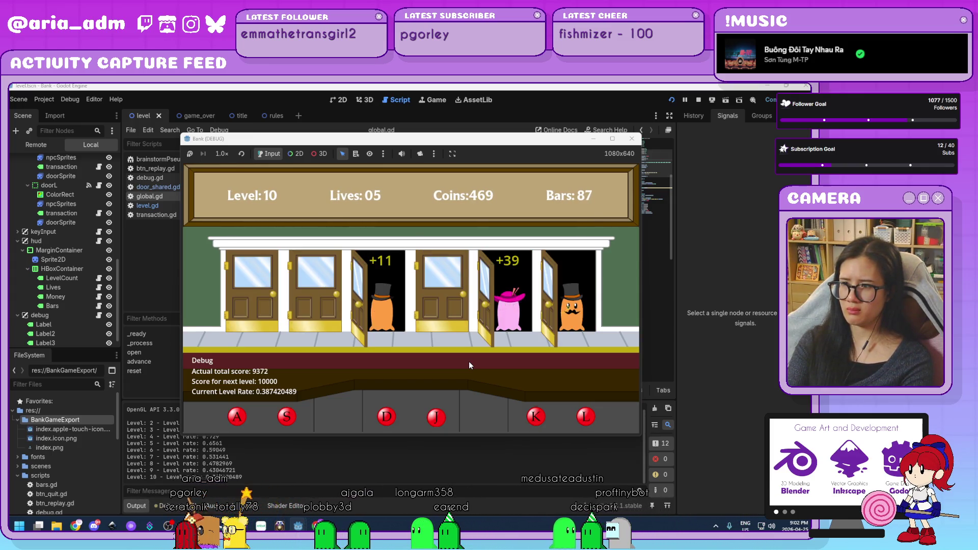
{"action": "key", "text": "l"}
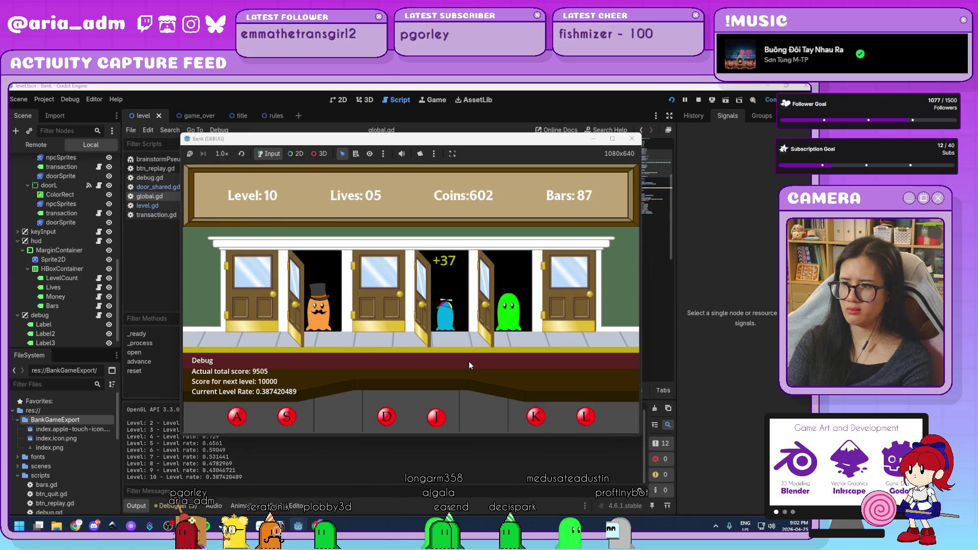
{"action": "key", "text": "s"}
{"action": "key", "text": "k"}
{"action": "key", "text": "a"}
{"action": "key", "text": "s"}
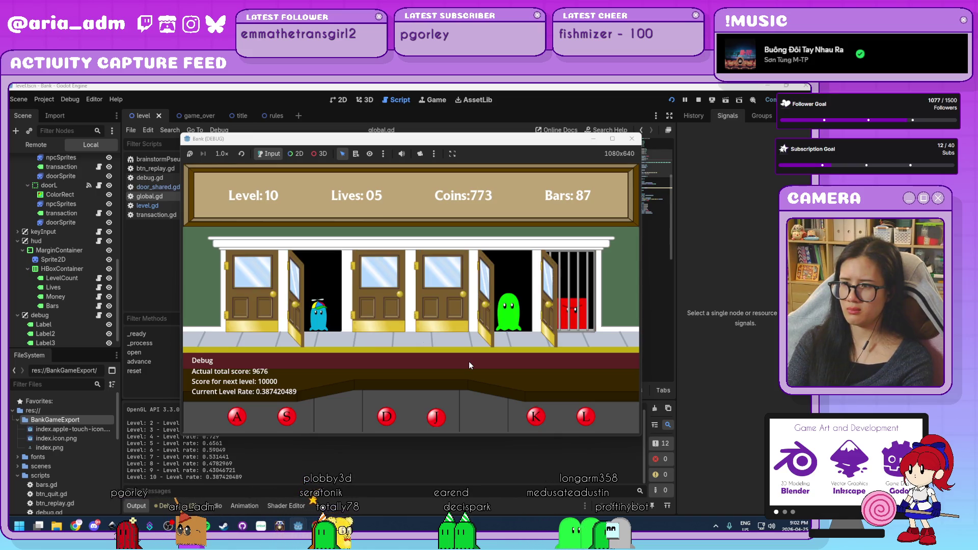
{"action": "key", "text": "s"}
{"action": "key", "text": "k"}
{"action": "key", "text": "l"}
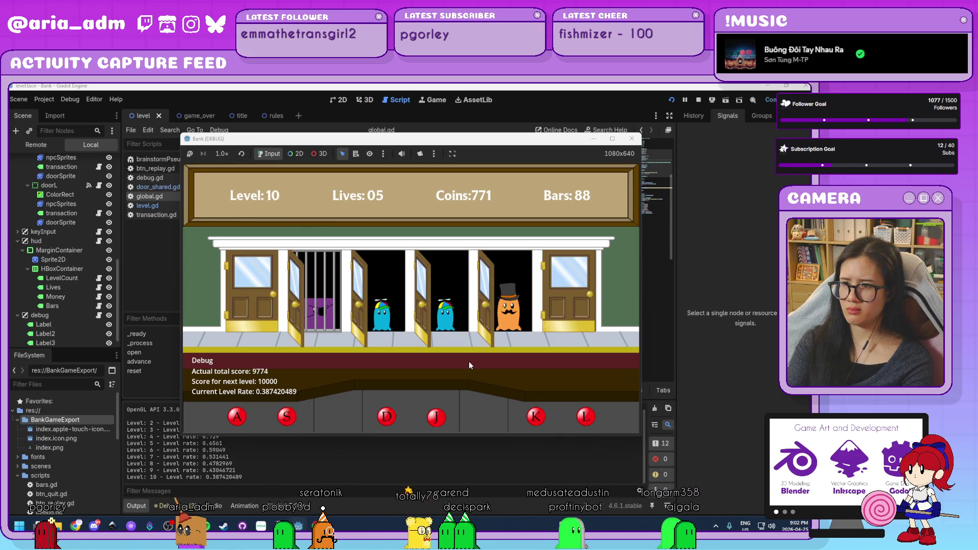
{"action": "key", "text": "d"}
{"action": "key", "text": "s"}
{"action": "key", "text": "l"}
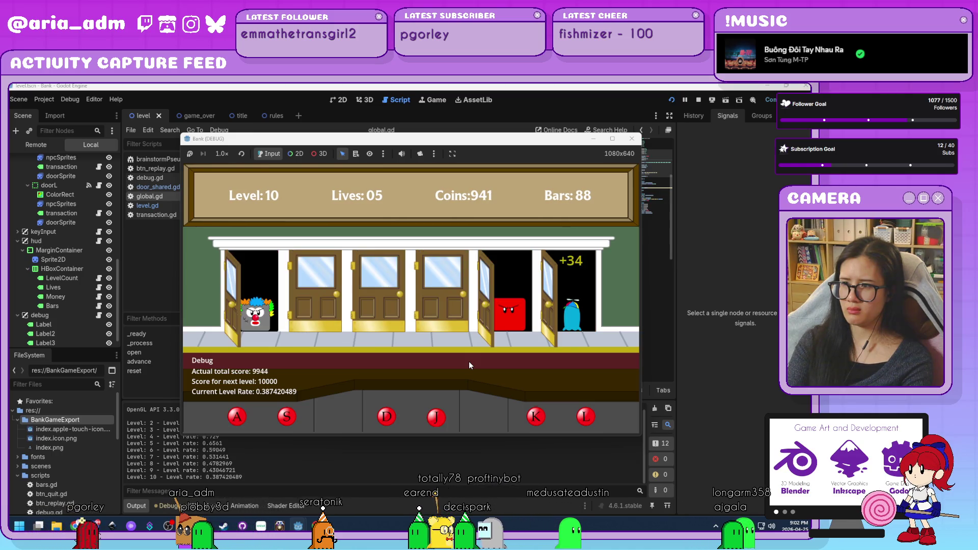
{"action": "key", "text": "j"}
{"action": "key", "text": "l"}
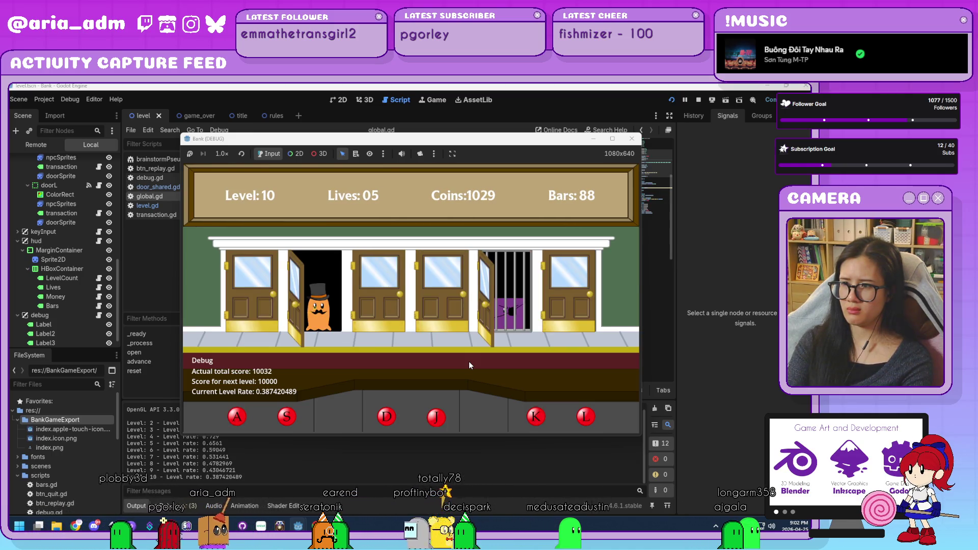
{"action": "key", "text": "j"}
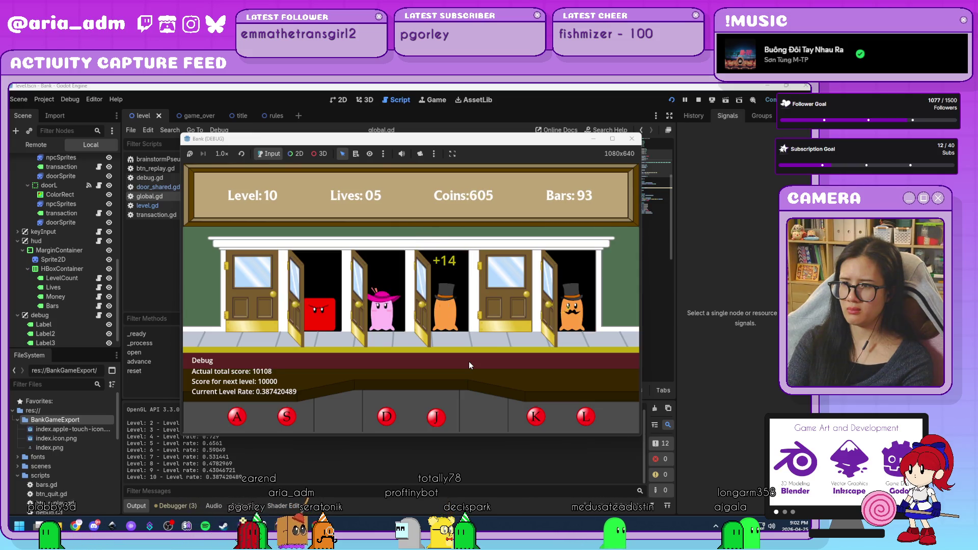
{"action": "key", "text": "l"}
{"action": "key", "text": "s"}
{"action": "key", "text": "j"}
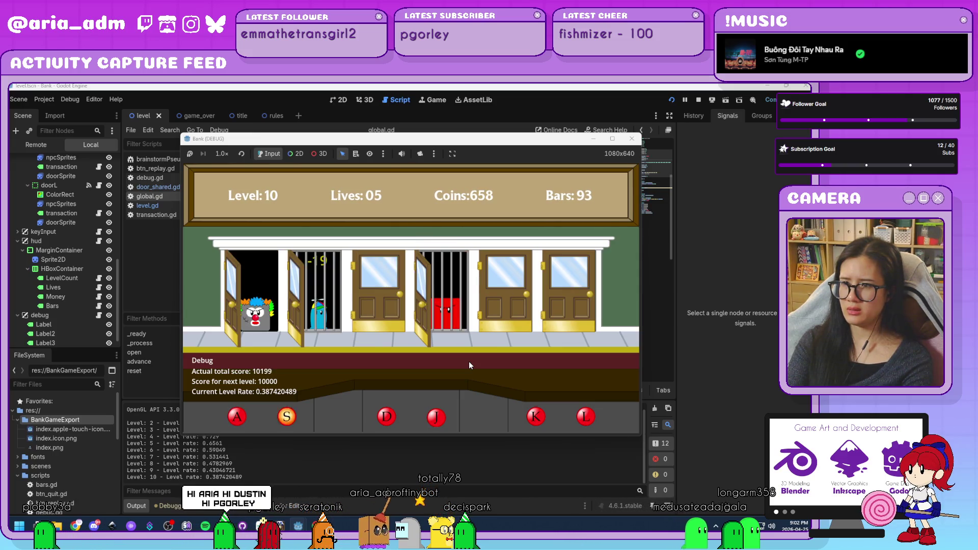
{"action": "key", "text": "j"}
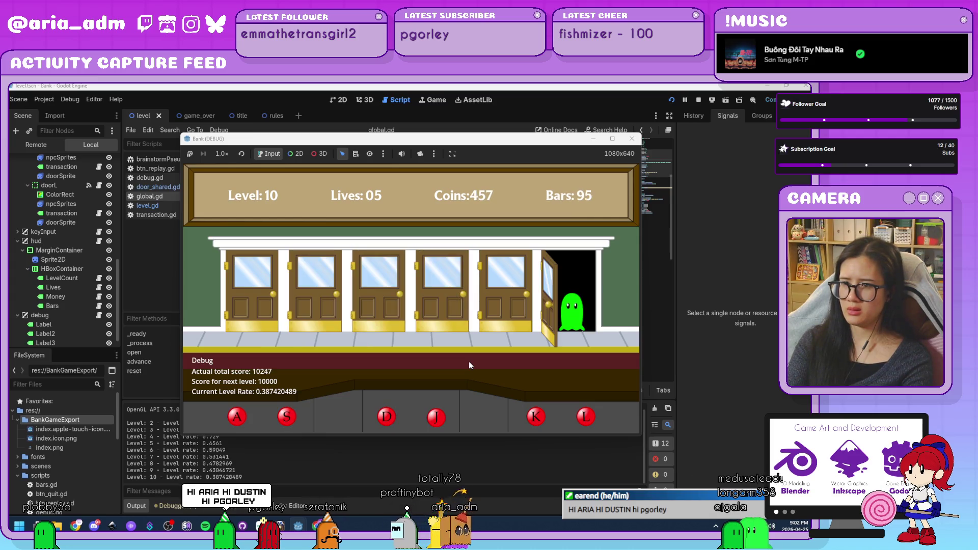
{"action": "key", "text": "s"}
{"action": "key", "text": "a"}
{"action": "key", "text": "l"}
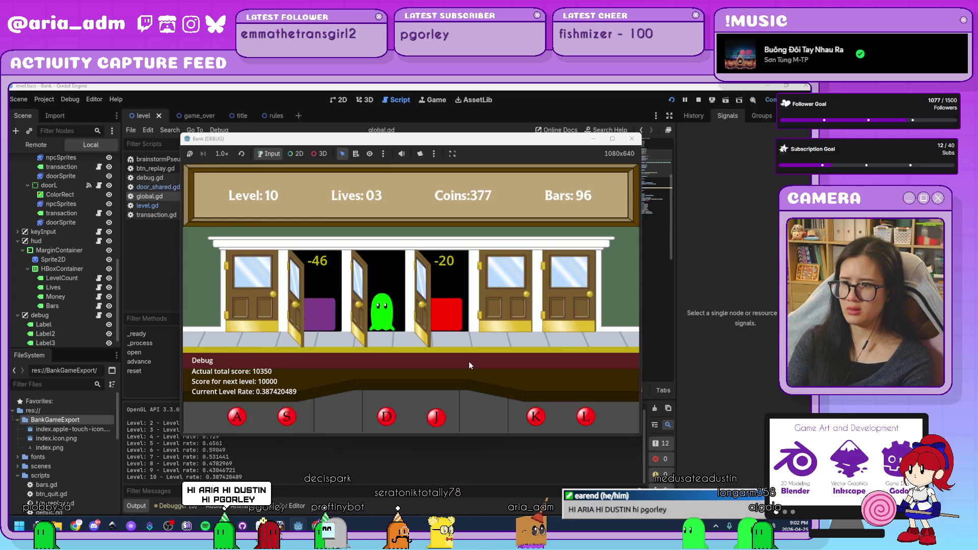
{"action": "key", "text": "d"}
{"action": "key", "text": "k"}
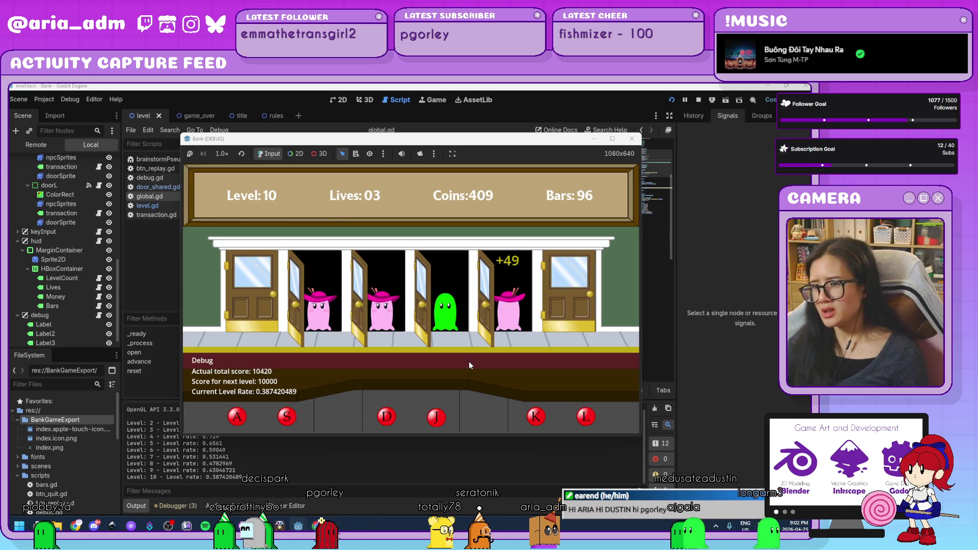
{"action": "key", "text": "s"}
{"action": "key", "text": "j"}
{"action": "key", "text": "l"}
{"action": "left_click", "coordinate": [632, 139]}
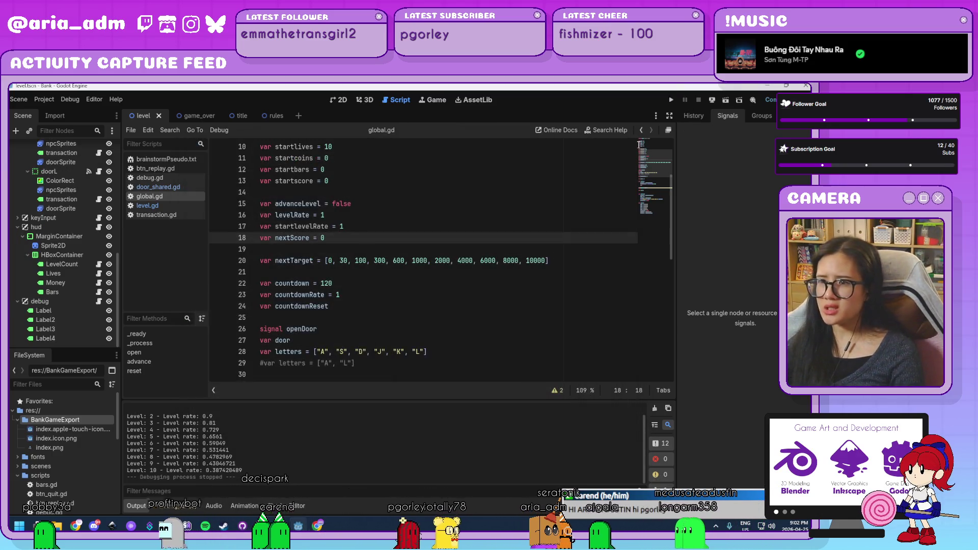
- Change the nextTarget entry 4000 to 3500 on line 20, leaving 6000, 8000, 10000
{"action": "left_click", "coordinate": [469, 261]}
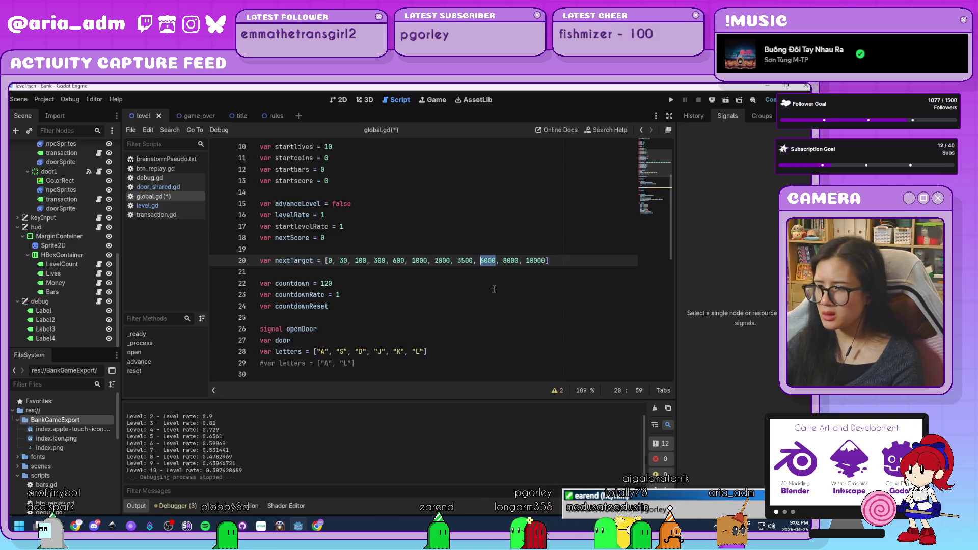
{"action": "left_click", "coordinate": [508, 261]}
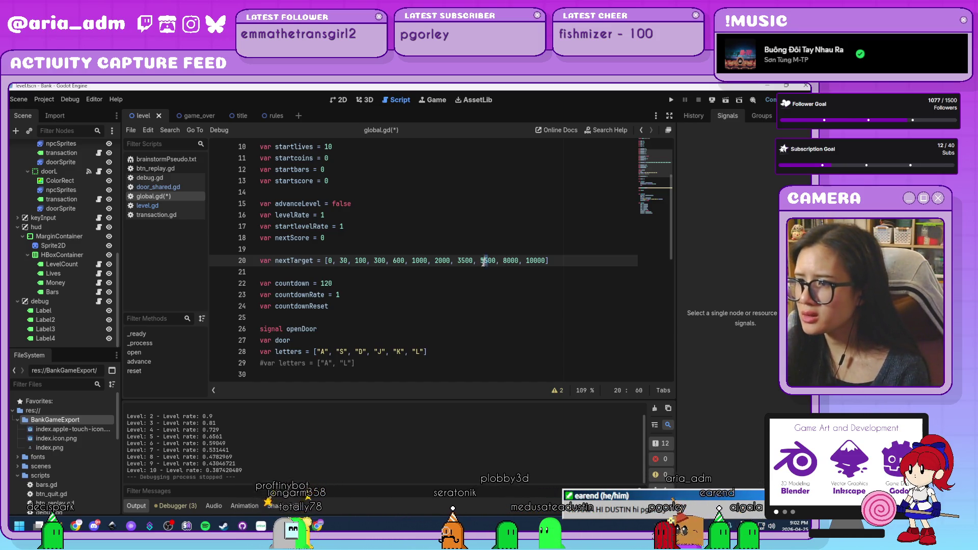
{"action": "left_click", "coordinate": [480, 262]}
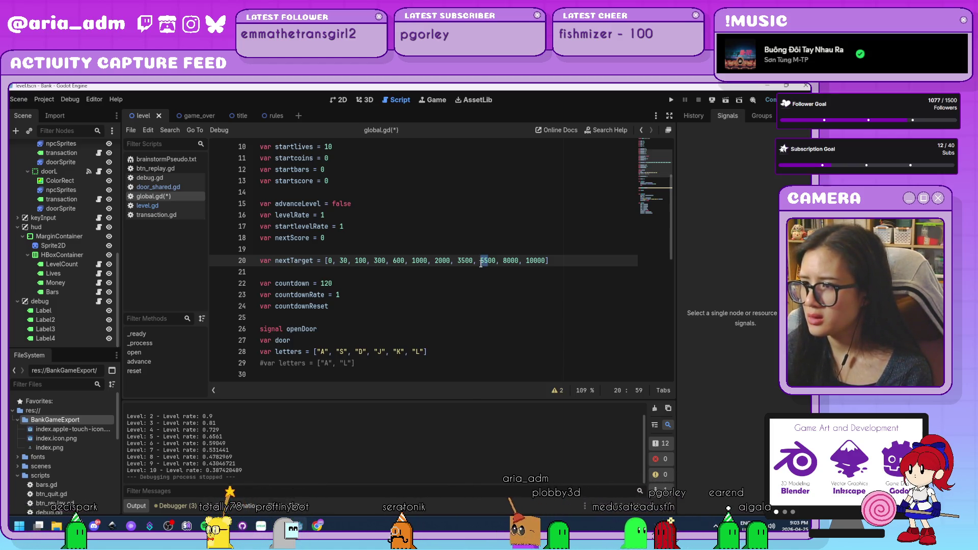
{"action": "type", "text": "6"}
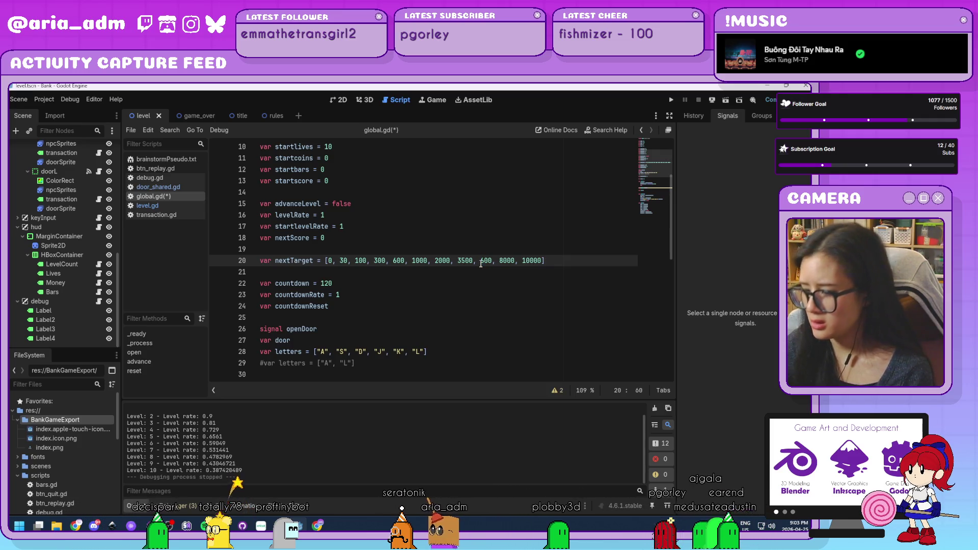
{"action": "type", "text": "0"}
{"action": "left_click", "coordinate": [547, 290]}
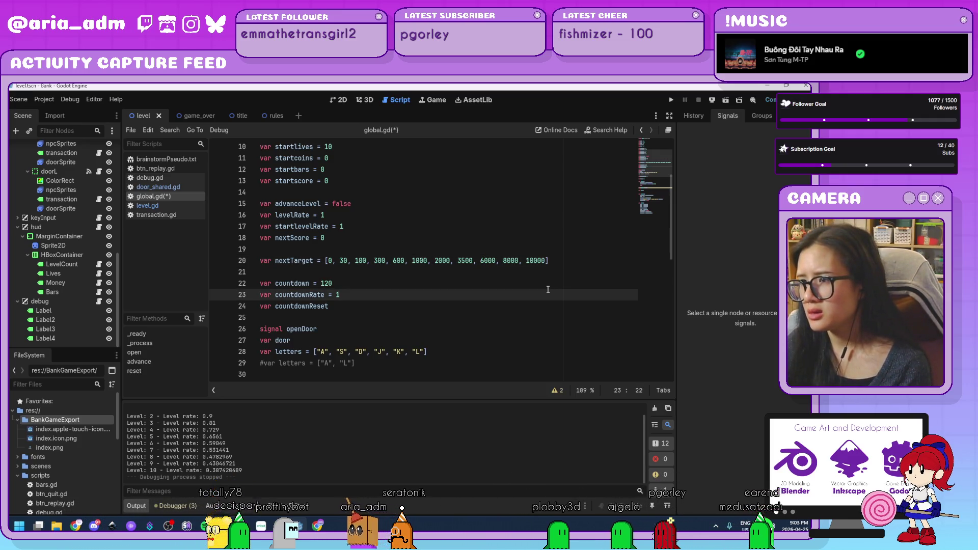
{"action": "left_click", "coordinate": [542, 262]}
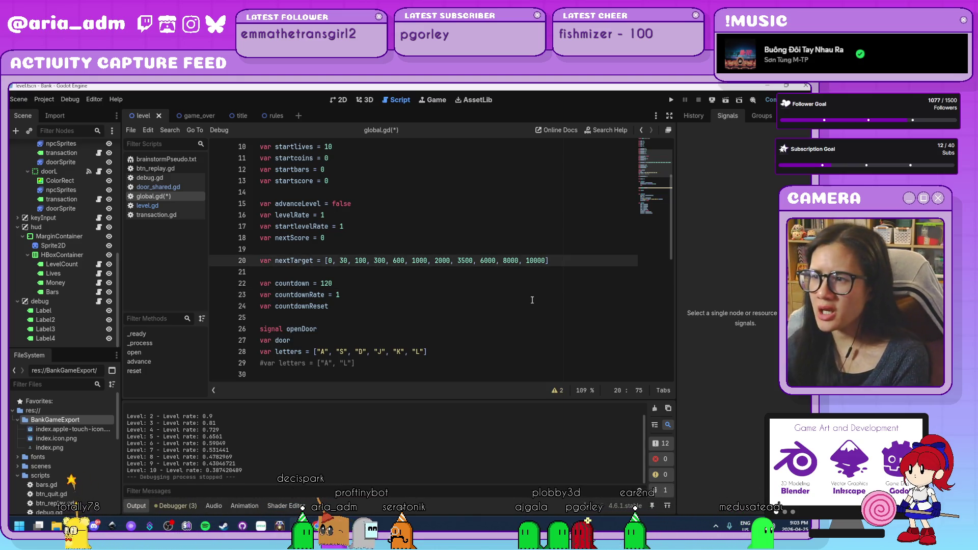
- Scroll down global.gd to the end of reset() to add nextScore = nextTarget[level]
{"action": "scroll", "coordinate": [532, 299], "scroll_direction": "down", "scroll_amount": 8}
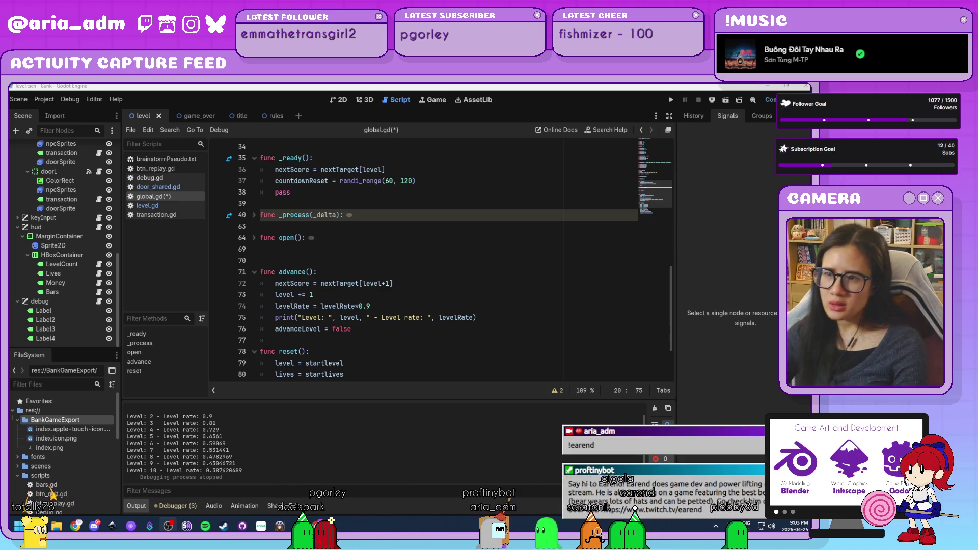
{"action": "scroll", "coordinate": [440, 268], "scroll_direction": "down", "scroll_amount": 2}
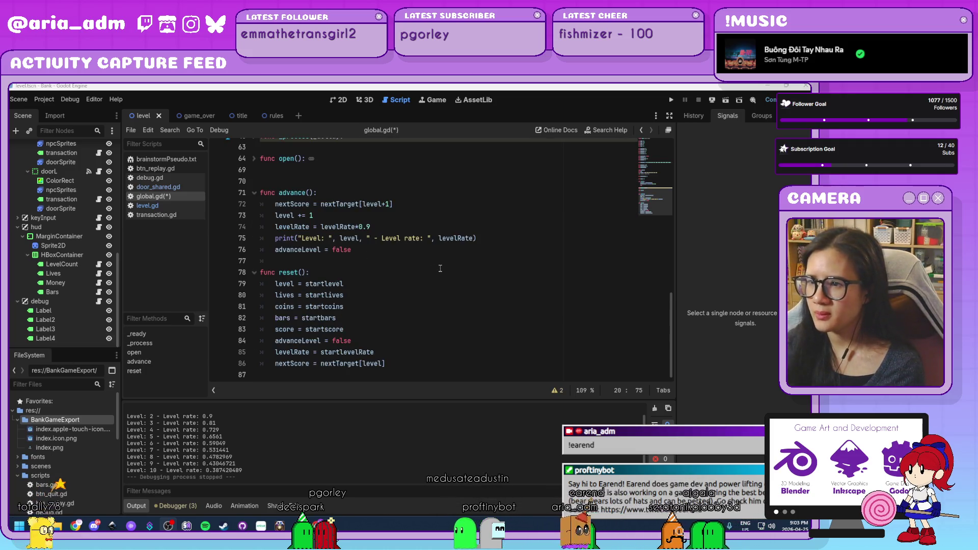
{"action": "scroll", "coordinate": [440, 268], "scroll_direction": "up", "scroll_amount": 15}
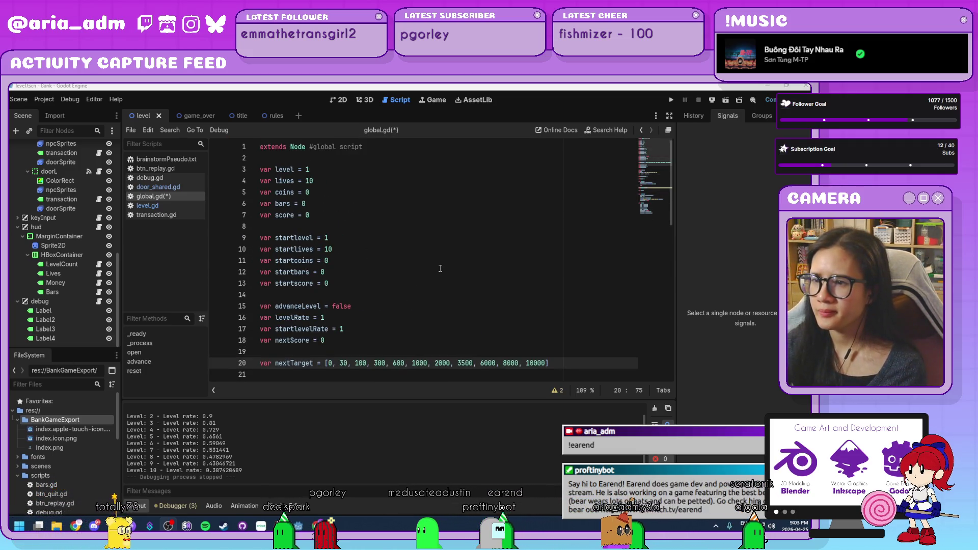
{"action": "scroll", "coordinate": [440, 269], "scroll_direction": "down", "scroll_amount": 8}
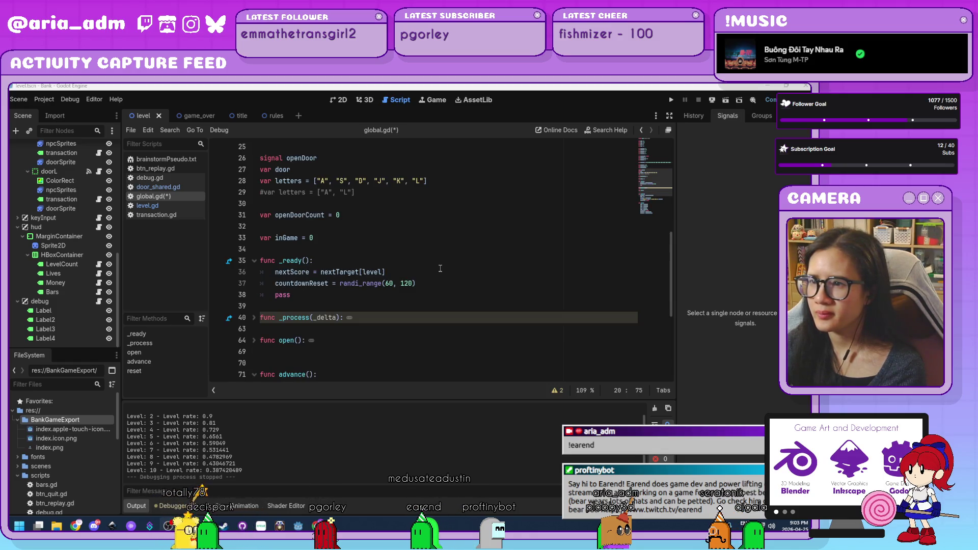
{"action": "scroll", "coordinate": [440, 268], "scroll_direction": "down", "scroll_amount": 5}
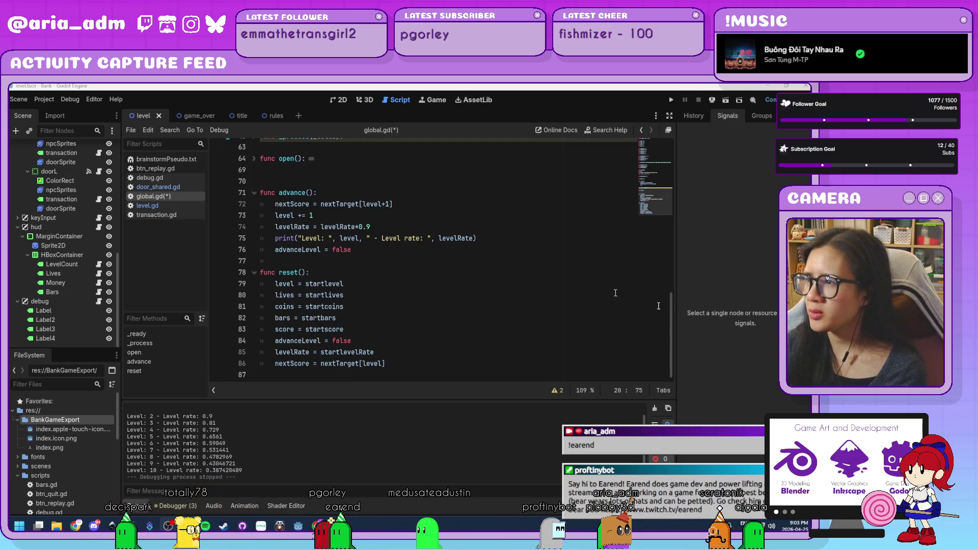
{"action": "mouse_move", "coordinate": [671, 343]}
{"action": "left_mouse_down"}
{"action": "mouse_move", "coordinate": [671, 178]}
{"action": "mouse_move", "coordinate": [661, 381]}
{"action": "left_mouse_up"}
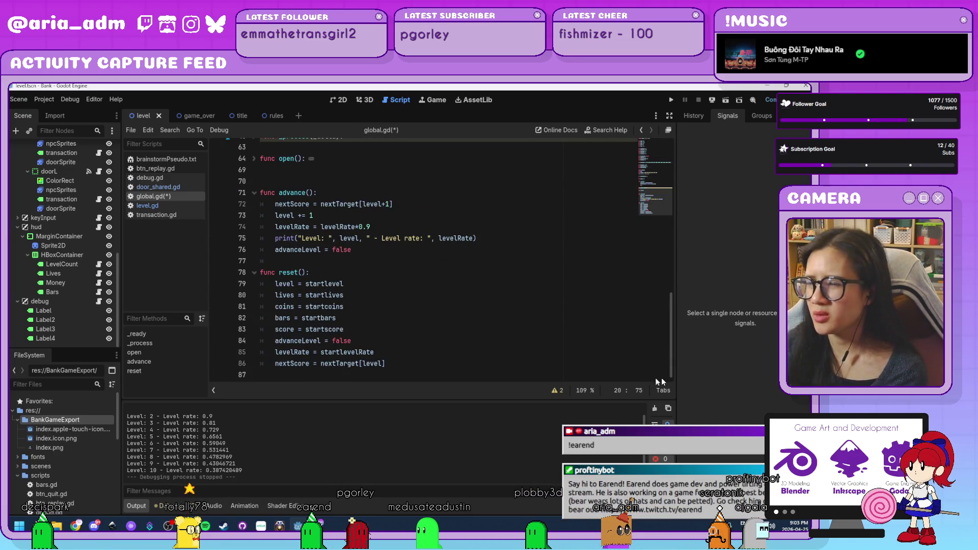
{"action": "left_click", "coordinate": [412, 371]}
{"action": "left_click", "coordinate": [416, 365]}
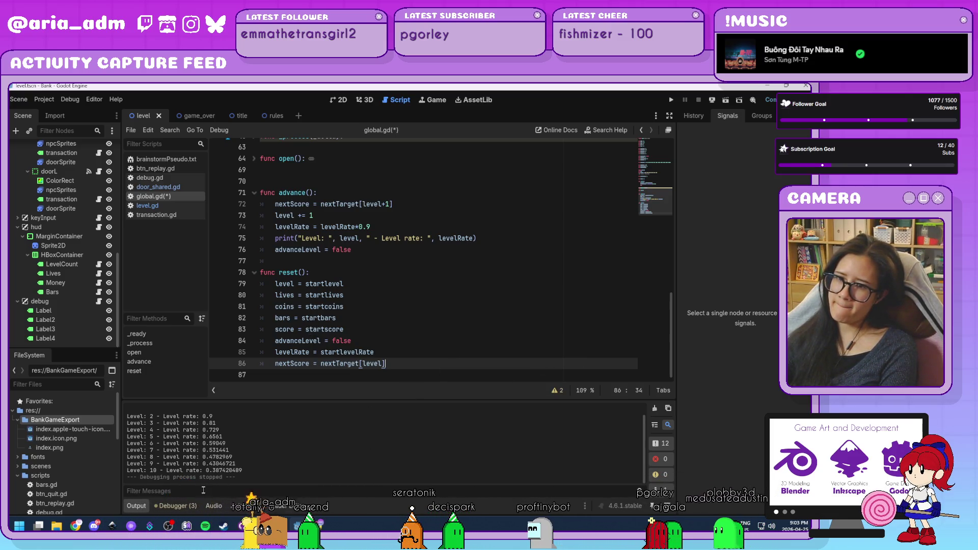
- Check the three warnings under Debugger's Errors (3), then collapse the Output panel
{"action": "left_click", "coordinate": [173, 506]}
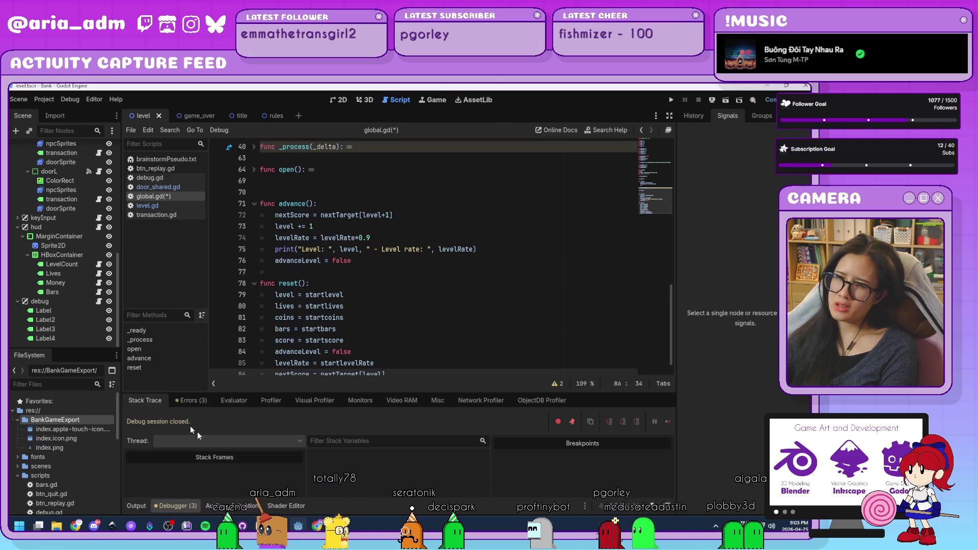
{"action": "left_click", "coordinate": [193, 401]}
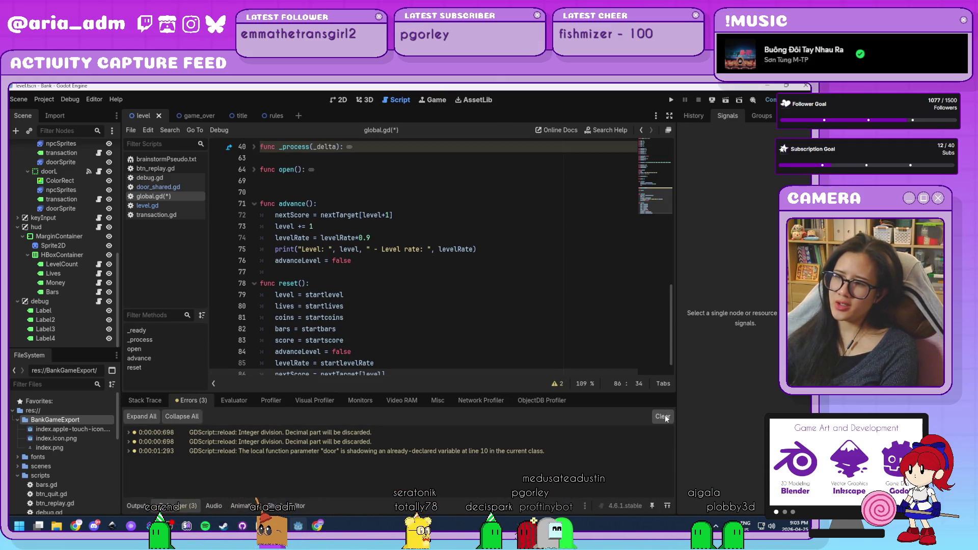
{"action": "left_click", "coordinate": [135, 506]}
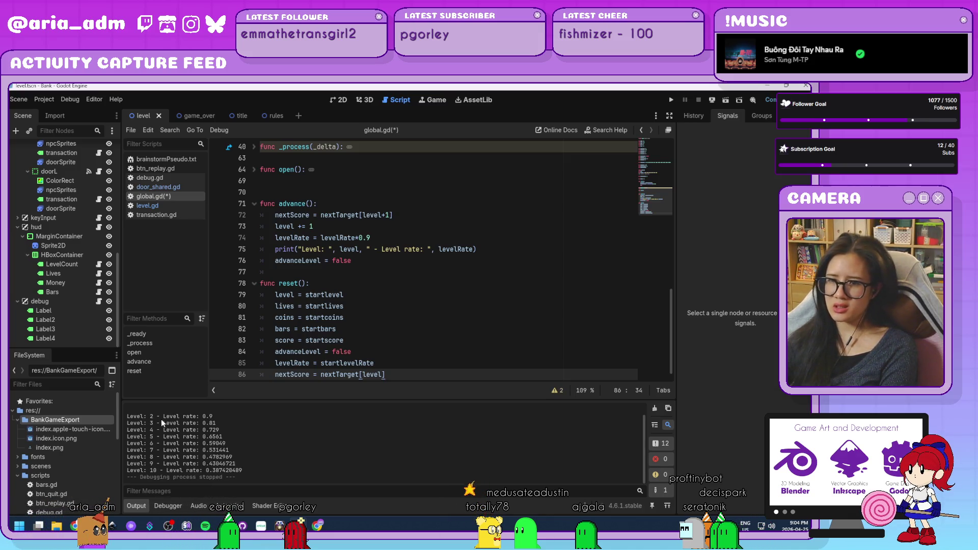
{"action": "left_click", "coordinate": [135, 507]}
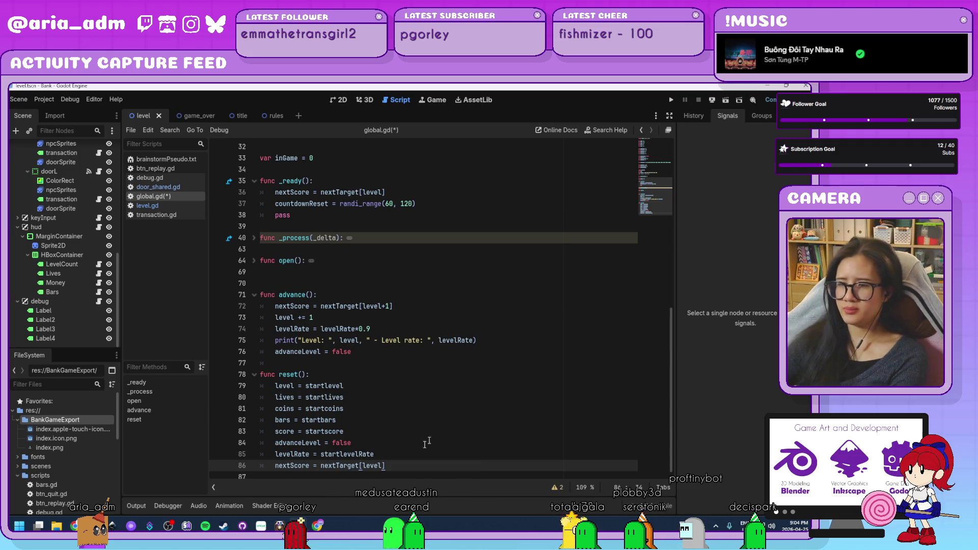
- Change var lives from 10 to 3 at the top of global.gd, then return to reset()
{"action": "scroll", "coordinate": [410, 395], "scroll_direction": "up", "scroll_amount": 10}
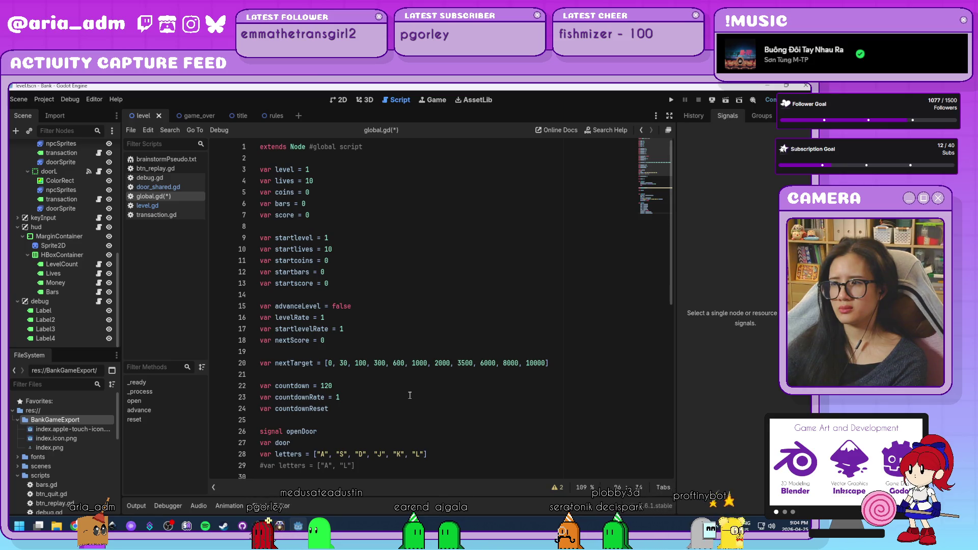
{"action": "scroll", "coordinate": [410, 395], "scroll_direction": "down", "scroll_amount": 10}
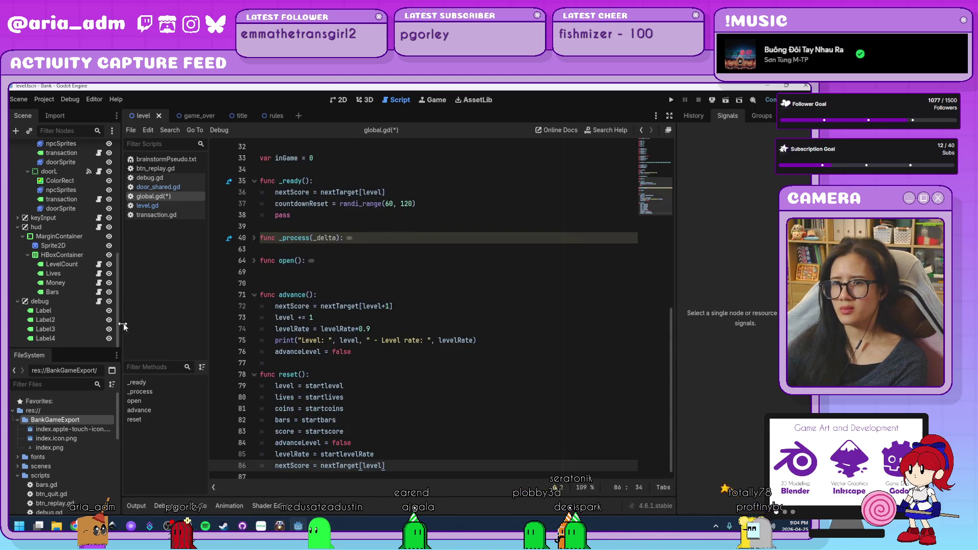
{"action": "scroll", "coordinate": [320, 220], "scroll_direction": "up", "scroll_amount": 10}
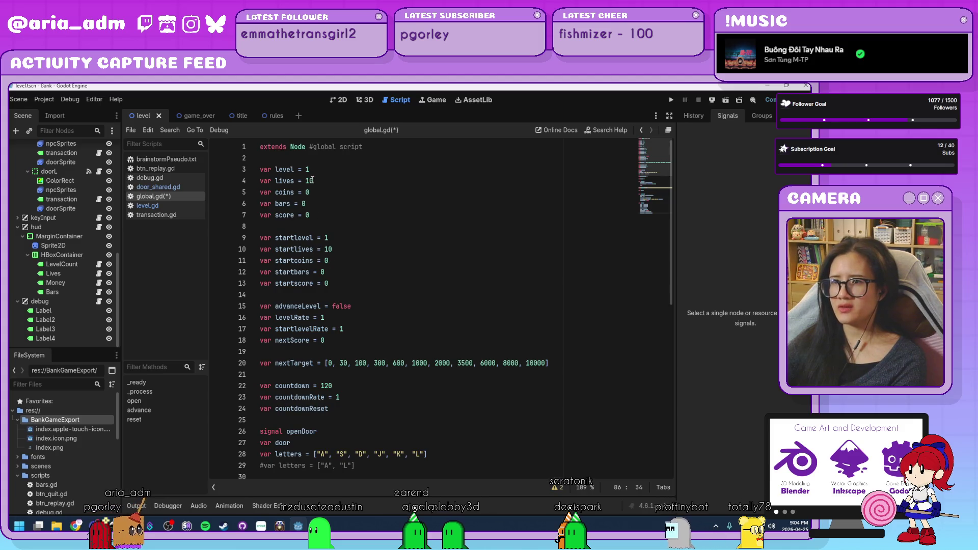
{"action": "left_click", "coordinate": [309, 181]}
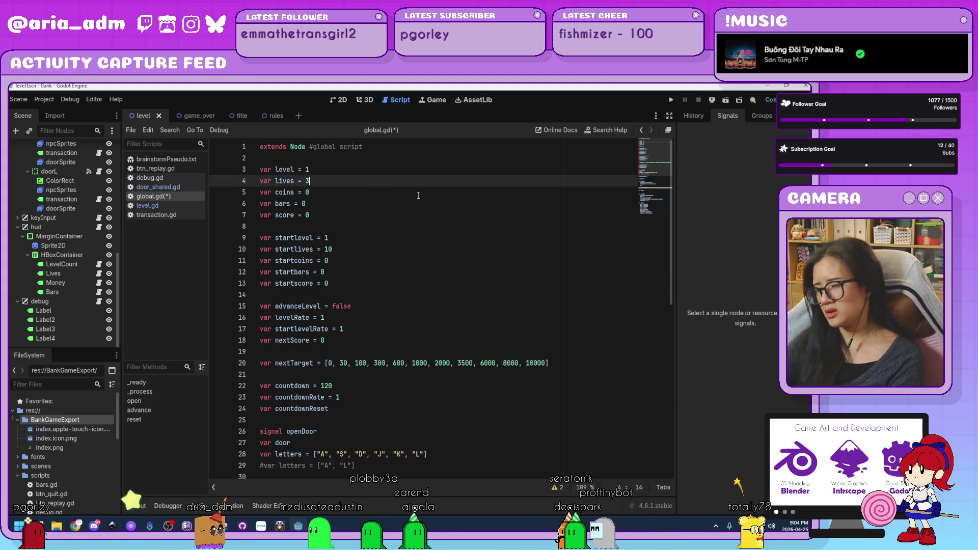
{"action": "double_click", "coordinate": [328, 249]}
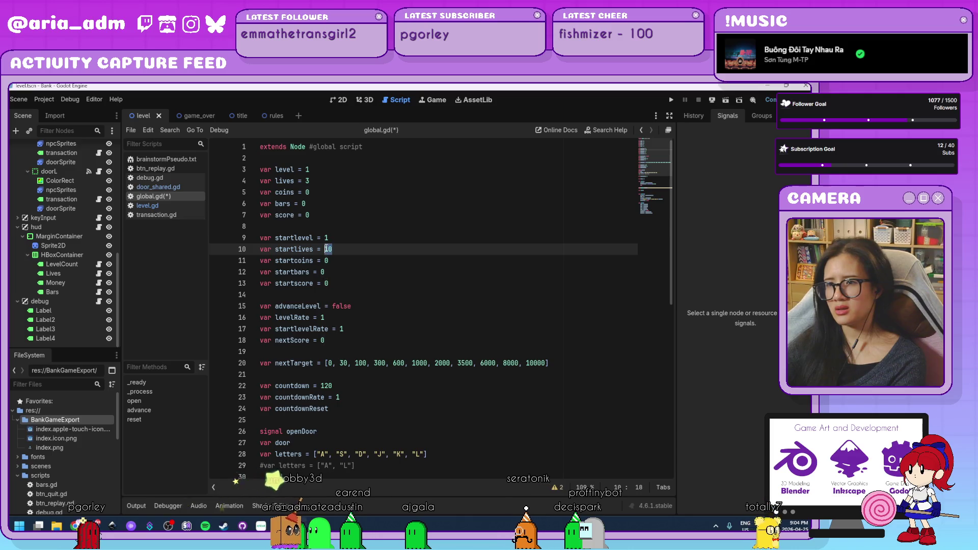
{"action": "left_click", "coordinate": [451, 318]}
{"action": "scroll", "coordinate": [452, 324], "scroll_direction": "down", "scroll_amount": 2}
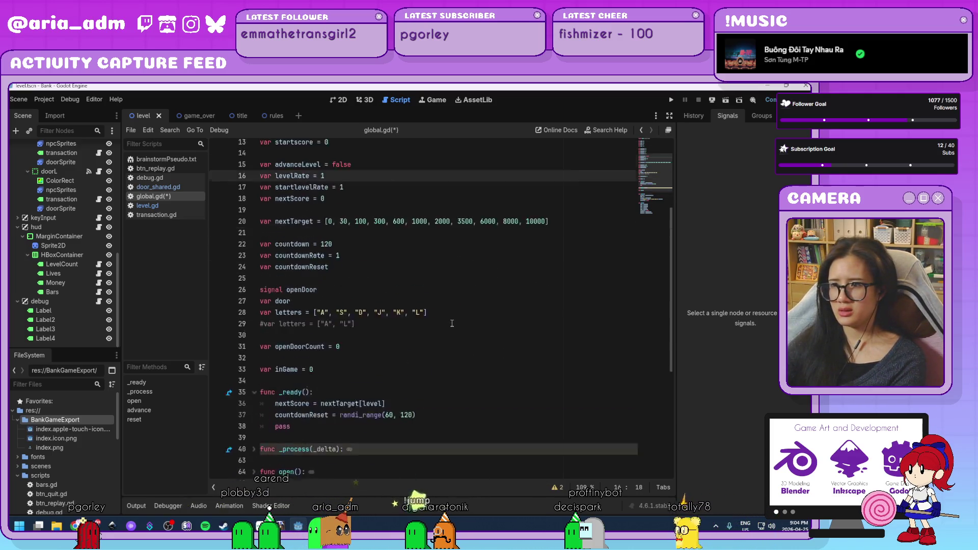
{"action": "scroll", "coordinate": [452, 324], "scroll_direction": "down", "scroll_amount": 6}
{"action": "left_click", "coordinate": [418, 465]}
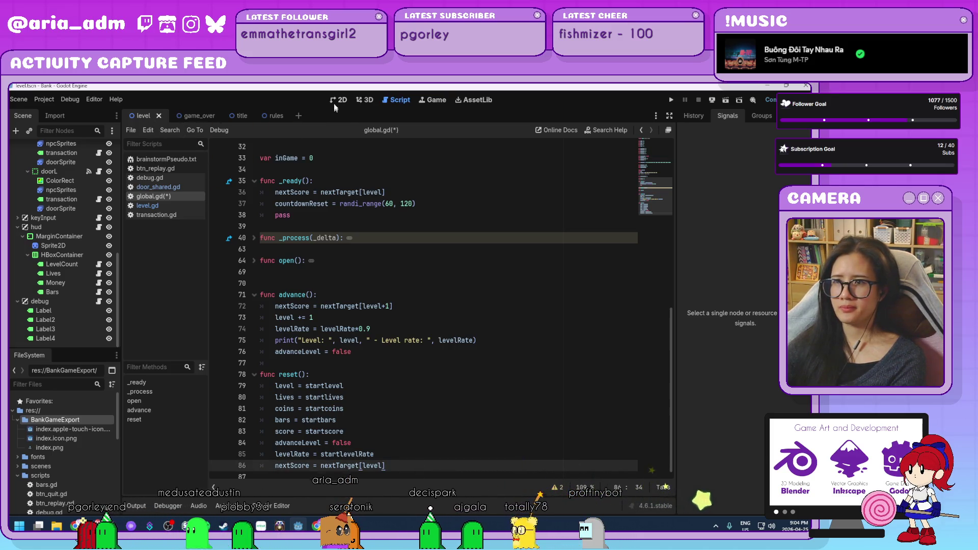
- Zoom the level scene's 2D layout showing Lives: 3, then switch to the OpenGameArt browser
{"action": "left_click", "coordinate": [240, 117]}
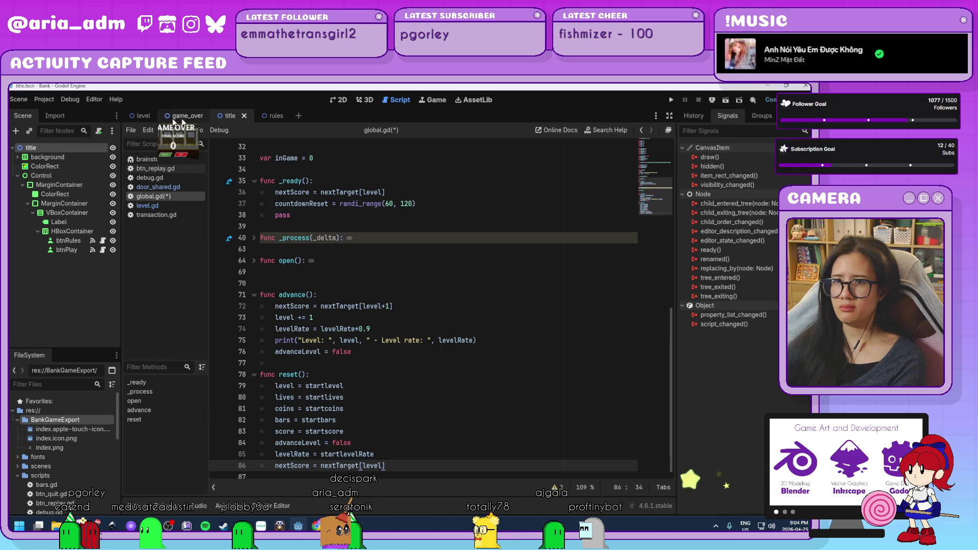
{"action": "left_click", "coordinate": [151, 118]}
{"action": "left_click", "coordinate": [337, 100]}
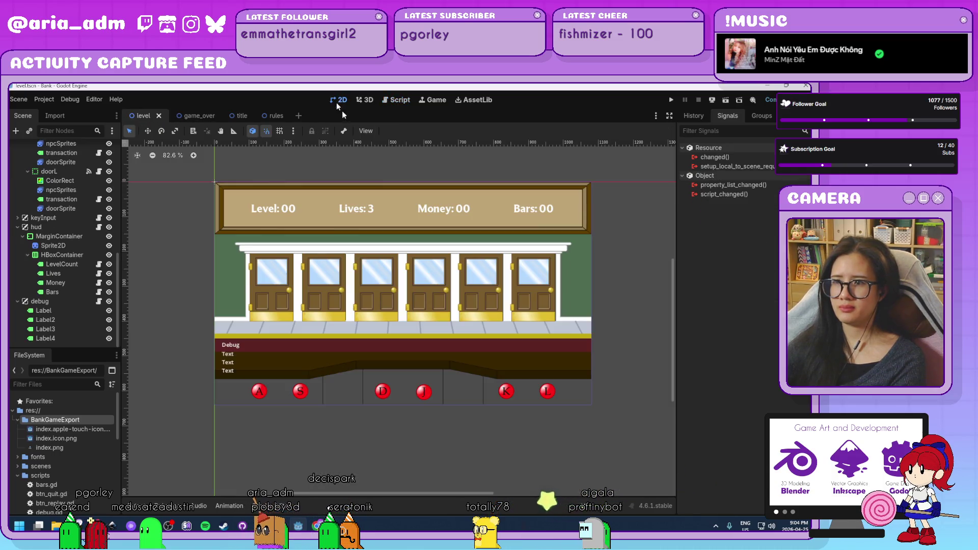
{"action": "scroll", "coordinate": [397, 278], "scroll_direction": "up", "scroll_amount": 2}
{"action": "scroll", "coordinate": [398, 278], "scroll_direction": "down", "scroll_amount": 2}
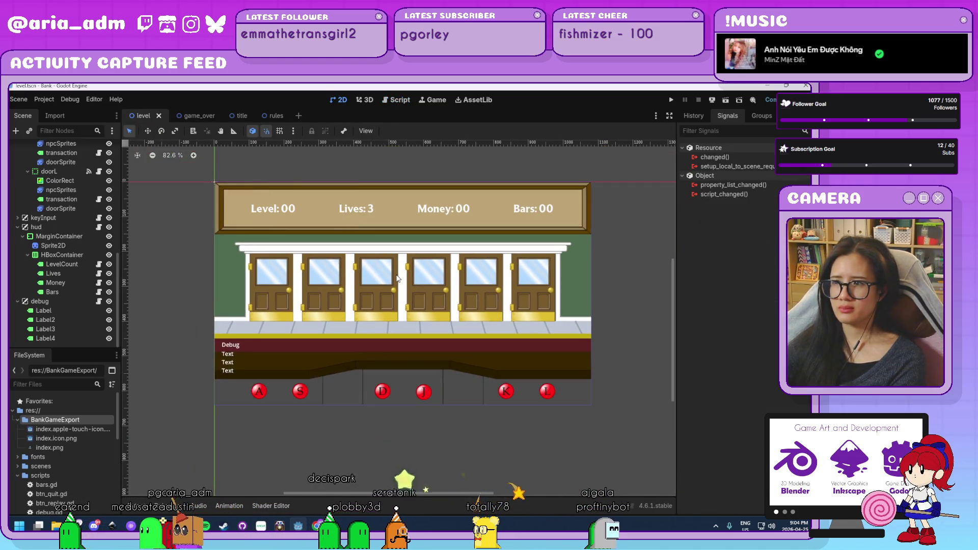
{"action": "scroll", "coordinate": [398, 278], "scroll_direction": "up", "scroll_amount": 1}
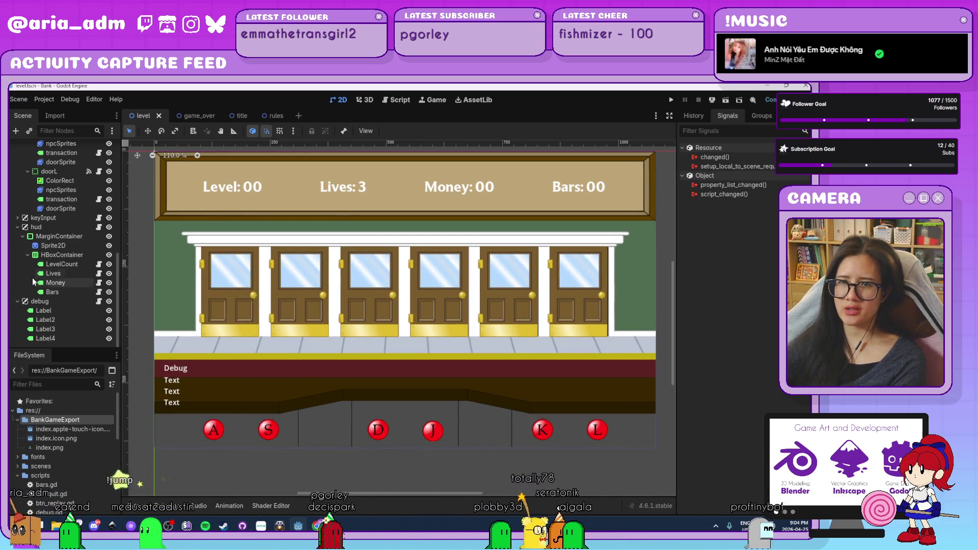
{"action": "scroll", "coordinate": [32, 279], "scroll_direction": "up", "scroll_amount": 5}
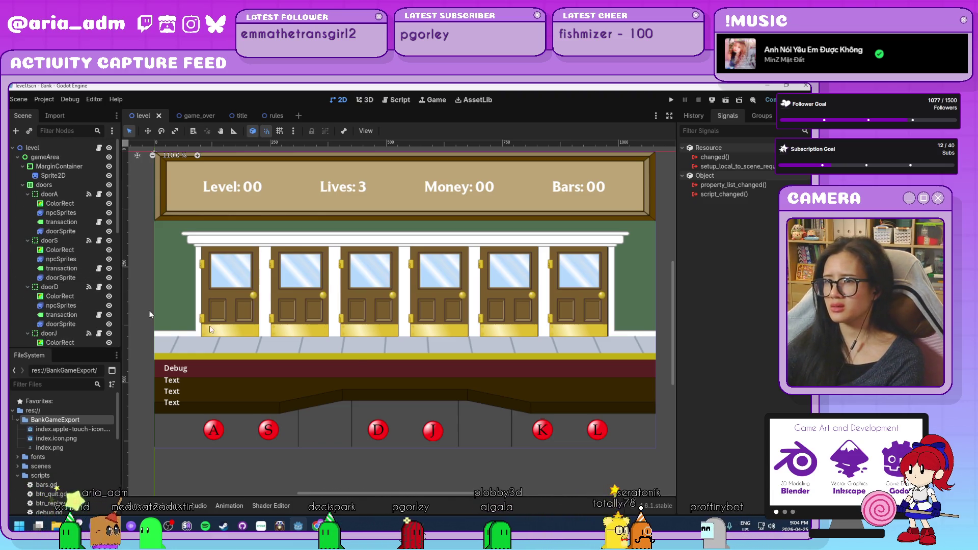
{"action": "scroll", "coordinate": [388, 374], "scroll_direction": "down", "scroll_amount": 2}
{"action": "scroll", "coordinate": [72, 284], "scroll_direction": "down", "scroll_amount": 5}
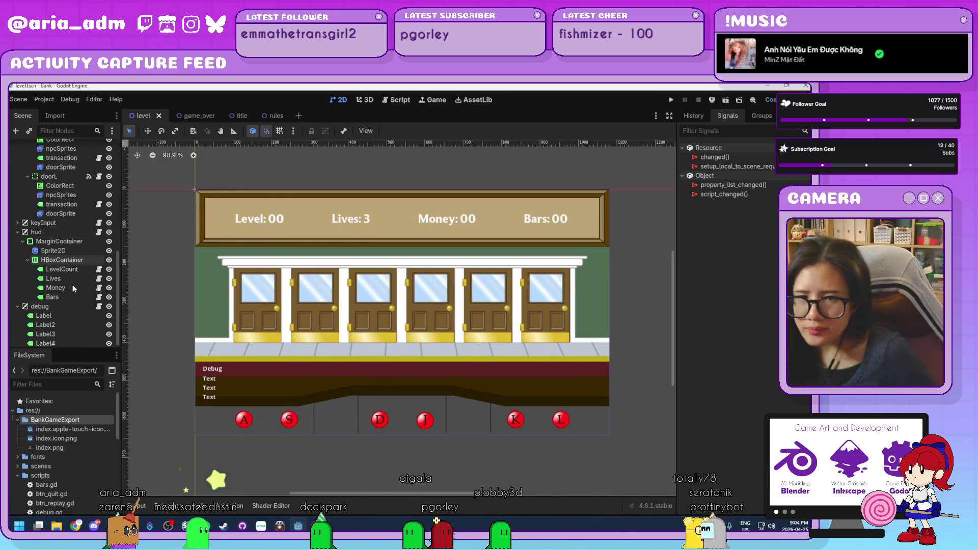
{"action": "scroll", "coordinate": [72, 284], "scroll_direction": "down", "scroll_amount": 1}
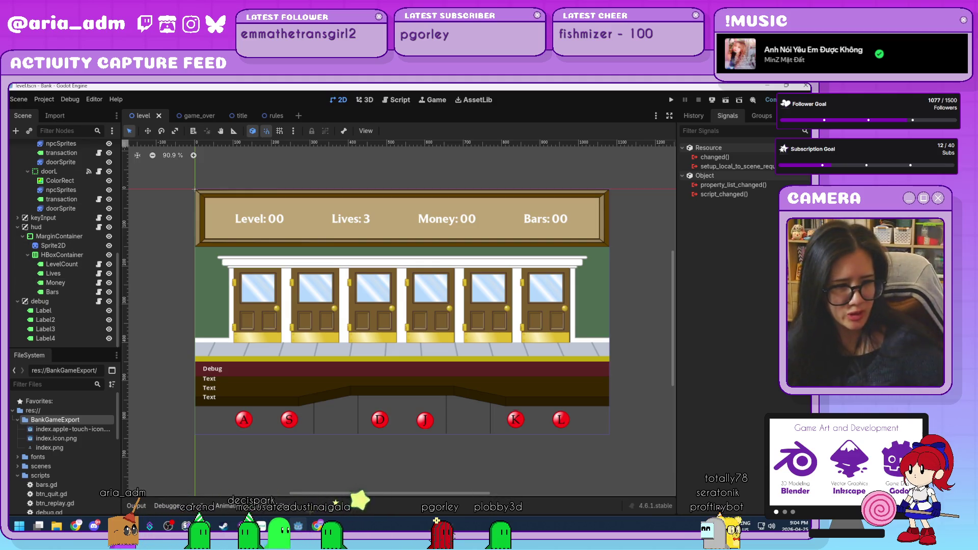
{"action": "key", "text": "alt+Tab"}
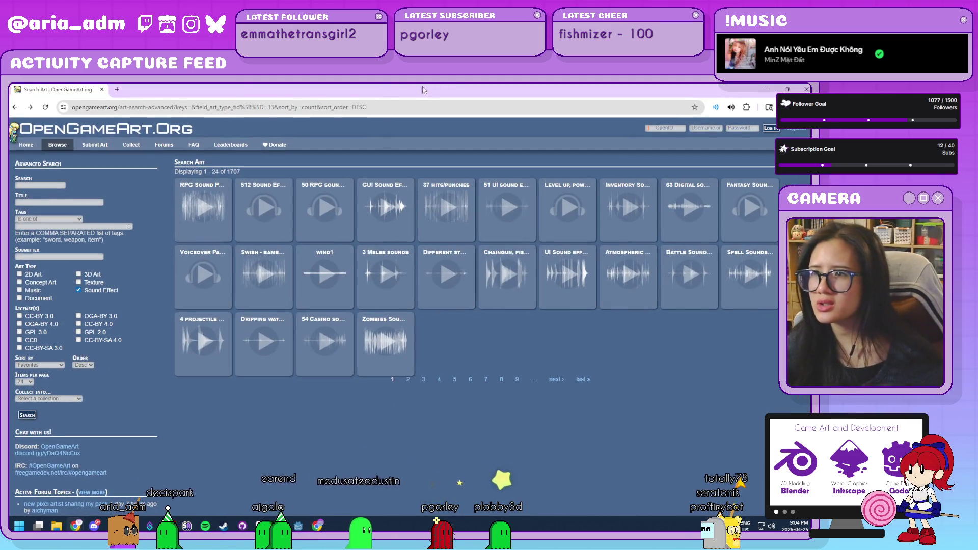
- Return from the OpenGameArt results to Godot and bring up File Explorer for the downloads
{"action": "key", "text": "alt+Tab"}
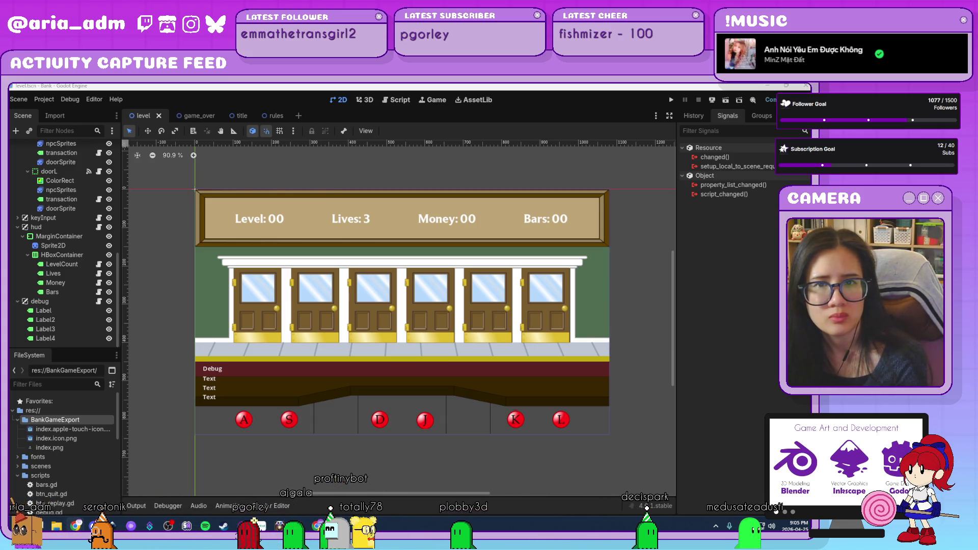
{"action": "key", "text": "super+e"}
- Move File Explorer aside and close the VLC preview of close_001.ogg
{"action": "left_click_drag", "start_coordinate": [421, 169], "coordinate": [0, 198]}
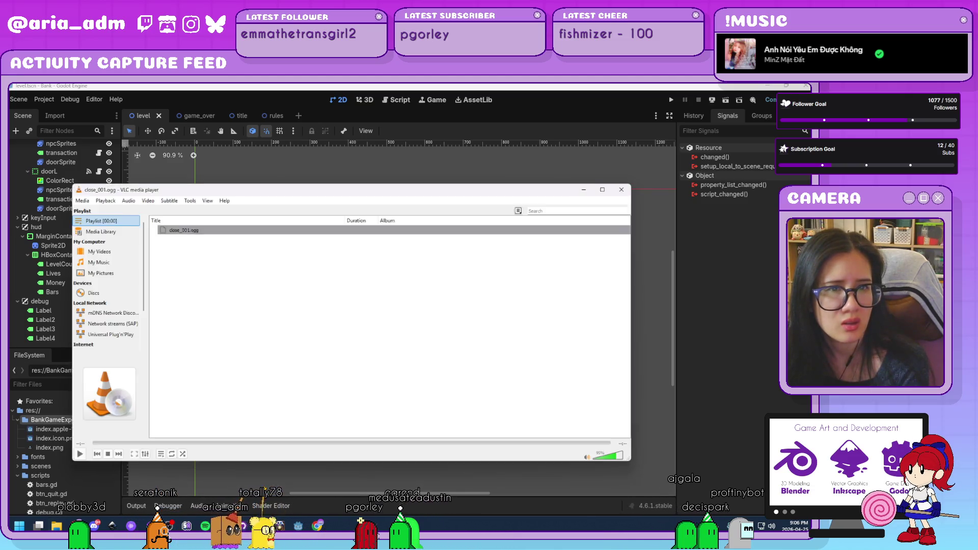
{"action": "left_click", "coordinate": [627, 187]}
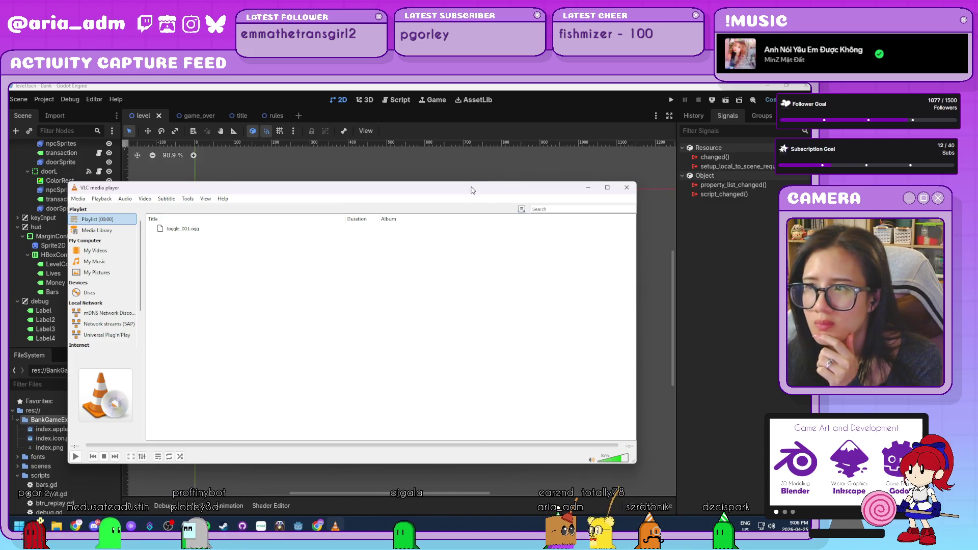
- Bring the Godot editor with the level scene back to the front
{"action": "left_click", "coordinate": [508, 164]}
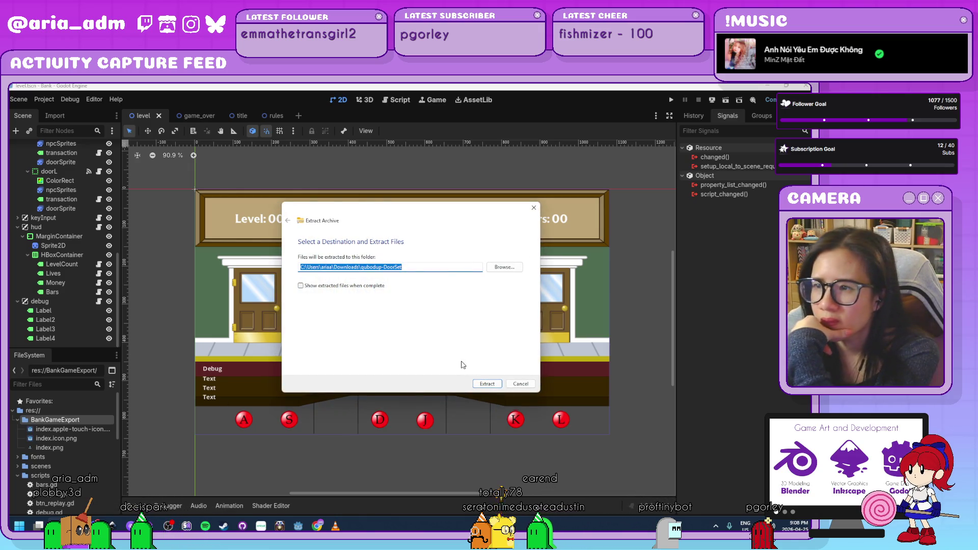
- Extract the downloaded sound archive into a folder inside Downloads
{"action": "left_click", "coordinate": [487, 384]}
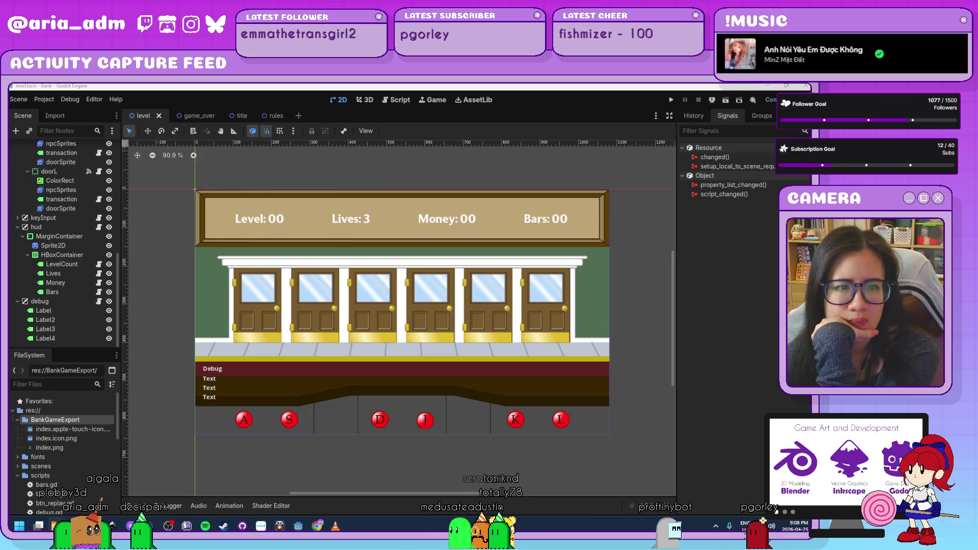
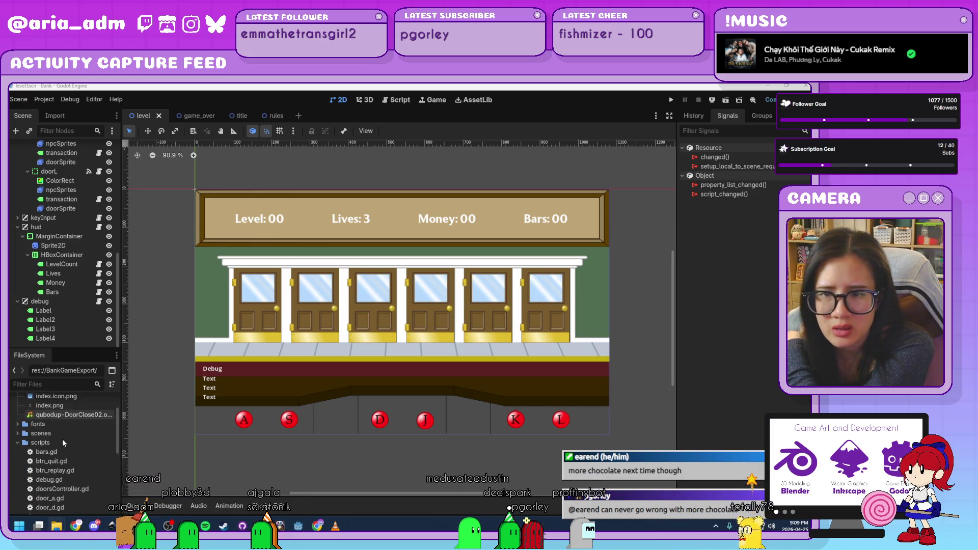
- Create a new folder named Audio at the res:// project root
{"action": "scroll", "coordinate": [39, 416], "scroll_direction": "up", "scroll_amount": 3}
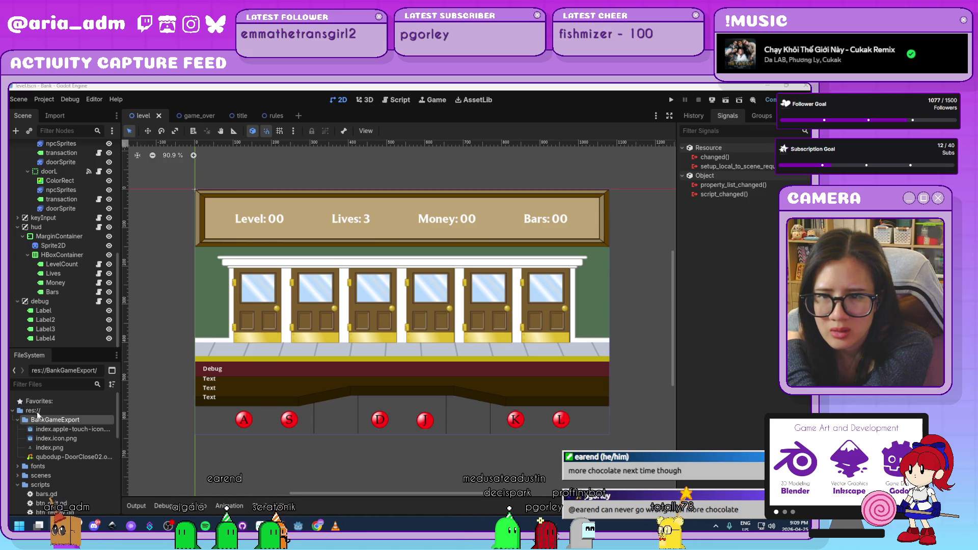
{"action": "right_click", "coordinate": [38, 411]}
{"action": "mouse_move", "coordinate": [82, 414]}
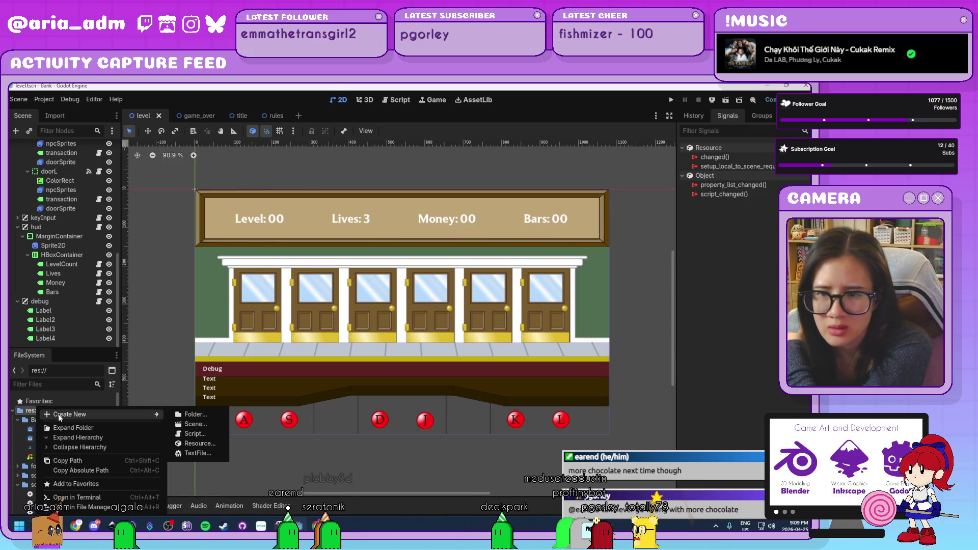
{"action": "left_click", "coordinate": [179, 417]}
{"action": "type", "text": "Audio"}
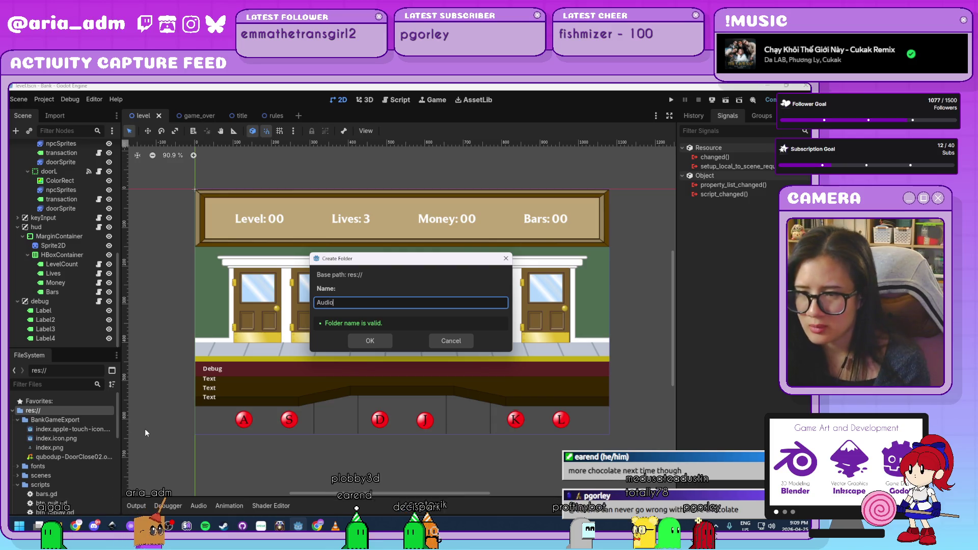
{"action": "key", "text": "Return"}
- Move the door-close .ogg sound into the Audio folder and expand it
{"action": "left_click_drag", "start_coordinate": [72, 466], "coordinate": [38, 422]}
{"action": "key", "text": "Return"}
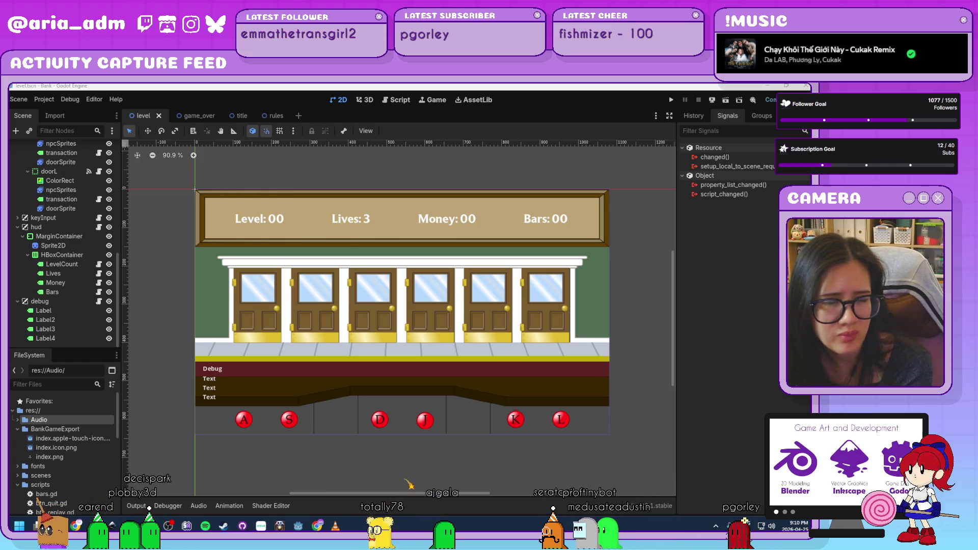
{"action": "left_click", "coordinate": [18, 420]}
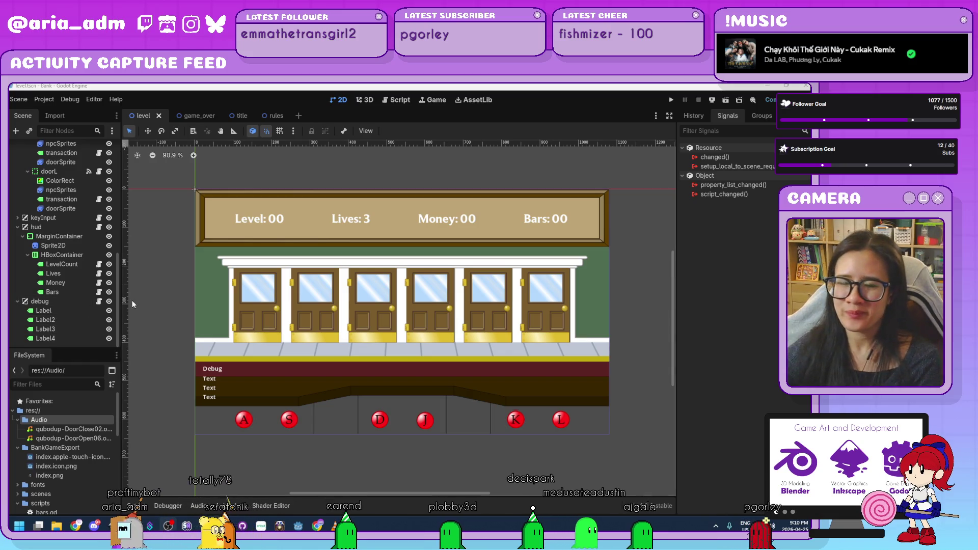
- Select the doorA node in the Scene dock and show the scene's History list
{"action": "scroll", "coordinate": [68, 289], "scroll_direction": "up", "scroll_amount": 5}
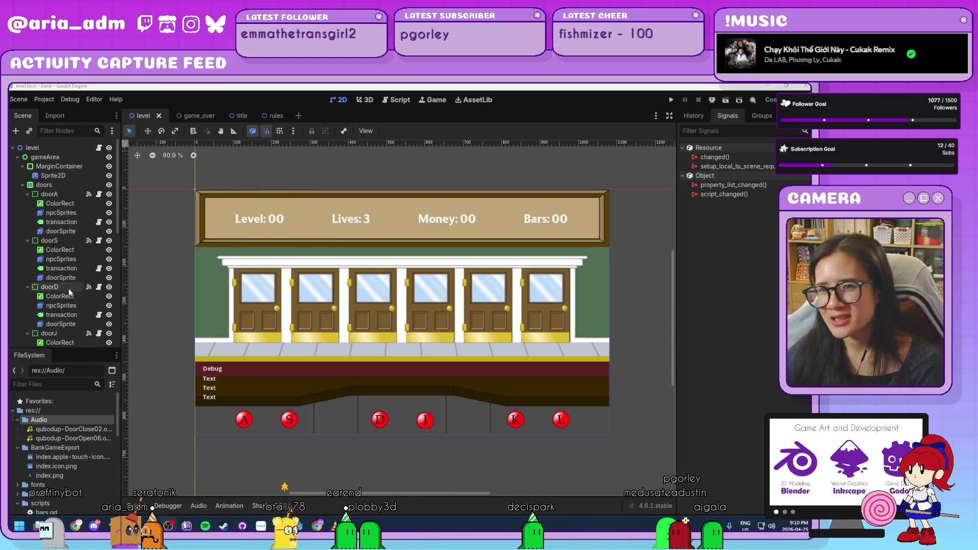
{"action": "scroll", "coordinate": [68, 288], "scroll_direction": "down", "scroll_amount": 5}
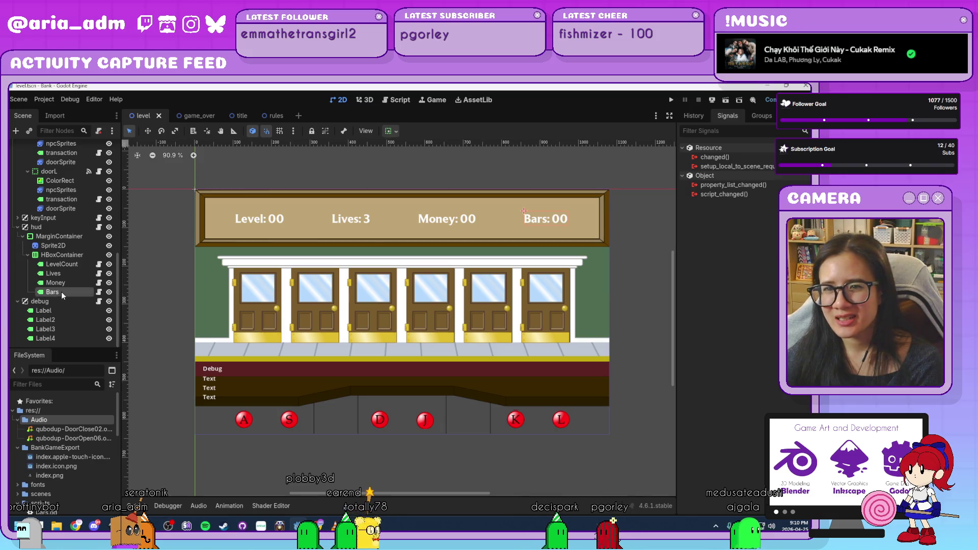
{"action": "scroll", "coordinate": [61, 291], "scroll_direction": "up", "scroll_amount": 5}
{"action": "left_click", "coordinate": [49, 189]}
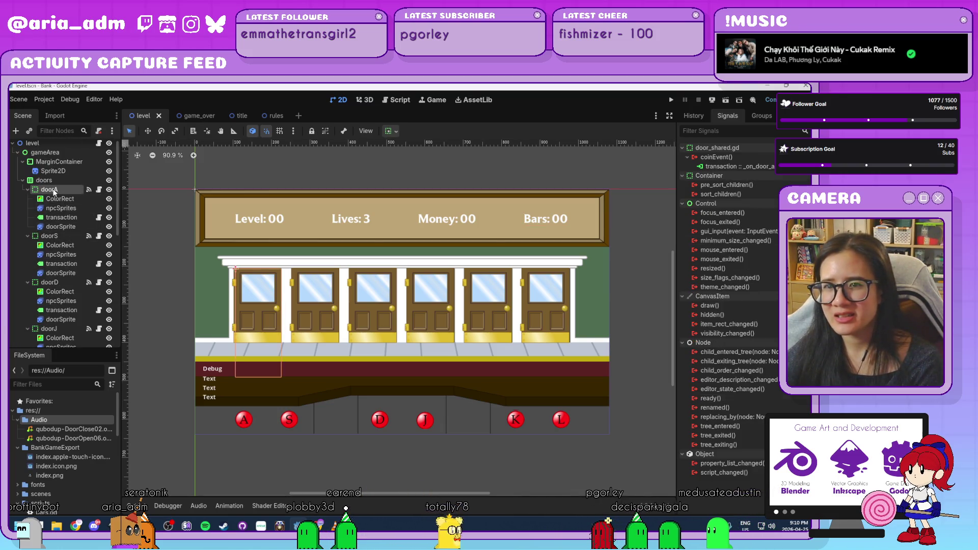
{"action": "left_click", "coordinate": [696, 116]}
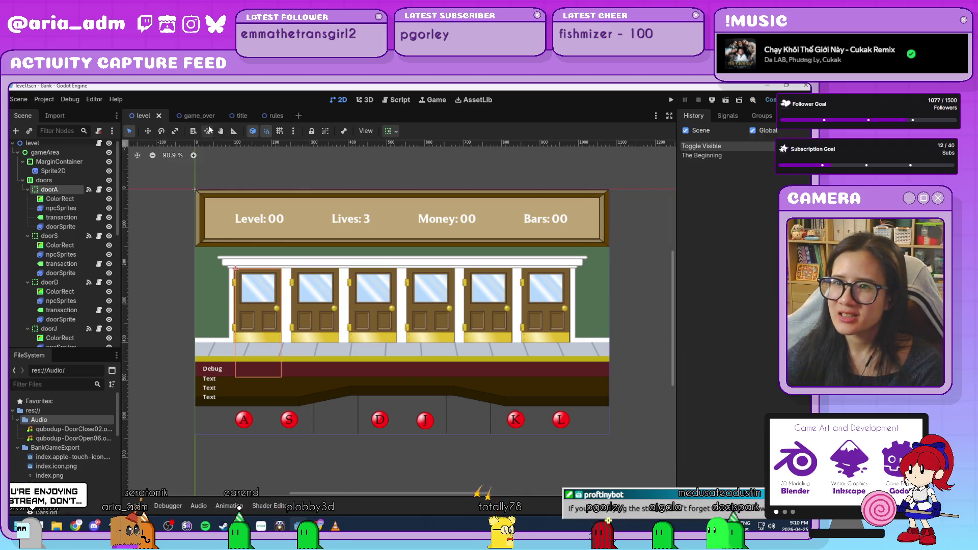
- Add the QubodupDoorClose02 sound as an AudioStreamPlayer under doorA
{"action": "scroll", "coordinate": [272, 352], "scroll_direction": "up", "scroll_amount": 1}
{"action": "scroll", "coordinate": [271, 353], "scroll_direction": "up", "scroll_amount": 3}
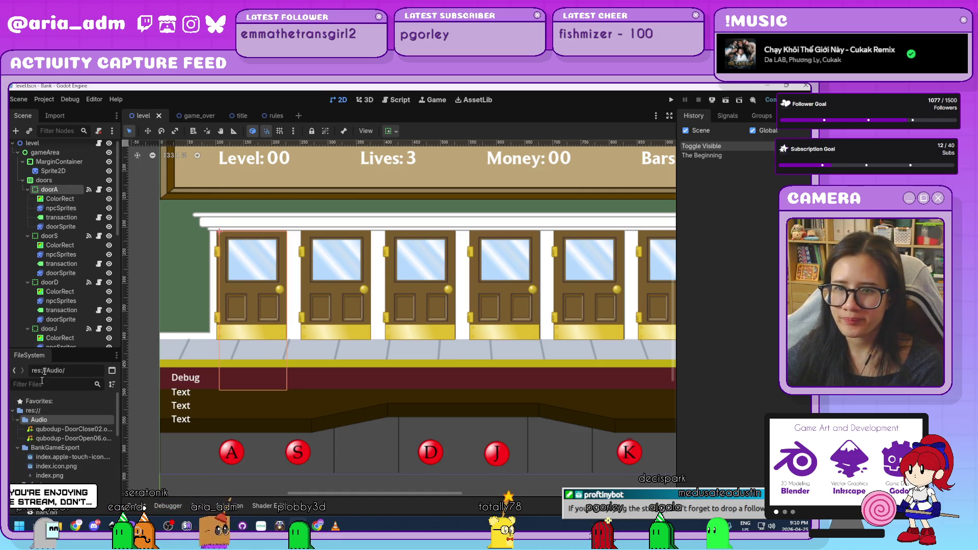
{"action": "mouse_move", "coordinate": [72, 428]}
{"action": "left_mouse_down"}
{"action": "mouse_move", "coordinate": [49, 206]}
{"action": "mouse_move", "coordinate": [51, 226]}
{"action": "left_mouse_up"}
- Add the QubodupDoorOpen06 sound under doorA and rename QubodupDoorClose02 to sfxOpen
{"action": "mouse_move", "coordinate": [57, 441]}
{"action": "left_mouse_down"}
{"action": "mouse_move", "coordinate": [80, 274]}
{"action": "mouse_move", "coordinate": [69, 219]}
{"action": "left_mouse_up"}
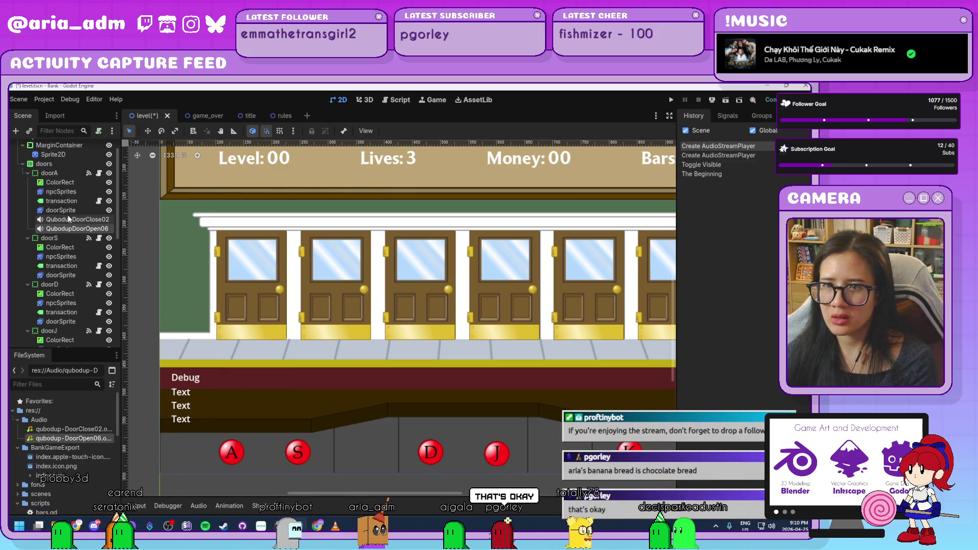
{"action": "right_click", "coordinate": [73, 221]}
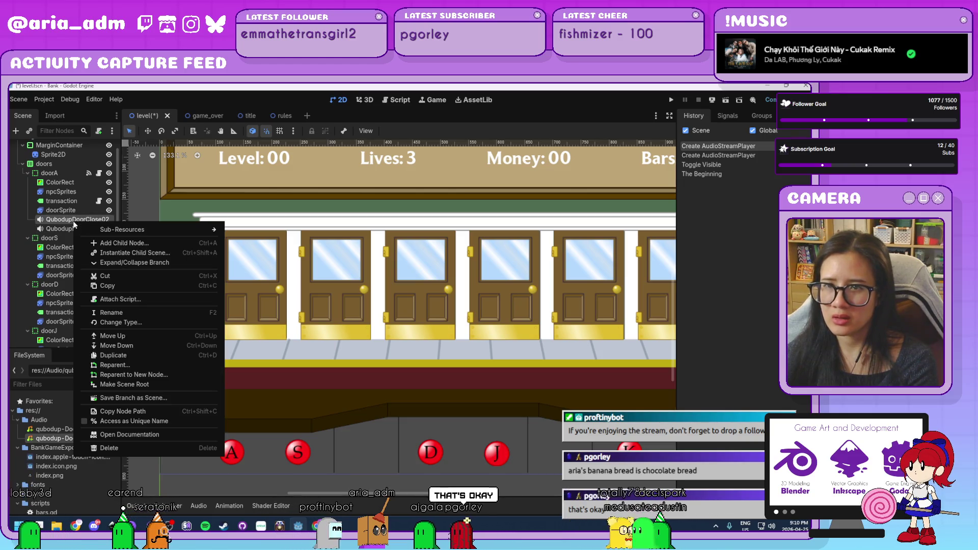
{"action": "left_click", "coordinate": [127, 313]}
{"action": "type", "text": "ope"}
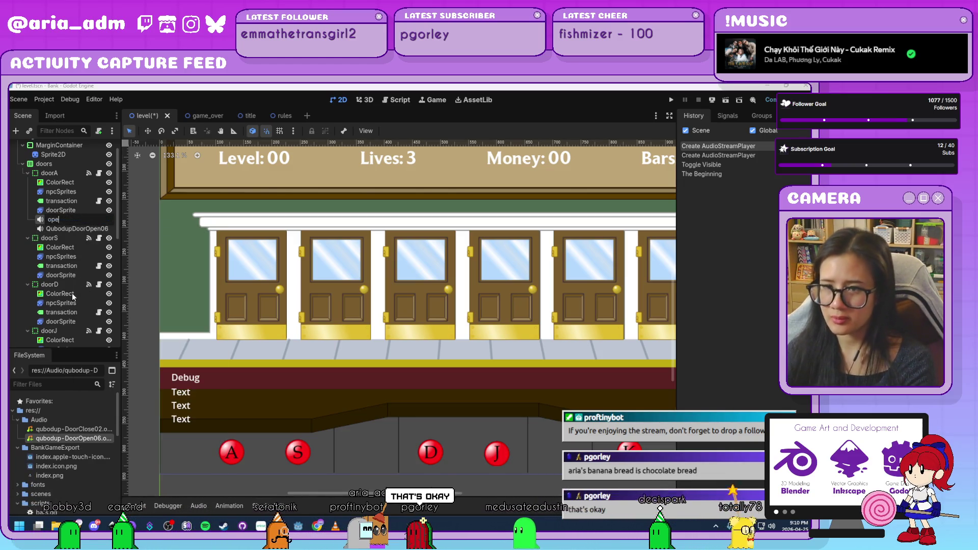
{"action": "key", "text": "BackSpace"}
{"action": "key", "text": "BackSpace"}
{"action": "key", "text": "BackSpace"}
{"action": "type", "text": "SFX"}
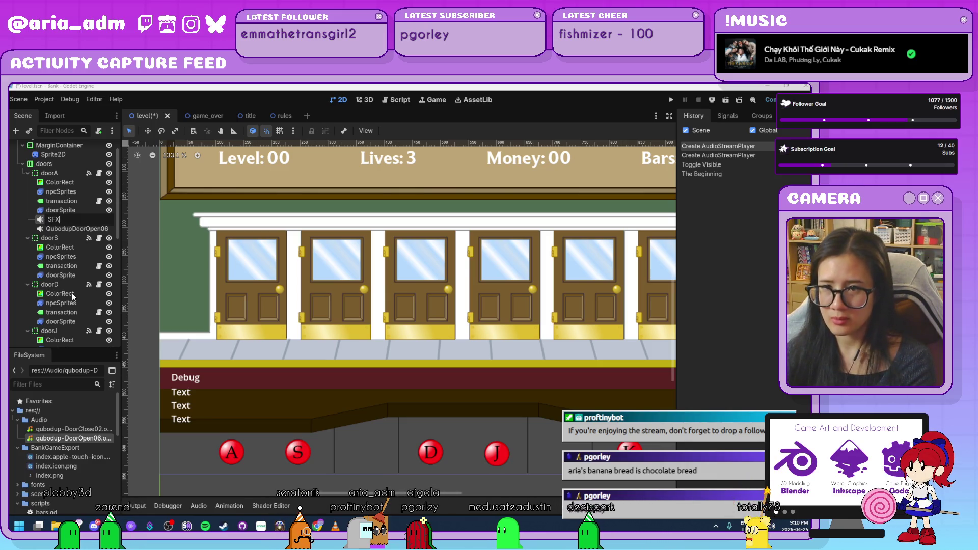
{"action": "key", "text": "BackSpace"}
{"action": "type", "text": "s"}
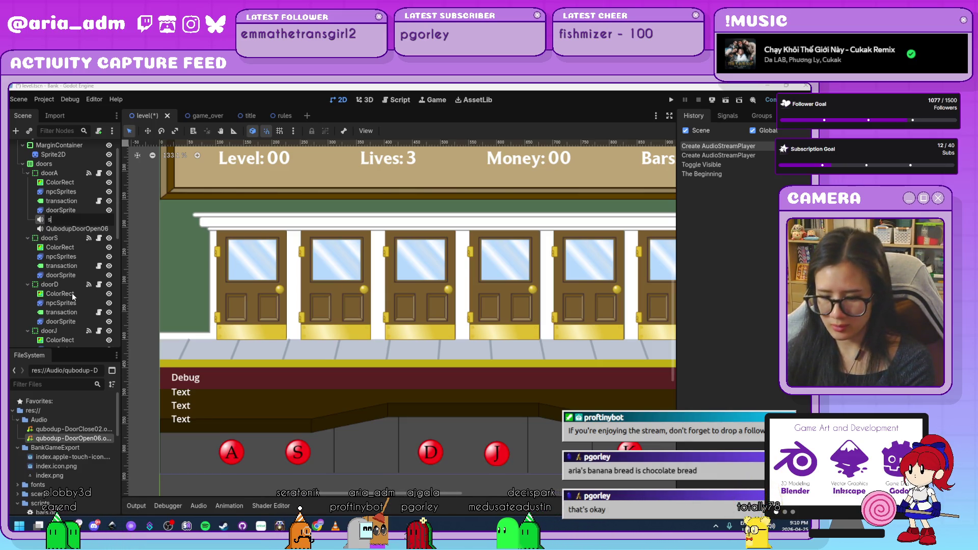
{"action": "type", "text": "fxOpen"}
{"action": "key", "text": "Return"}
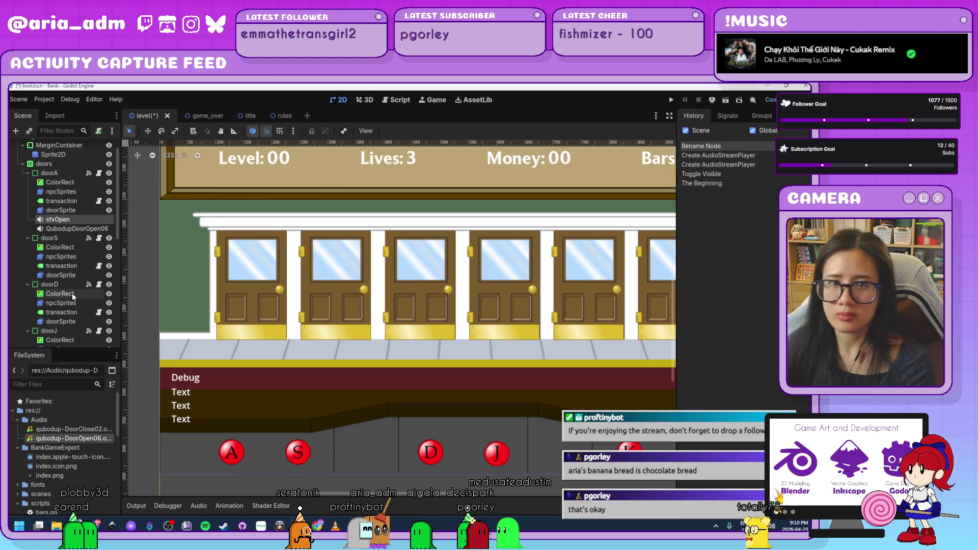
- Rename the QubodupDoorOpen06 node to sfxClose
{"action": "right_click", "coordinate": [63, 229]}
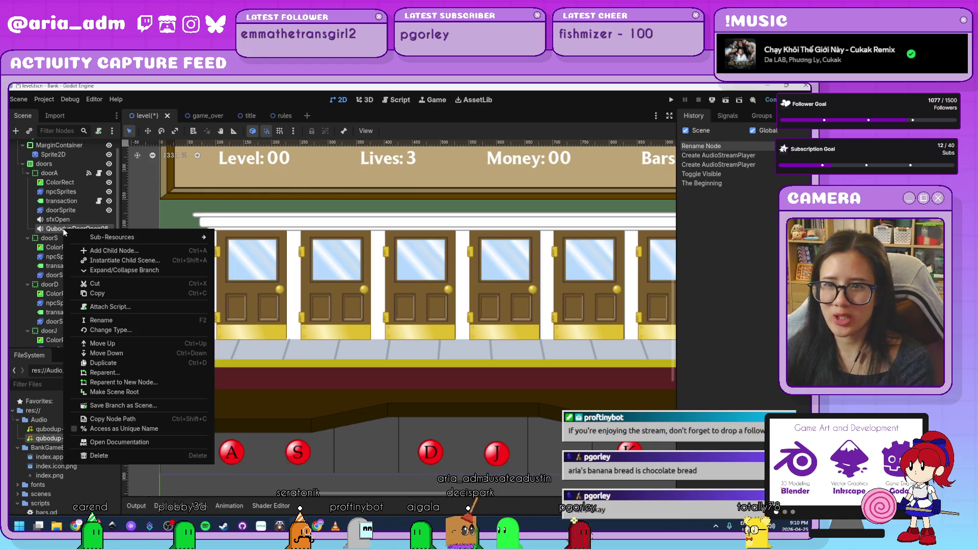
{"action": "left_click", "coordinate": [128, 317]}
{"action": "type", "text": "sfx"}
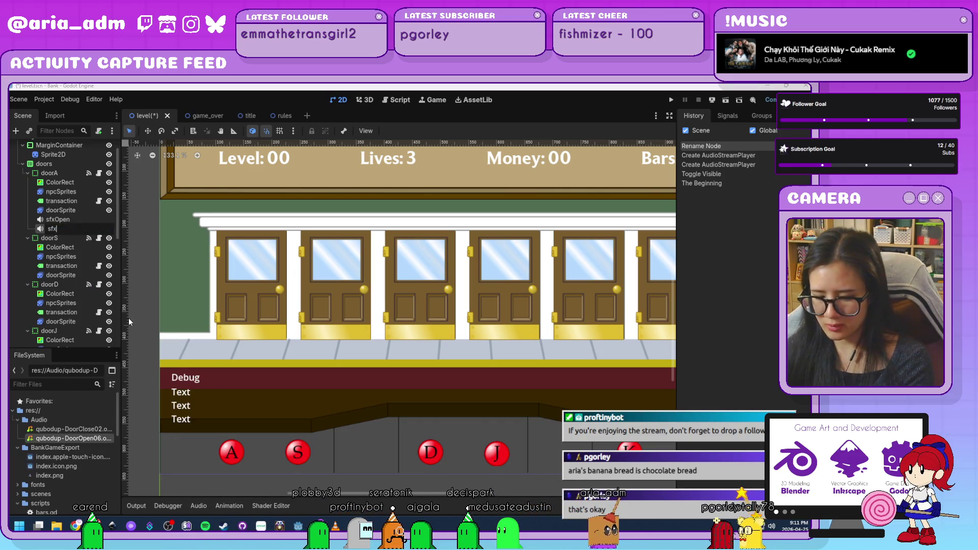
{"action": "type", "text": "Close"}
{"action": "key", "text": "Return"}
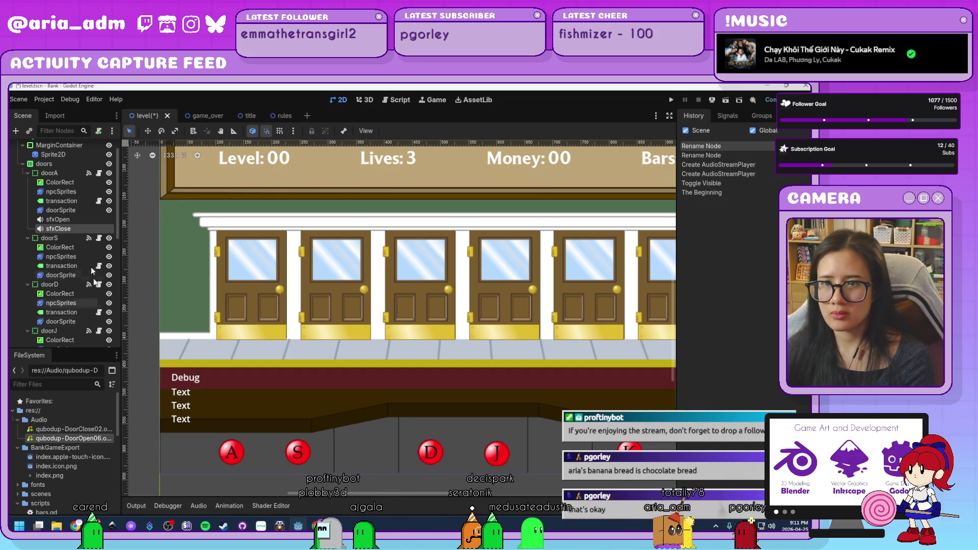
- Move sfxOpen and sfxClose directly under doors and open door_shared.gd
{"action": "left_click", "coordinate": [71, 218], "text": "ctrl"}
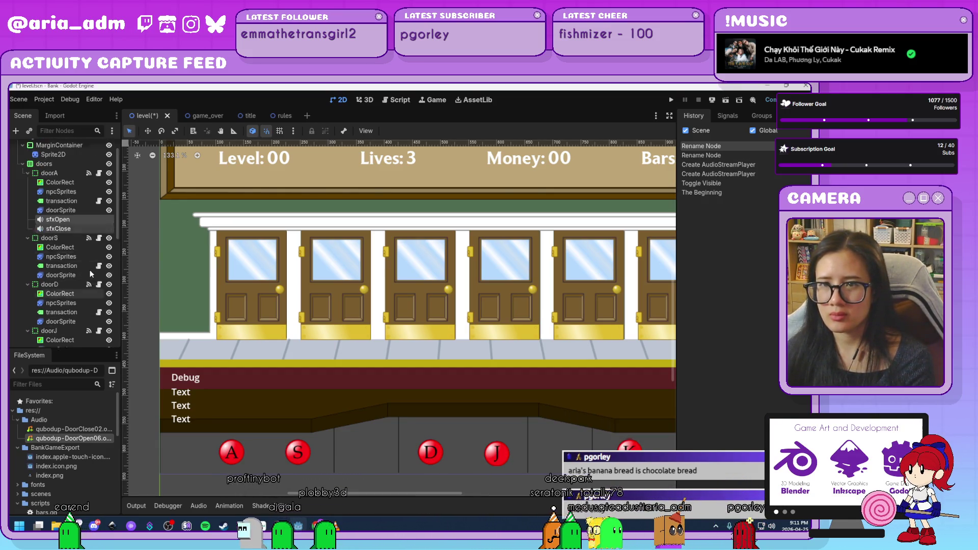
{"action": "scroll", "coordinate": [89, 270], "scroll_direction": "up", "scroll_amount": 2}
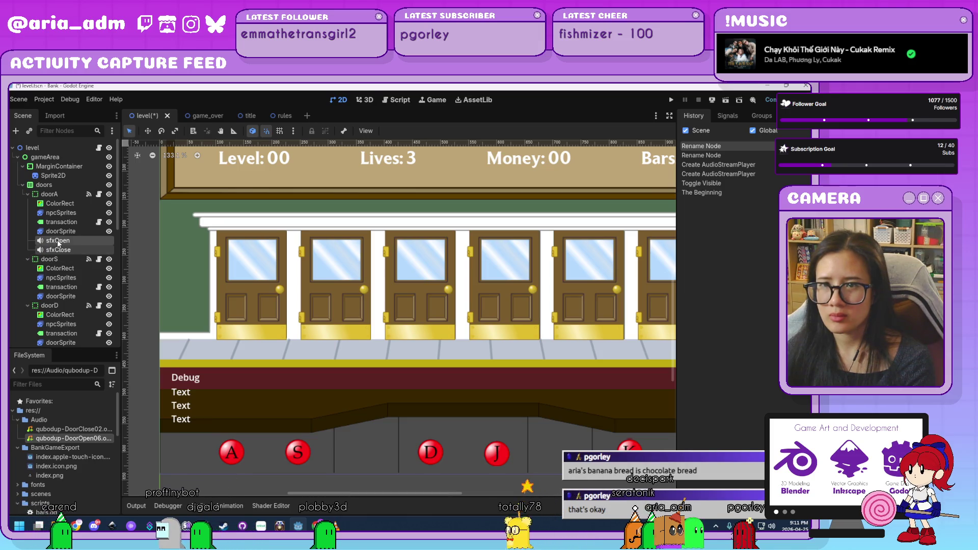
{"action": "left_click_drag", "start_coordinate": [57, 240], "coordinate": [29, 199]}
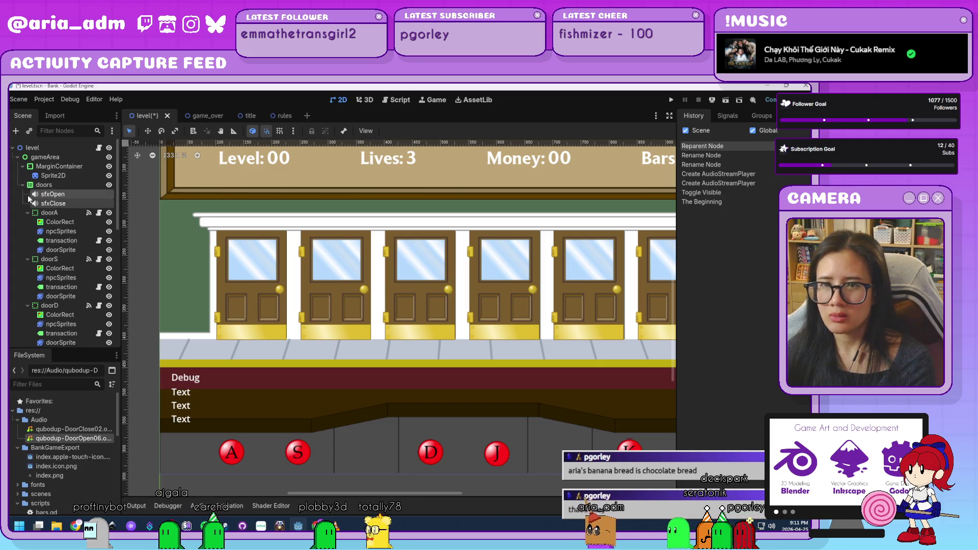
{"action": "left_click", "coordinate": [99, 214]}
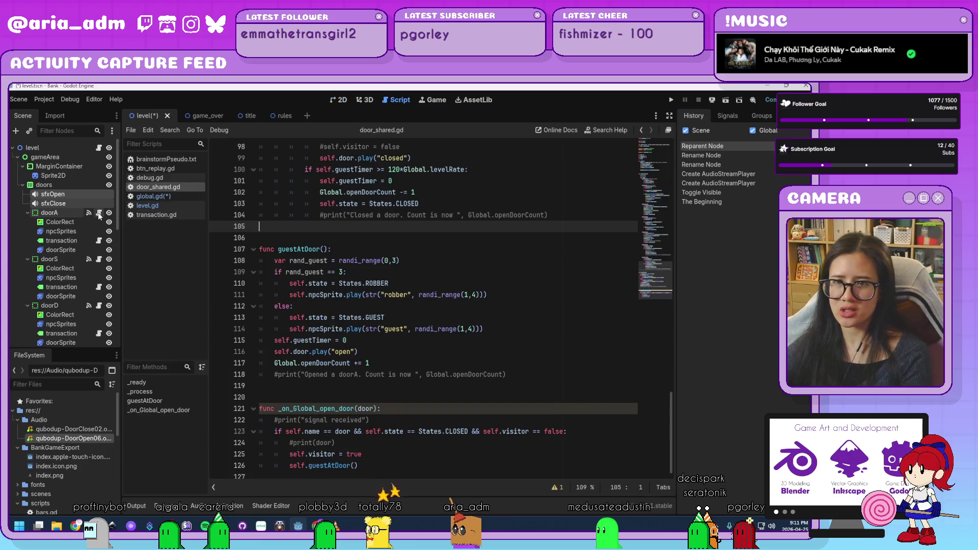
{"action": "scroll", "coordinate": [517, 294], "scroll_direction": "up", "scroll_amount": 20}
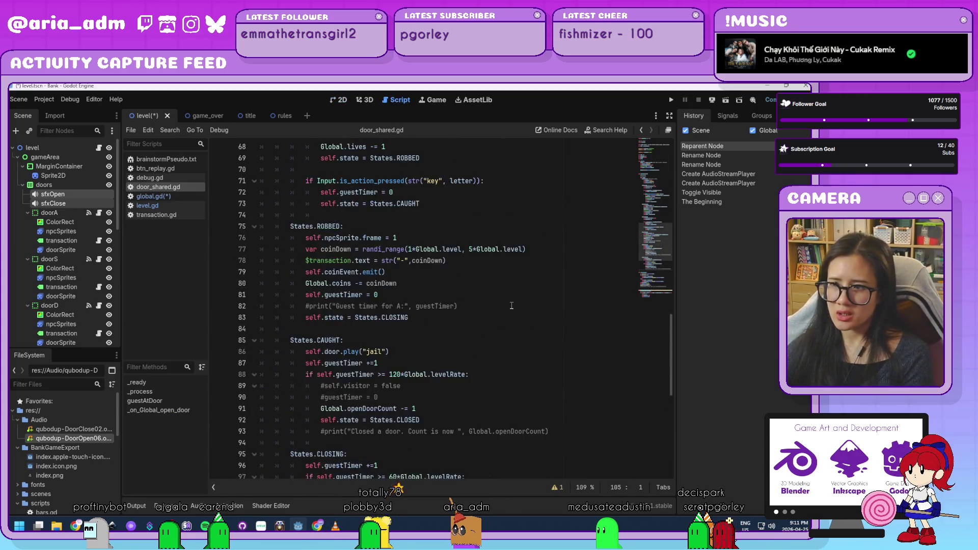
{"action": "scroll", "coordinate": [511, 305], "scroll_direction": "up", "scroll_amount": 3}
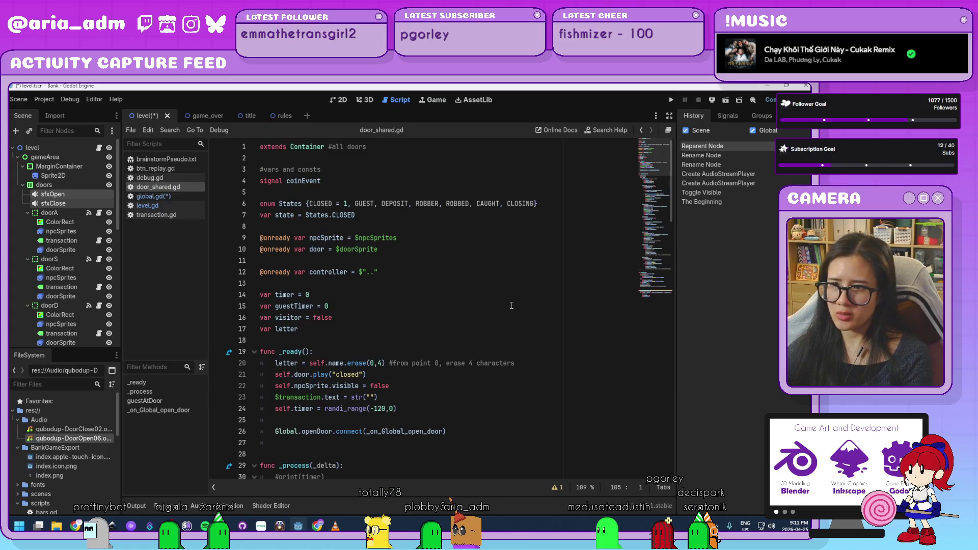
{"action": "left_click", "coordinate": [381, 269]}
{"action": "key", "text": "Return"}
{"action": "key", "text": "Return"}
{"action": "type", "text": "@"}
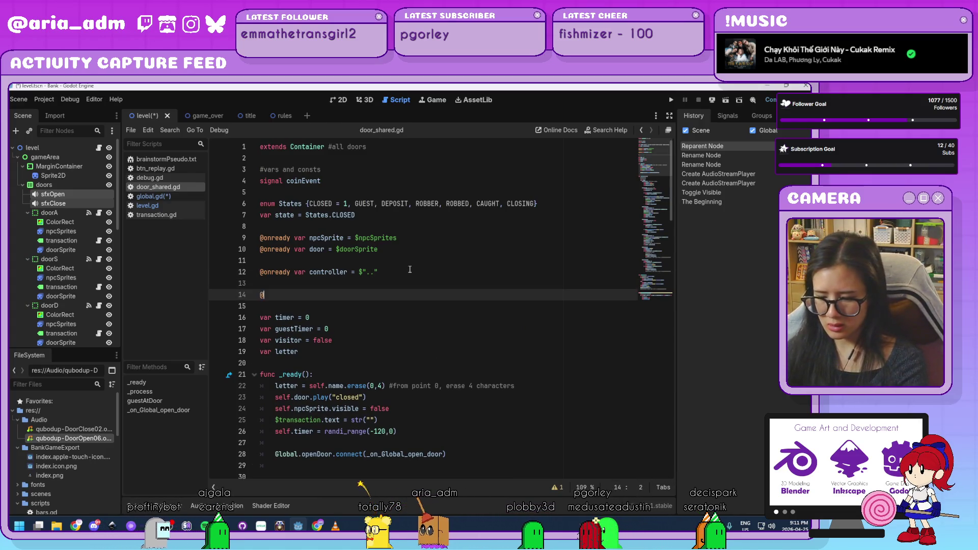
{"action": "type", "text": "onready var"}
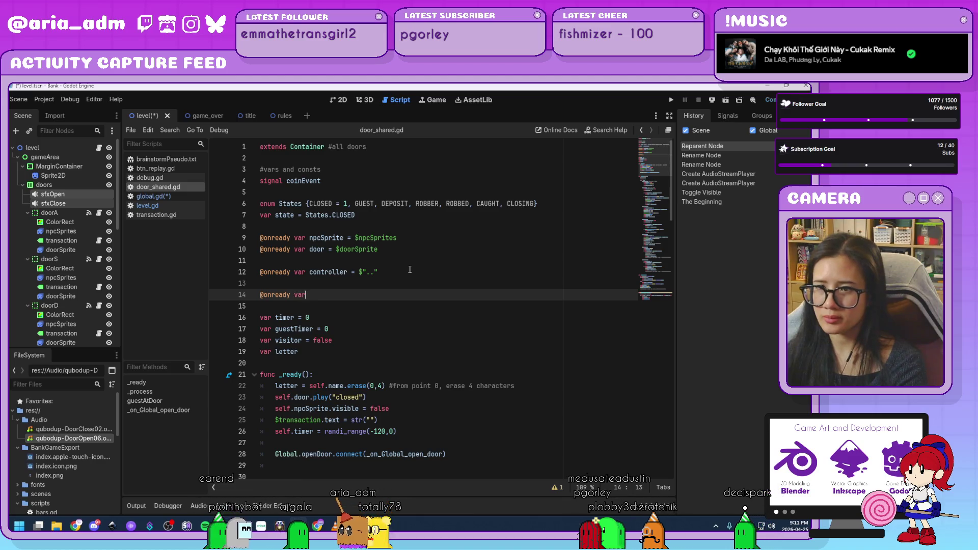
{"action": "type", "text": " sf"}
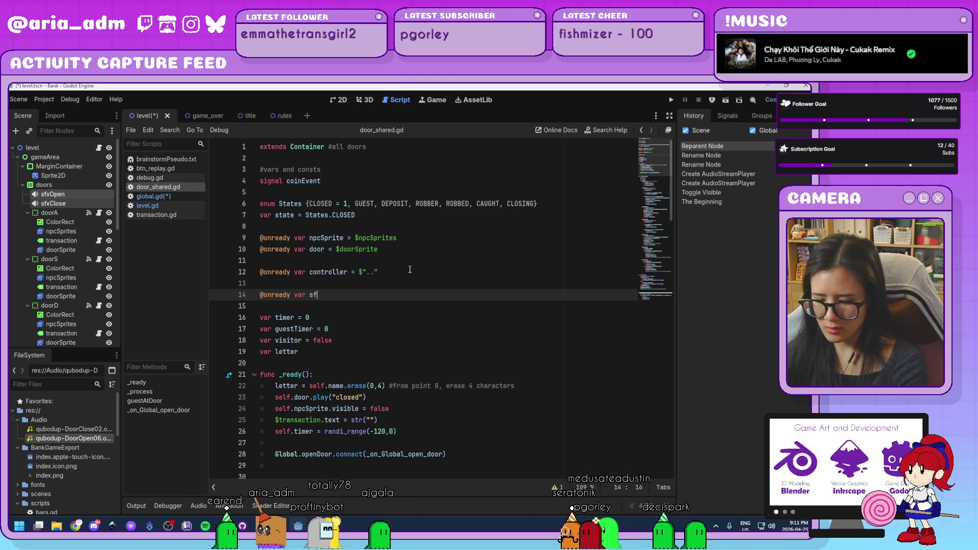
{"action": "type", "text": "xOpen ="}
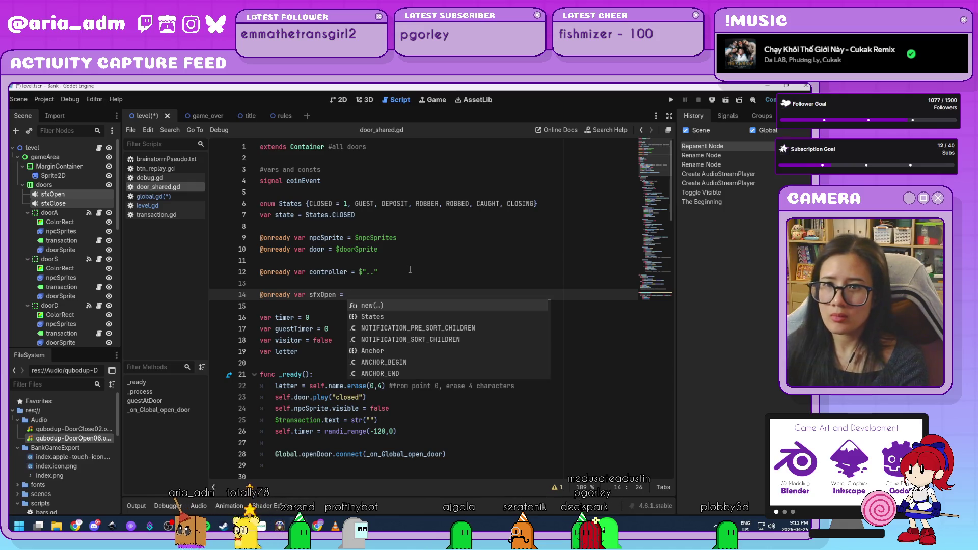
{"action": "mouse_move", "coordinate": [53, 199]}
{"action": "left_mouse_down"}
{"action": "mouse_move", "coordinate": [387, 300]}
{"action": "mouse_move", "coordinate": [455, 301]}
{"action": "left_mouse_up"}
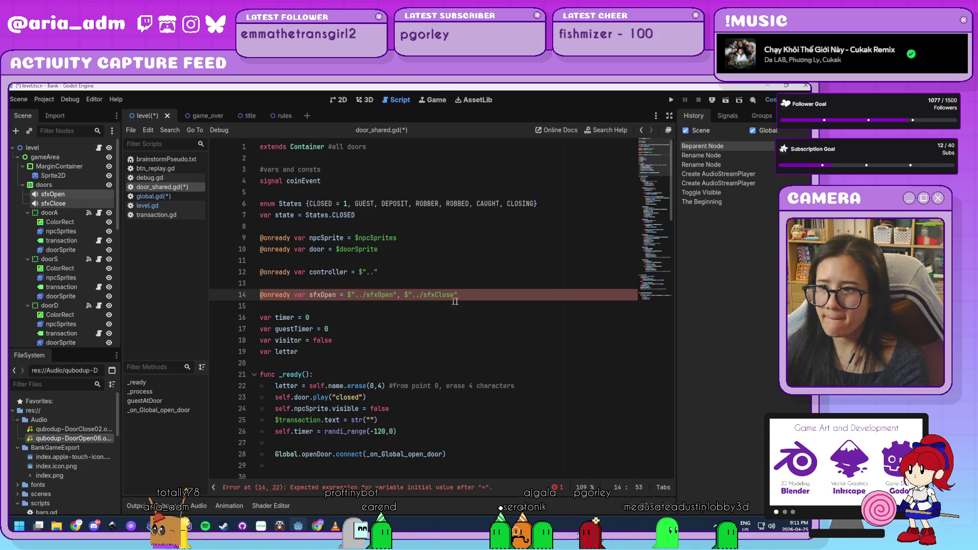
{"action": "left_click_drag", "start_coordinate": [56, 193], "coordinate": [393, 295]}
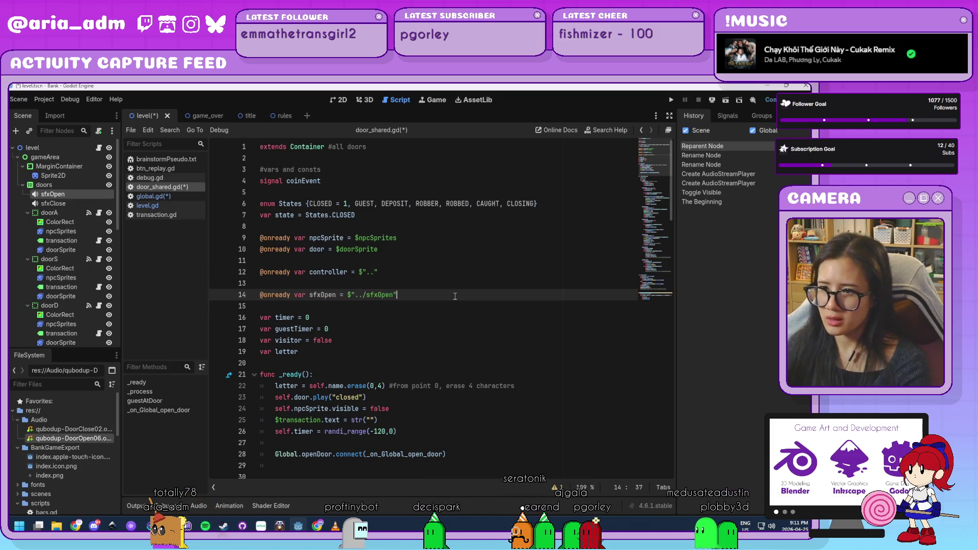
{"action": "key", "text": "Return"}
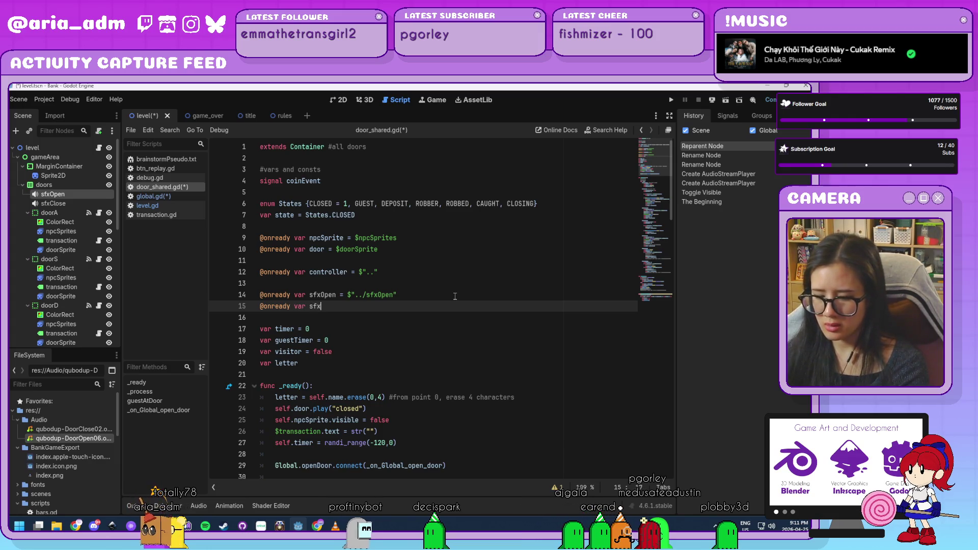
{"action": "type", "text": "Close ="}
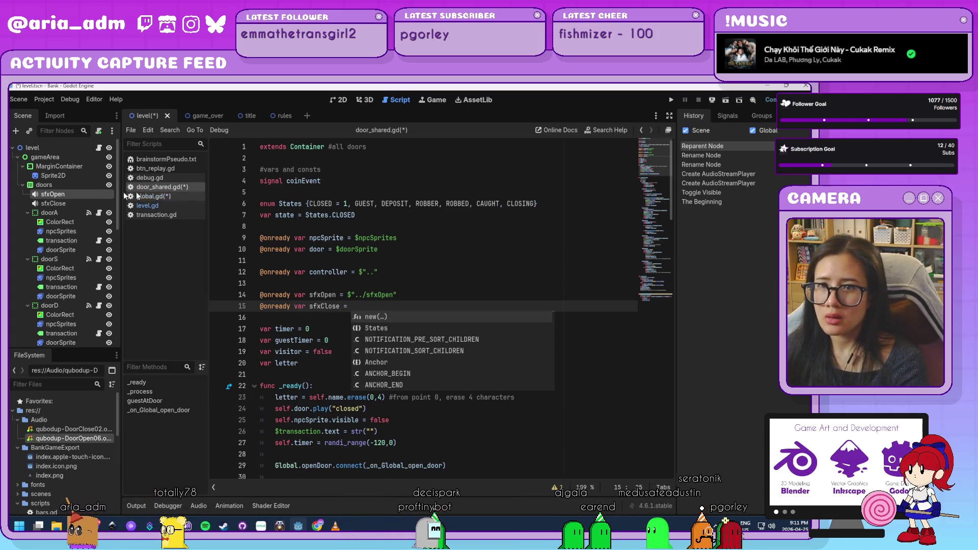
{"action": "left_click_drag", "start_coordinate": [53, 203], "coordinate": [403, 306]}
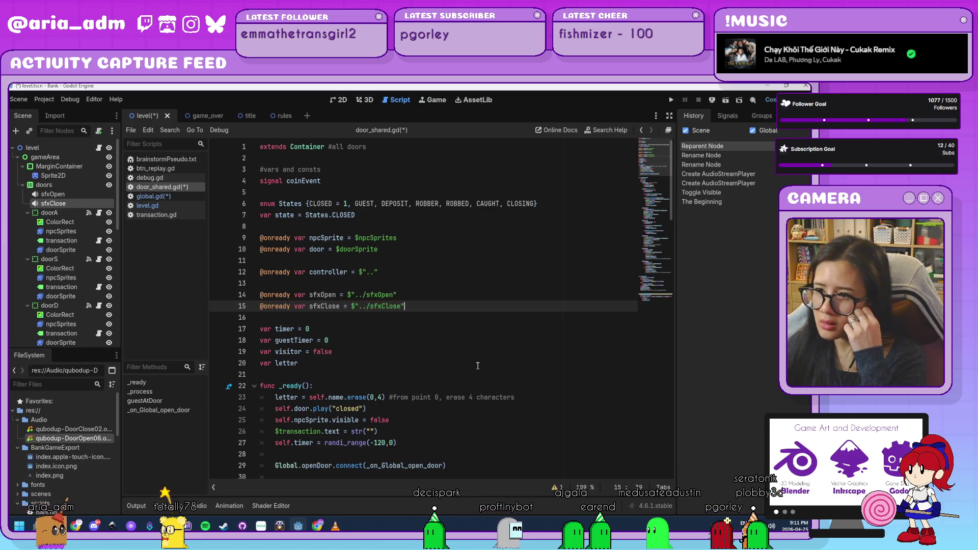
{"action": "scroll", "coordinate": [478, 366], "scroll_direction": "down", "scroll_amount": 6}
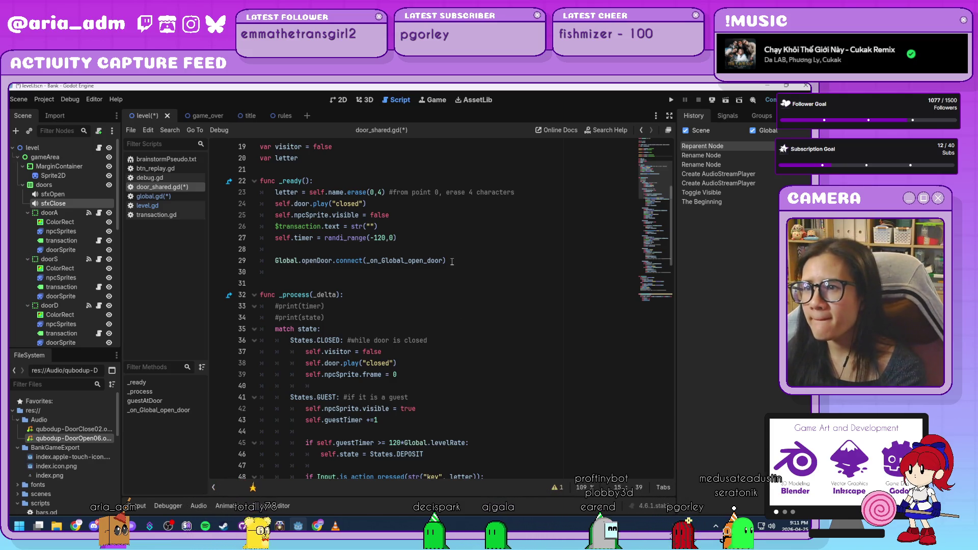
{"action": "scroll", "coordinate": [451, 262], "scroll_direction": "down", "scroll_amount": 6}
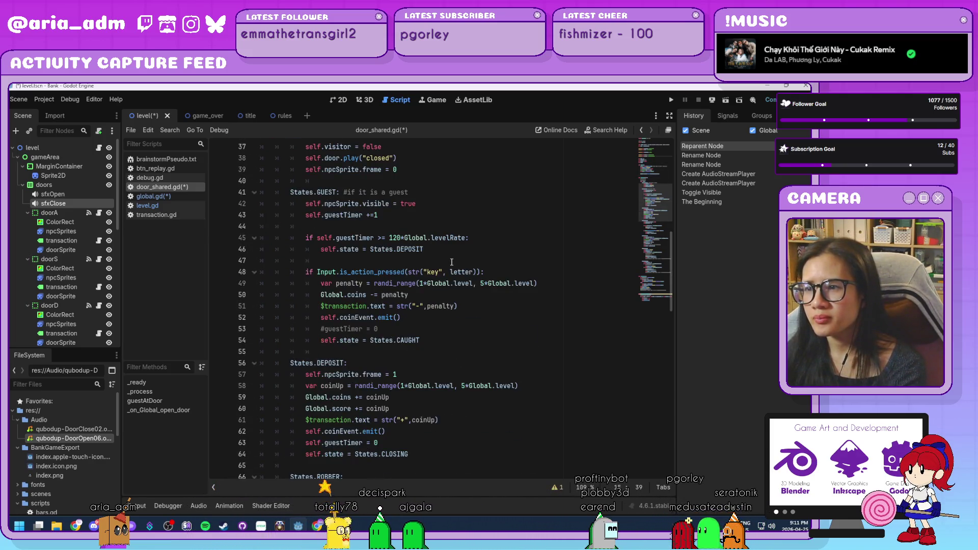
{"action": "scroll", "coordinate": [451, 262], "scroll_direction": "up", "scroll_amount": 3}
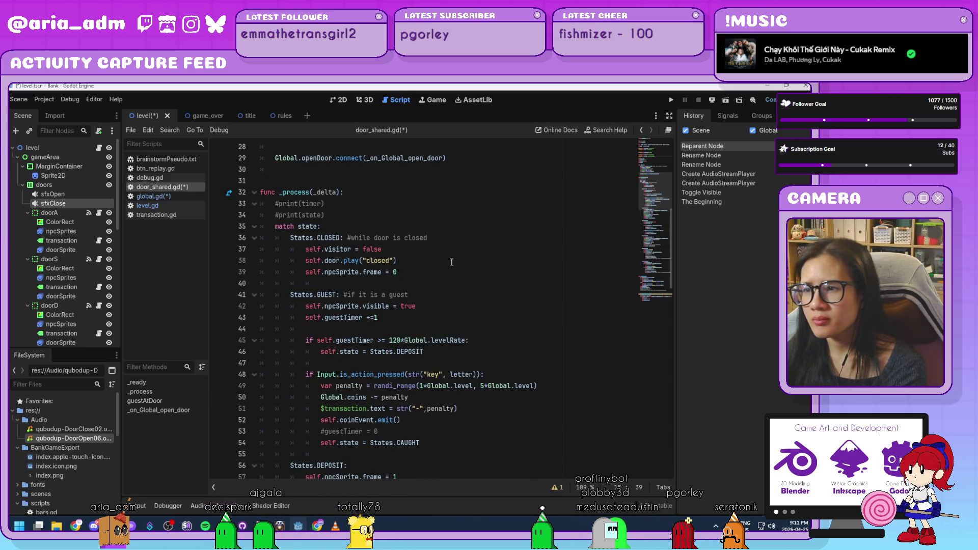
{"action": "scroll", "coordinate": [451, 261], "scroll_direction": "down", "scroll_amount": 20}
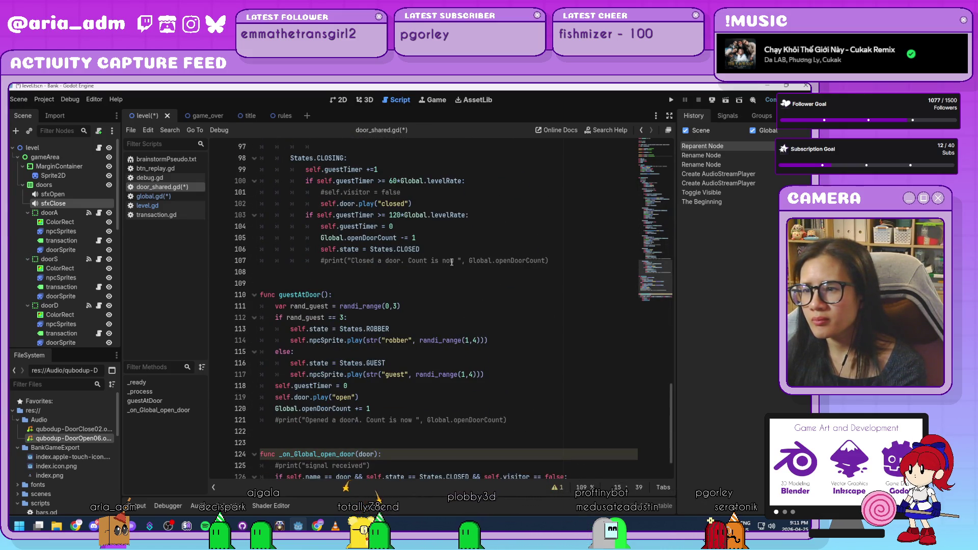
- Add sfxOpen.play() after the door-opening line and save the script
{"action": "left_click", "coordinate": [379, 399]}
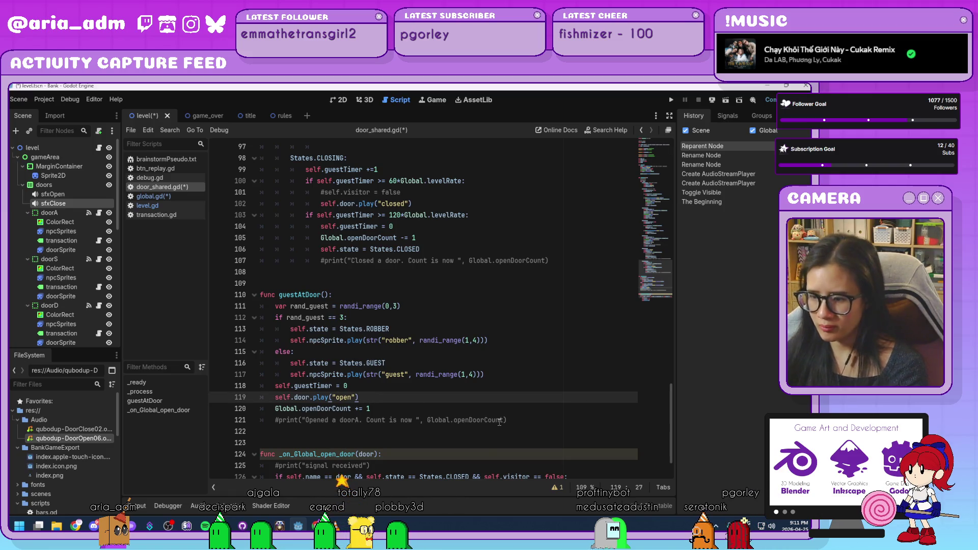
{"action": "key", "text": "Return"}
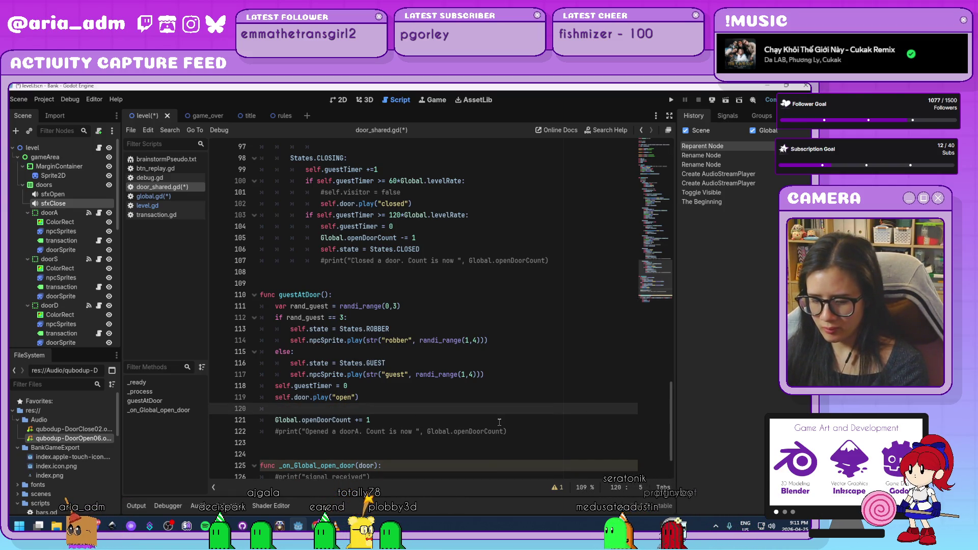
{"action": "type", "text": "s"}
{"action": "key", "text": "BackSpace"}
{"action": "key", "text": "BackSpace"}
{"action": "type", "text": "fx."}
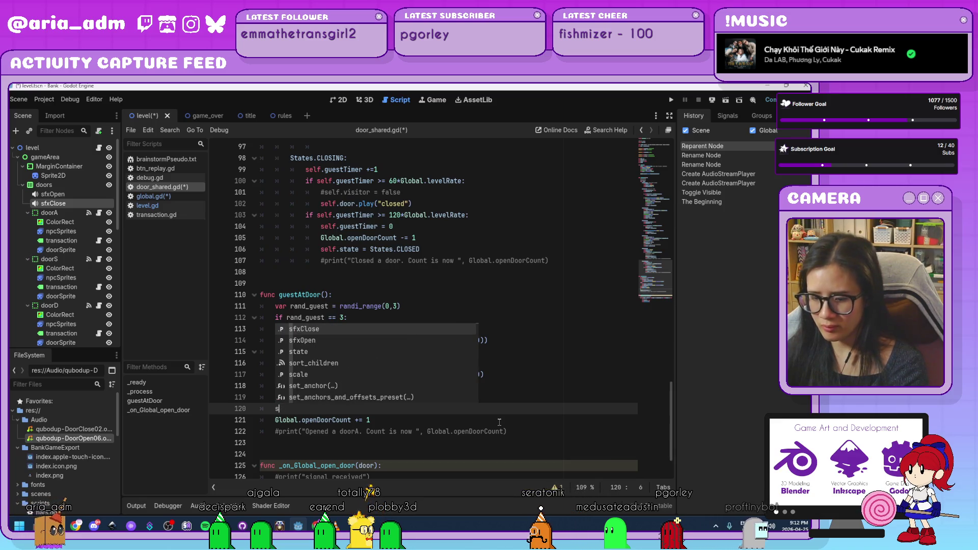
{"action": "key", "text": "BackSpace"}
{"action": "type", "text": "Open."}
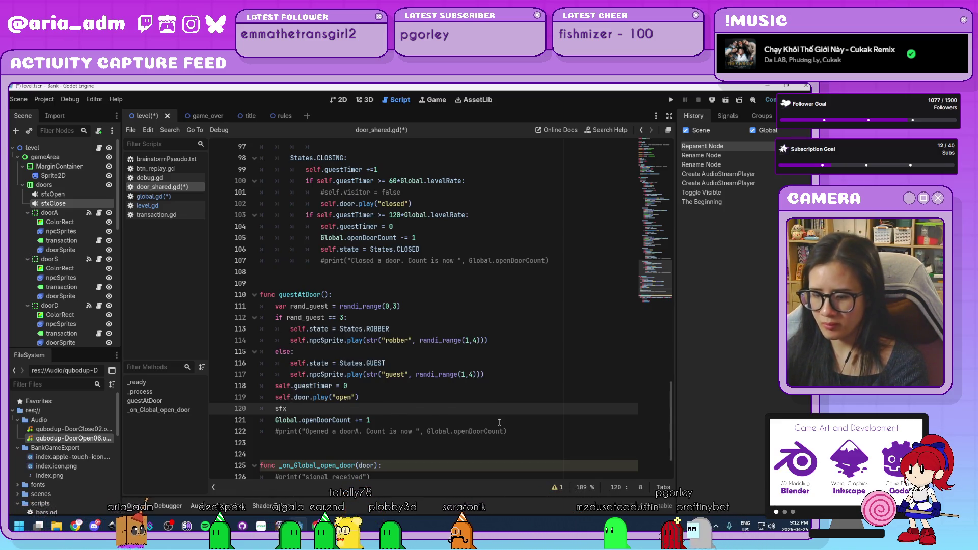
{"action": "type", "text": "play"}
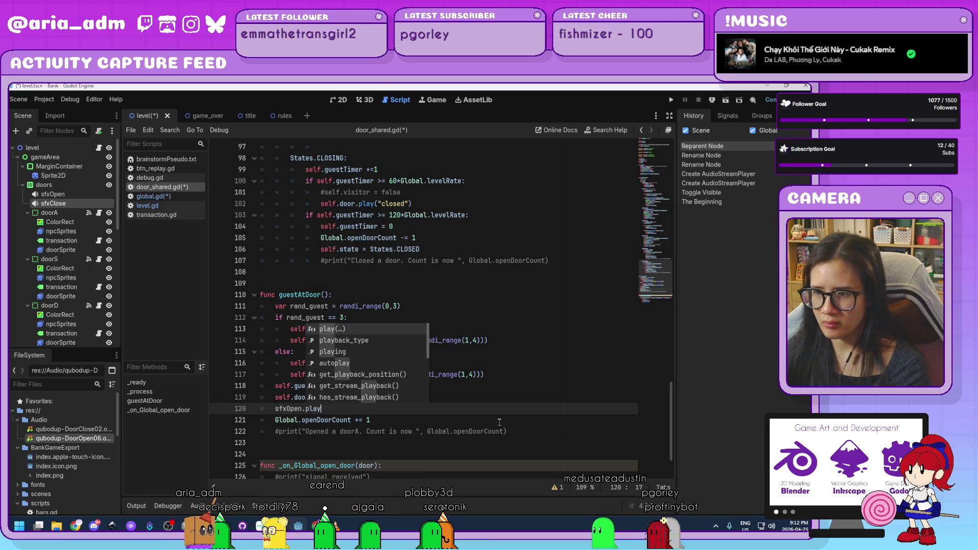
{"action": "key", "text": "Return"}
{"action": "key", "text": "ctrl+s"}
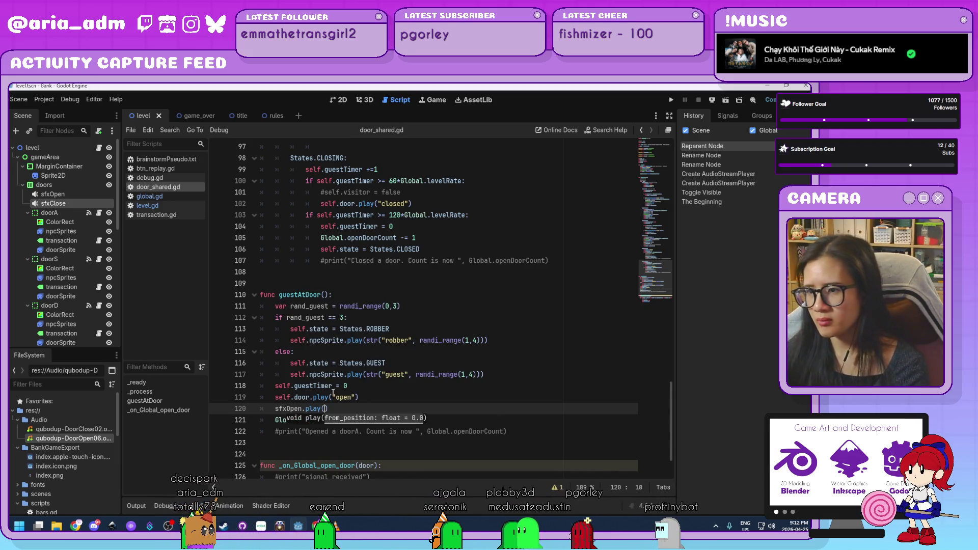
- Add sfxClose.play() after the openDoorCount decrement in CLOSING, then run the game
{"action": "scroll", "coordinate": [482, 349], "scroll_direction": "up", "scroll_amount": 2}
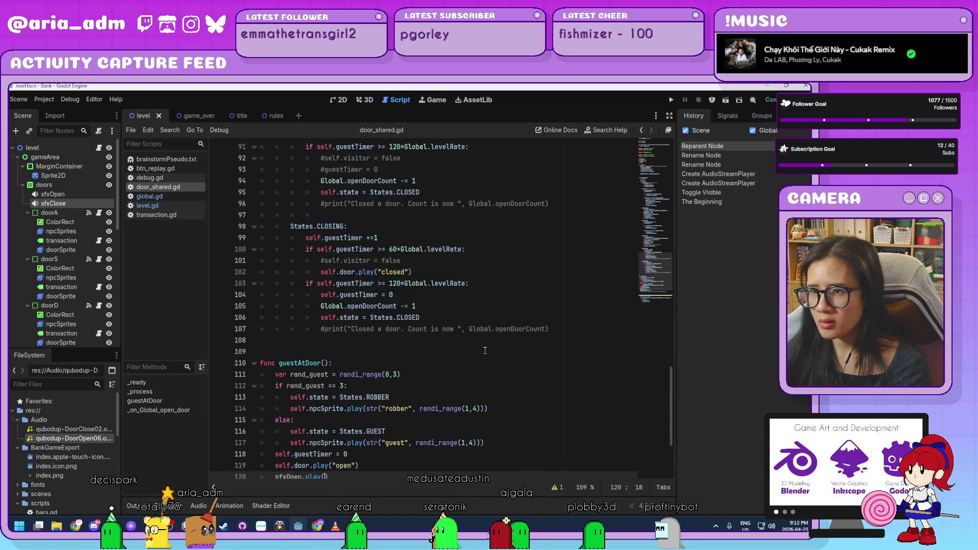
{"action": "left_click", "coordinate": [448, 320]}
{"action": "left_click", "coordinate": [440, 310]}
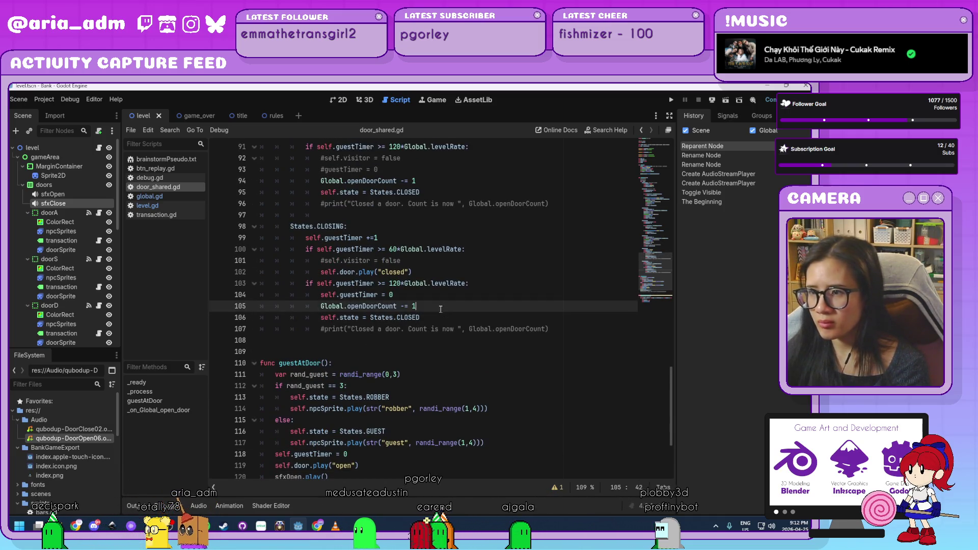
{"action": "key", "text": "Return"}
{"action": "type", "text": "sfxC"}
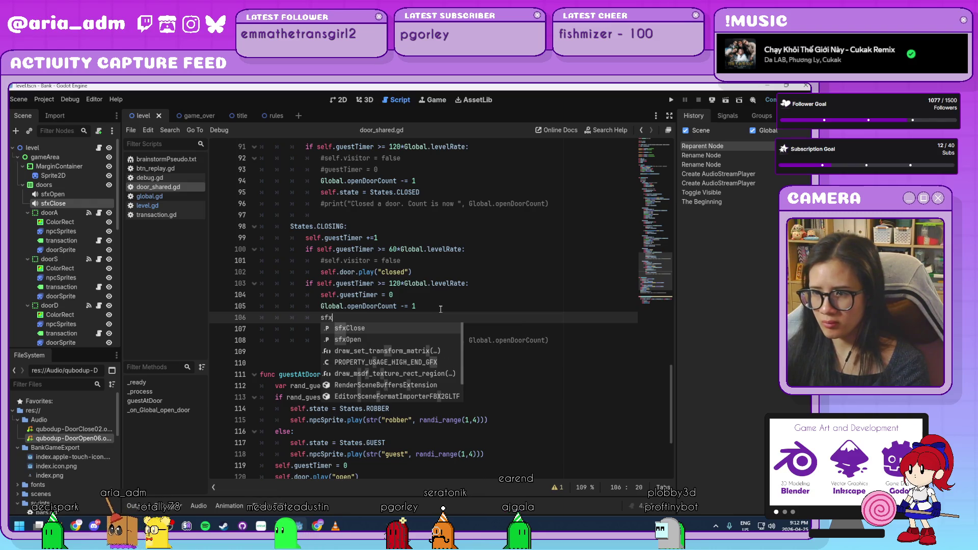
{"action": "key", "text": "Return"}
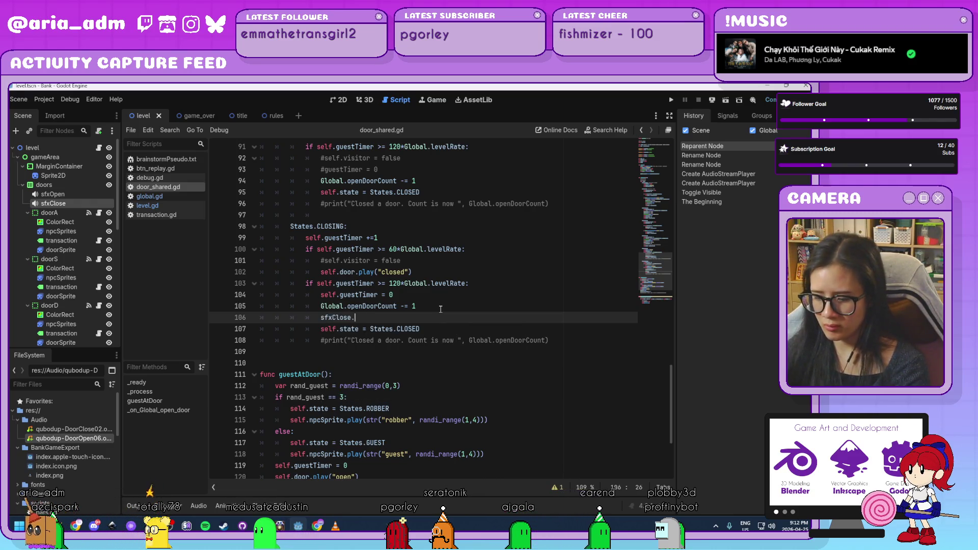
{"action": "type", "text": "pl"}
{"action": "key", "text": "Return"}
{"action": "scroll", "coordinate": [485, 324], "scroll_direction": "up", "scroll_amount": 3}
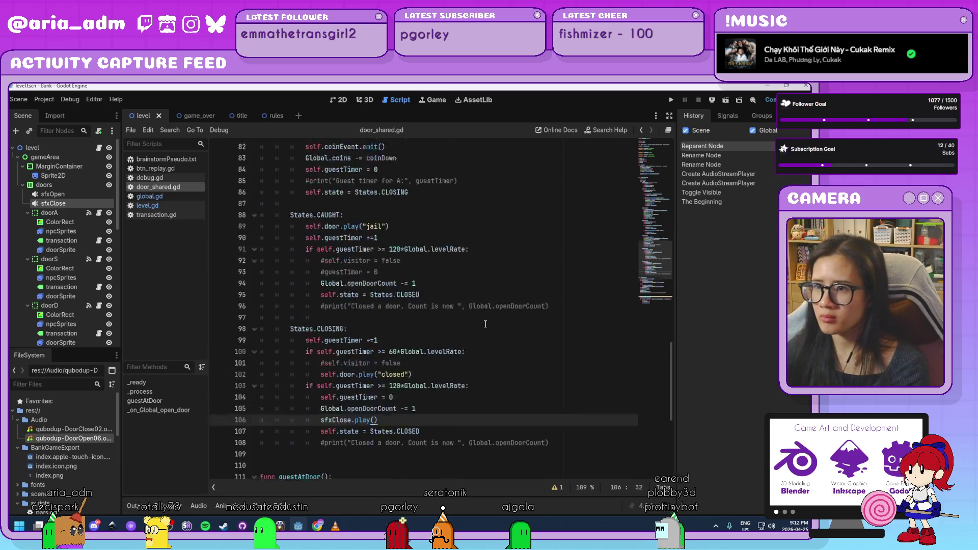
{"action": "scroll", "coordinate": [485, 324], "scroll_direction": "down", "scroll_amount": 3}
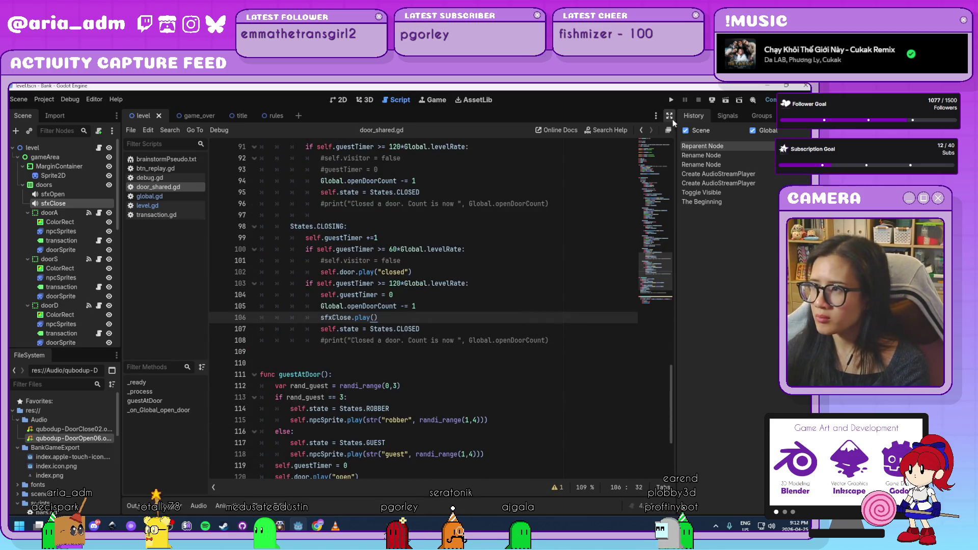
{"action": "left_click", "coordinate": [671, 100]}
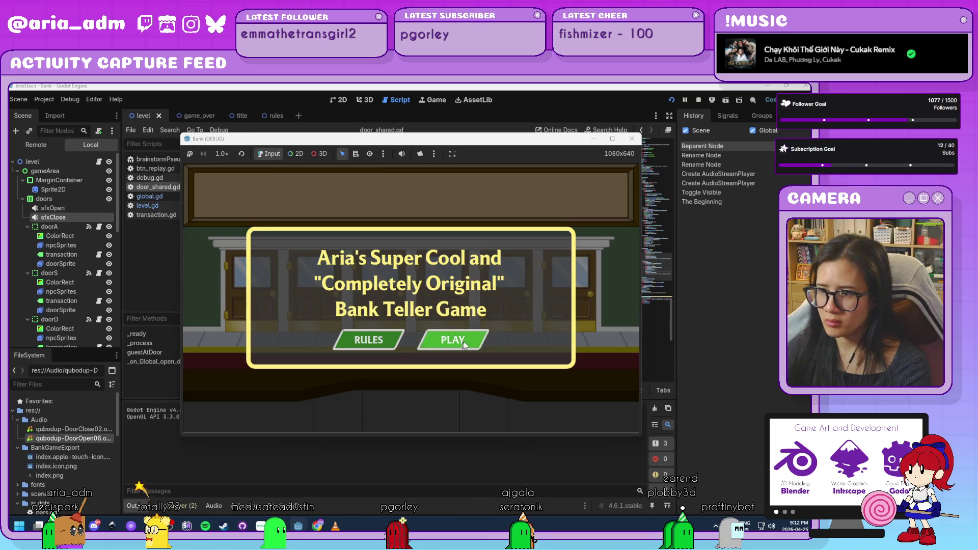
- Start a round, admit guests at doors S, D and J, then stop the game
{"action": "left_click", "coordinate": [463, 346]}
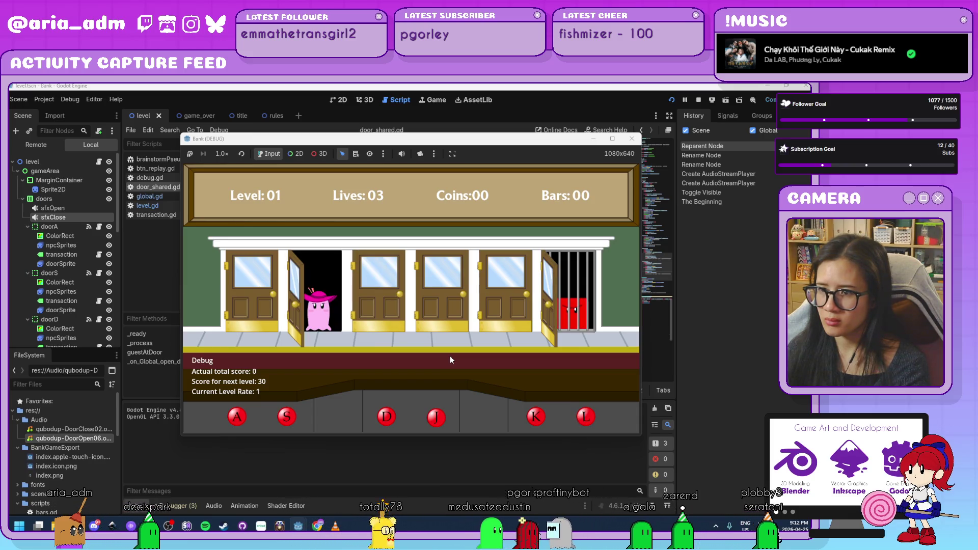
{"action": "key", "text": "s"}
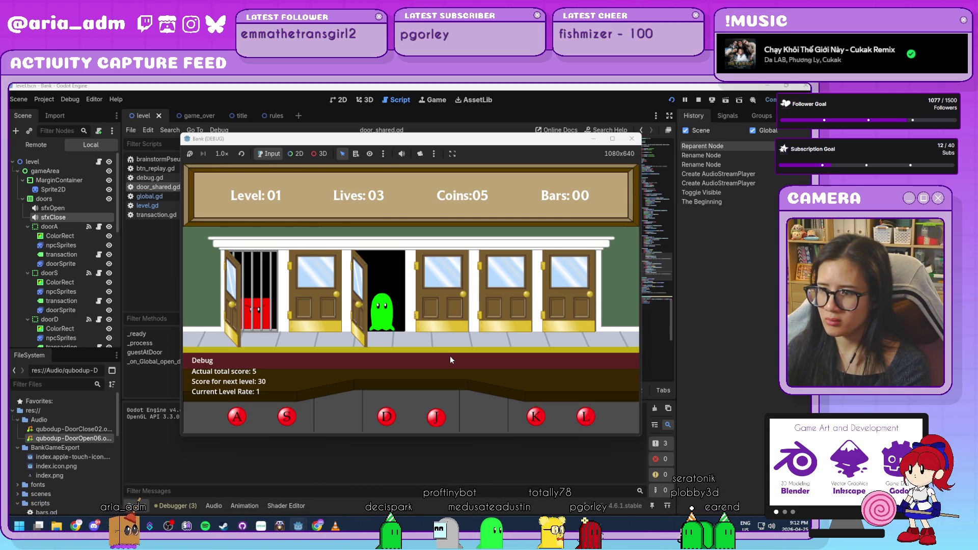
{"action": "key", "text": "d"}
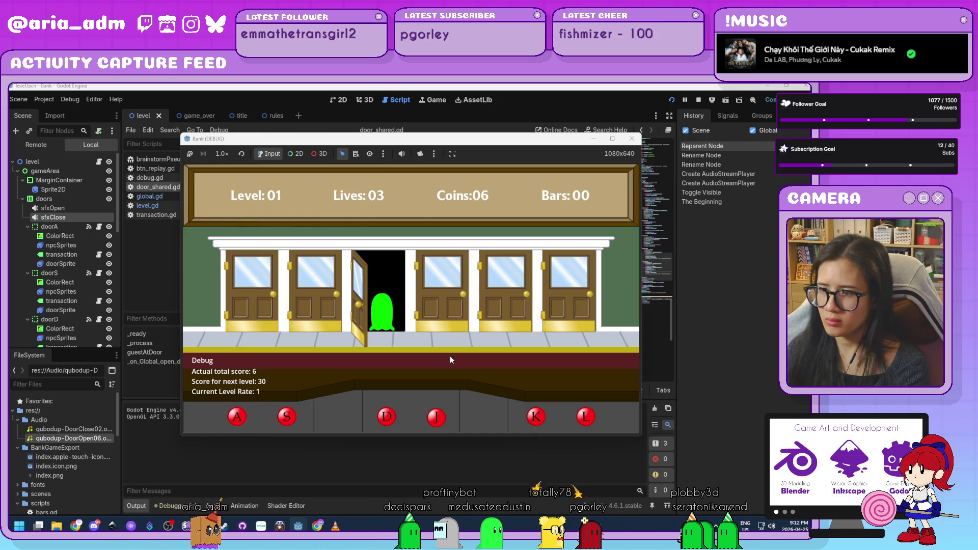
{"action": "key", "text": "j"}
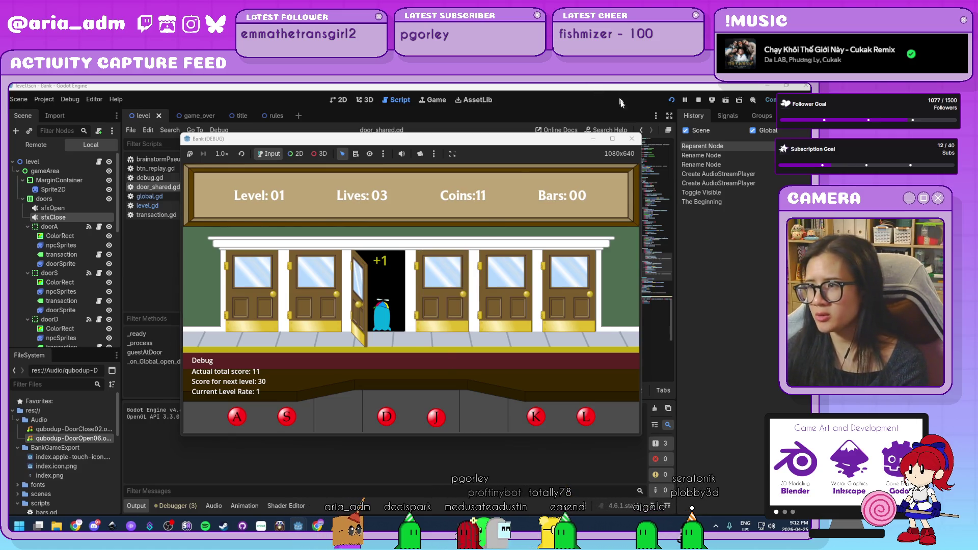
{"action": "left_click", "coordinate": [632, 139]}
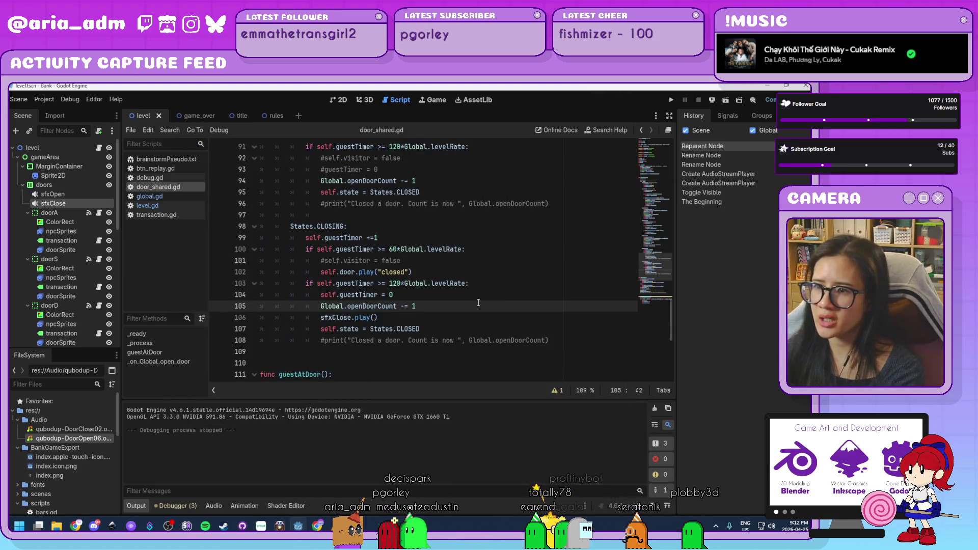
- Take the sfxClose.play() line out of CLOSING and retype it after line 105
{"action": "left_click_drag", "start_coordinate": [407, 318], "coordinate": [316, 317]}
{"action": "key", "text": "ctrl+c"}
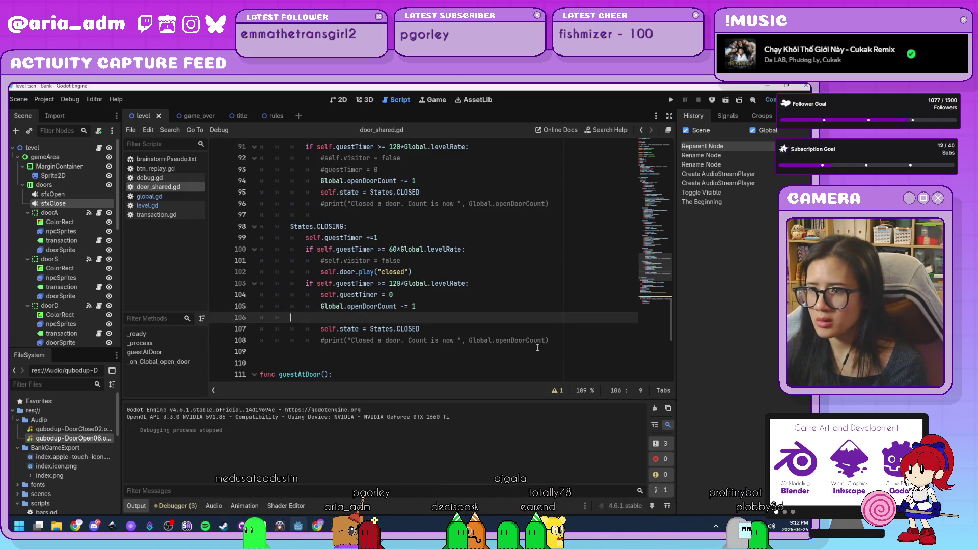
{"action": "key", "text": "BackSpace"}
{"action": "key", "text": "BackSpace"}
{"action": "key", "text": "BackSpace"}
{"action": "scroll", "coordinate": [543, 329], "scroll_direction": "up", "scroll_amount": 1}
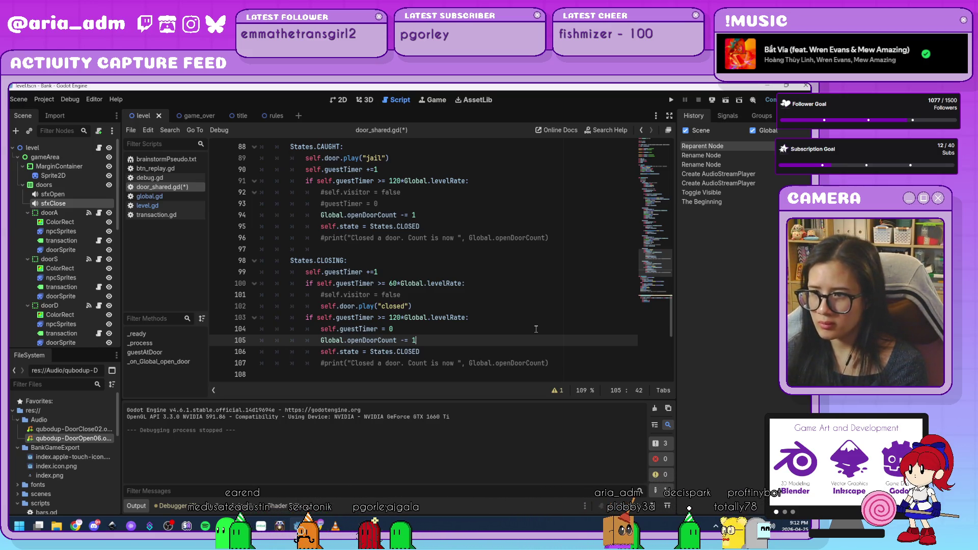
{"action": "scroll", "coordinate": [535, 328], "scroll_direction": "down", "scroll_amount": 1, "text": "ctrl"}
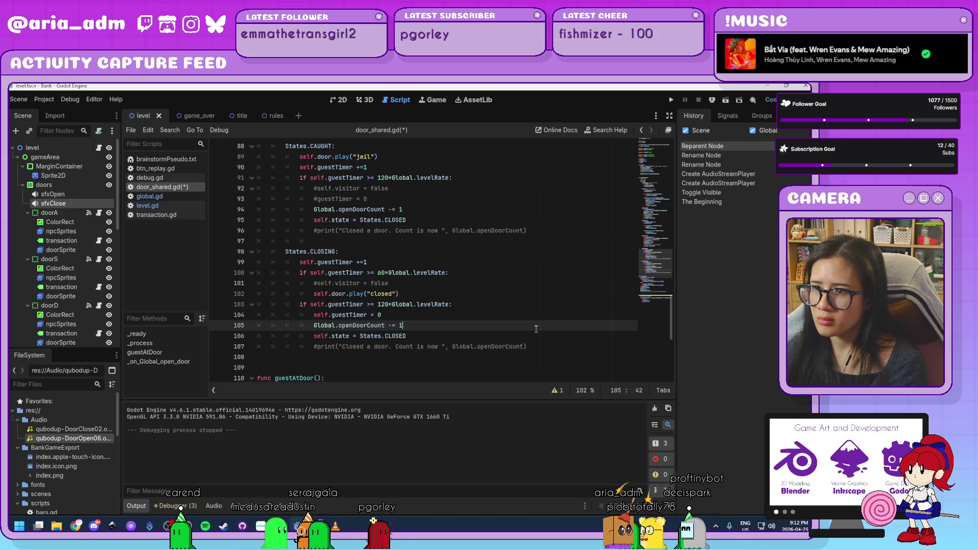
{"action": "scroll", "coordinate": [530, 329], "scroll_direction": "up", "scroll_amount": 3}
{"action": "scroll", "coordinate": [526, 328], "scroll_direction": "up", "scroll_amount": 2}
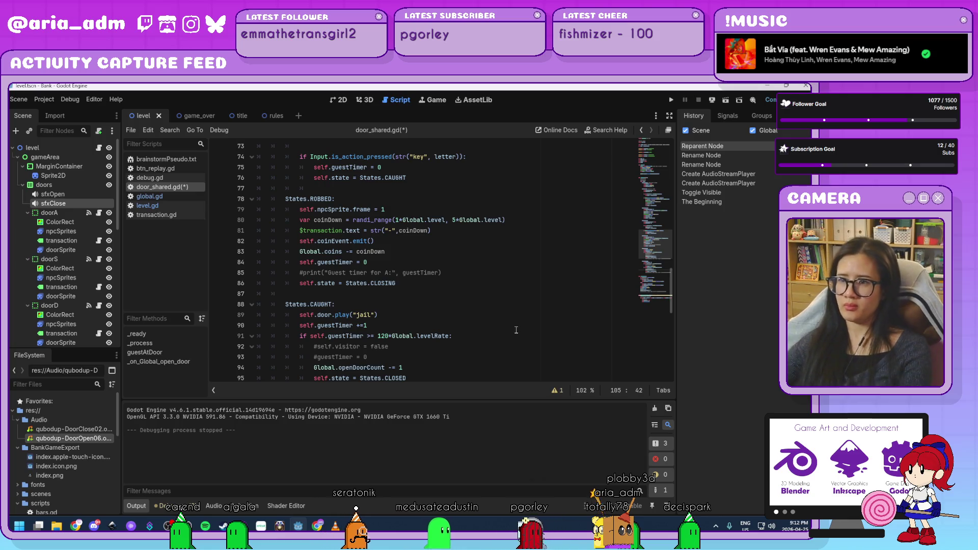
{"action": "scroll", "coordinate": [516, 330], "scroll_direction": "up", "scroll_amount": 4}
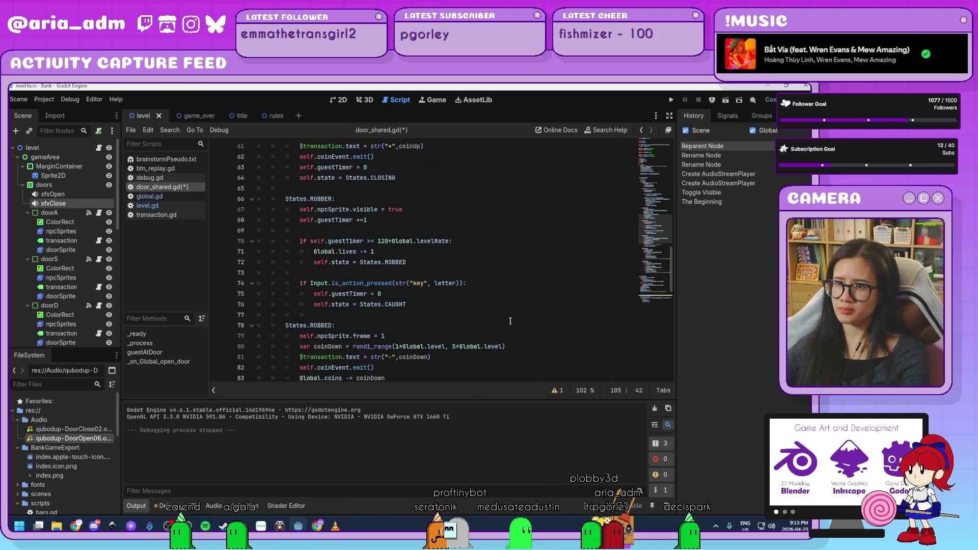
{"action": "scroll", "coordinate": [510, 321], "scroll_direction": "down", "scroll_amount": 4}
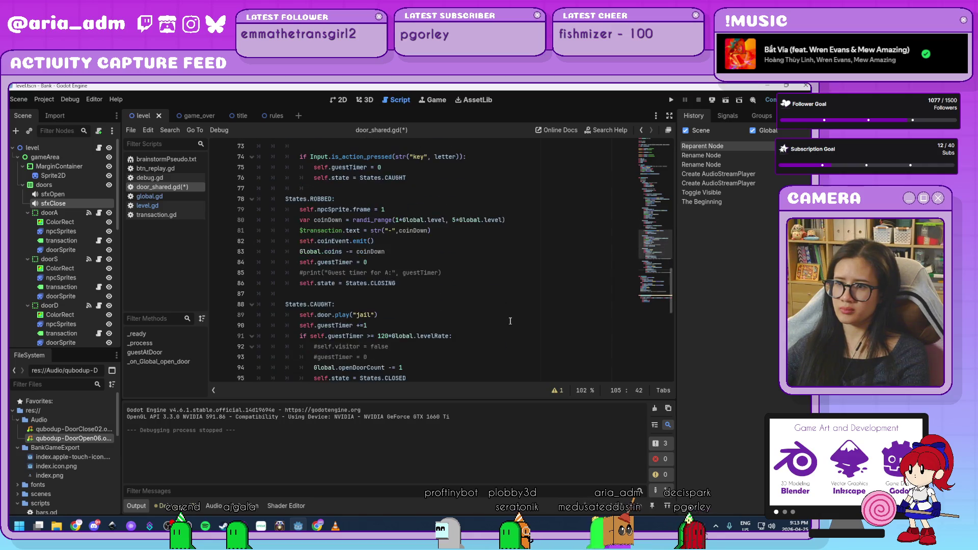
{"action": "scroll", "coordinate": [510, 321], "scroll_direction": "down", "scroll_amount": 6}
{"action": "scroll", "coordinate": [510, 321], "scroll_direction": "up", "scroll_amount": 1}
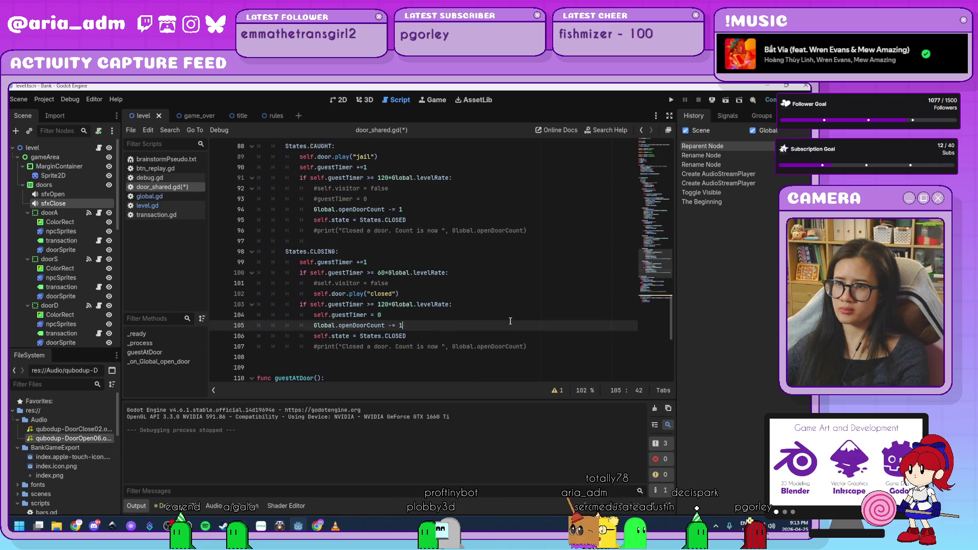
{"action": "key", "text": "Return"}
{"action": "type", "text": "sfxClose.play()"}
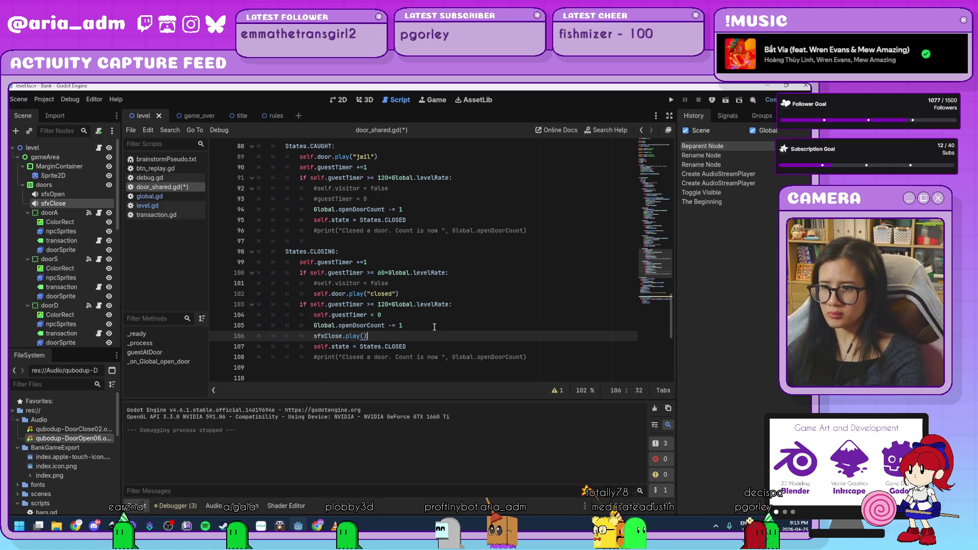
- Add sfxClose.play() after line 94 in CAUGHT, undoing a stray paste in ROBBED
{"action": "left_click", "coordinate": [424, 209]}
{"action": "key", "text": "Return"}
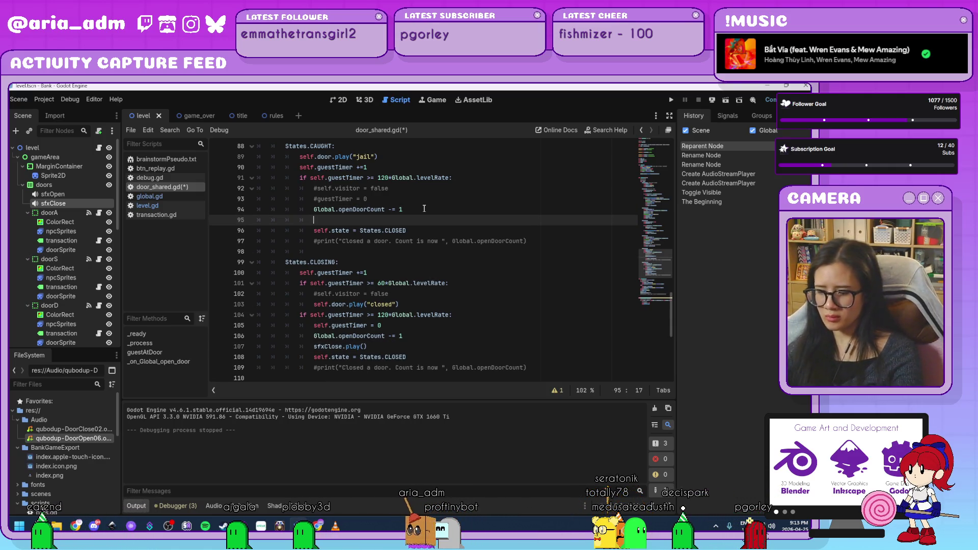
{"action": "type", "text": "sfxClose.play()"}
{"action": "scroll", "coordinate": [425, 219], "scroll_direction": "up", "scroll_amount": 3}
{"action": "left_click", "coordinate": [453, 210]}
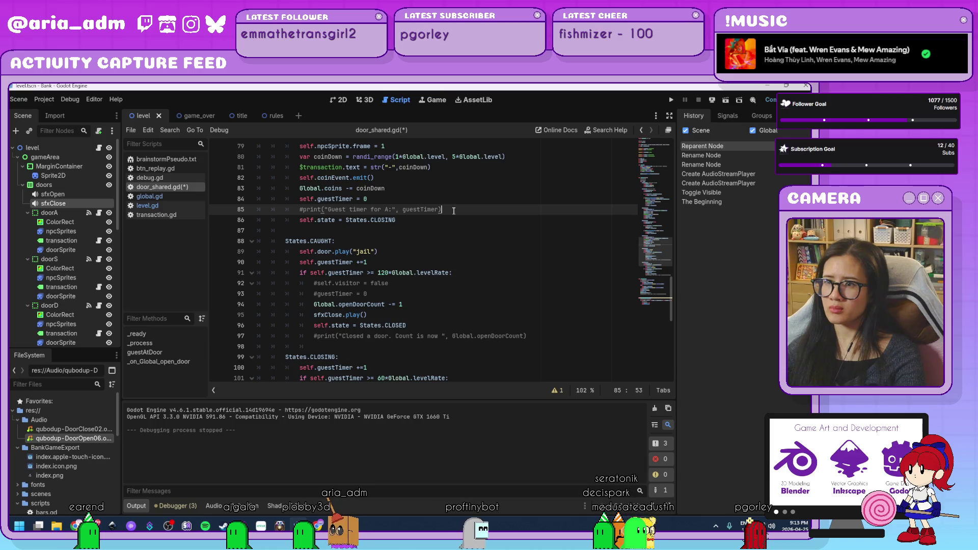
{"action": "key", "text": "Return"}
{"action": "key", "text": "ctrl+v"}
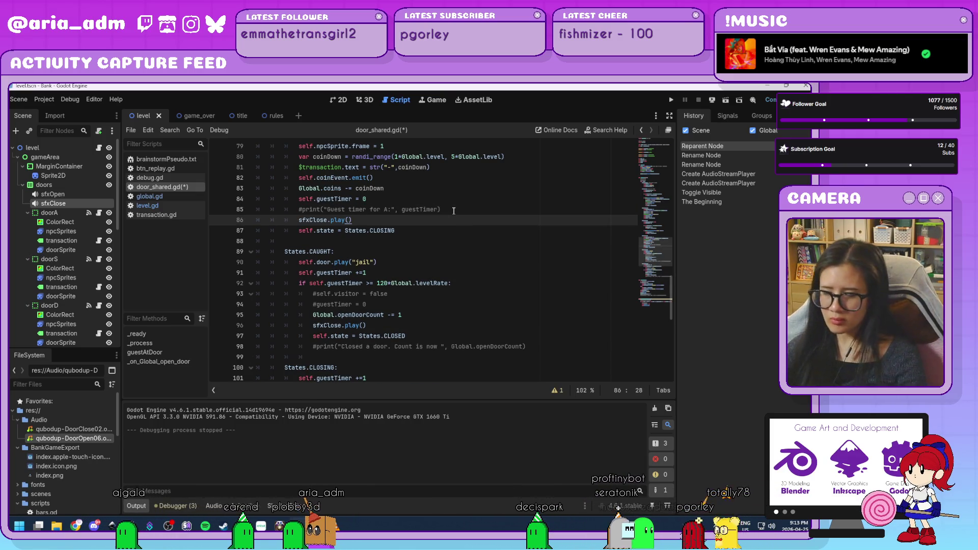
{"action": "key", "text": "ctrl+z"}
{"action": "key", "text": "ctrl+z"}
- Run the game and start a round to hear the jail sound
{"action": "left_click", "coordinate": [457, 315]}
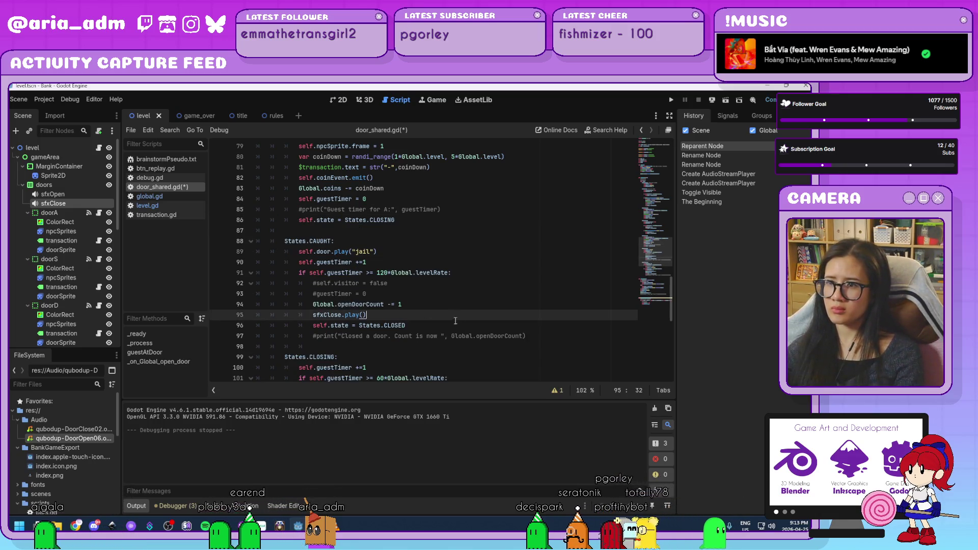
{"action": "scroll", "coordinate": [458, 318], "scroll_direction": "up", "scroll_amount": 6}
{"action": "scroll", "coordinate": [458, 321], "scroll_direction": "up", "scroll_amount": 4}
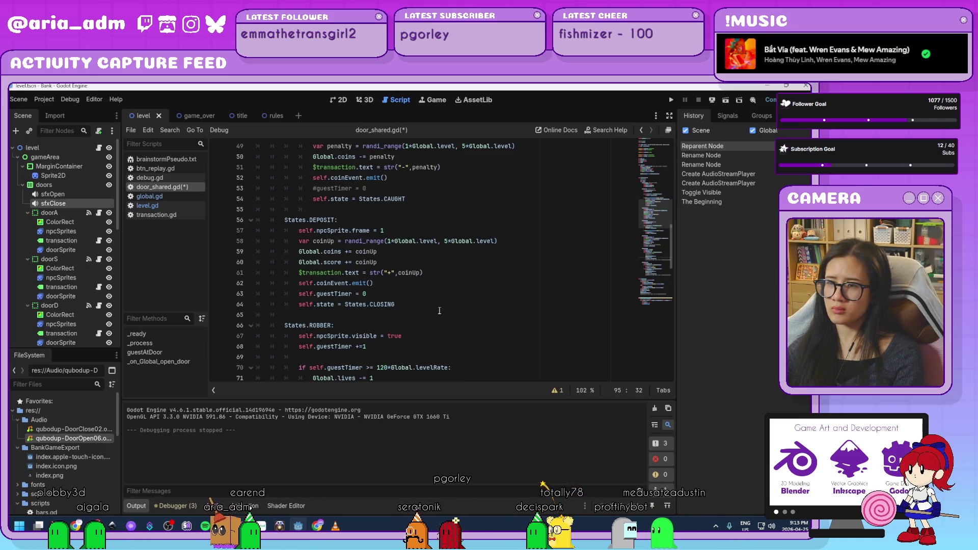
{"action": "scroll", "coordinate": [452, 316], "scroll_direction": "up", "scroll_amount": 4}
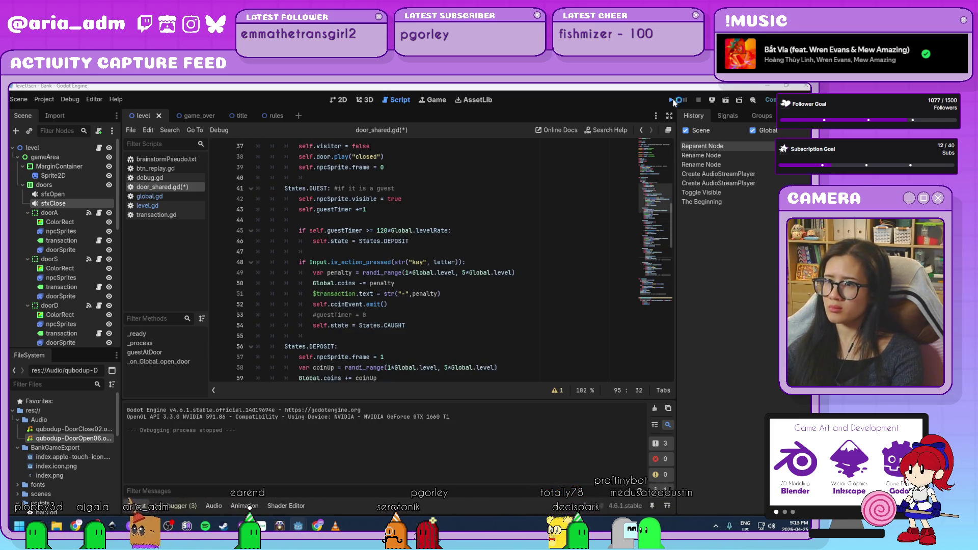
{"action": "left_click", "coordinate": [672, 101]}
{"action": "left_click", "coordinate": [438, 335]}
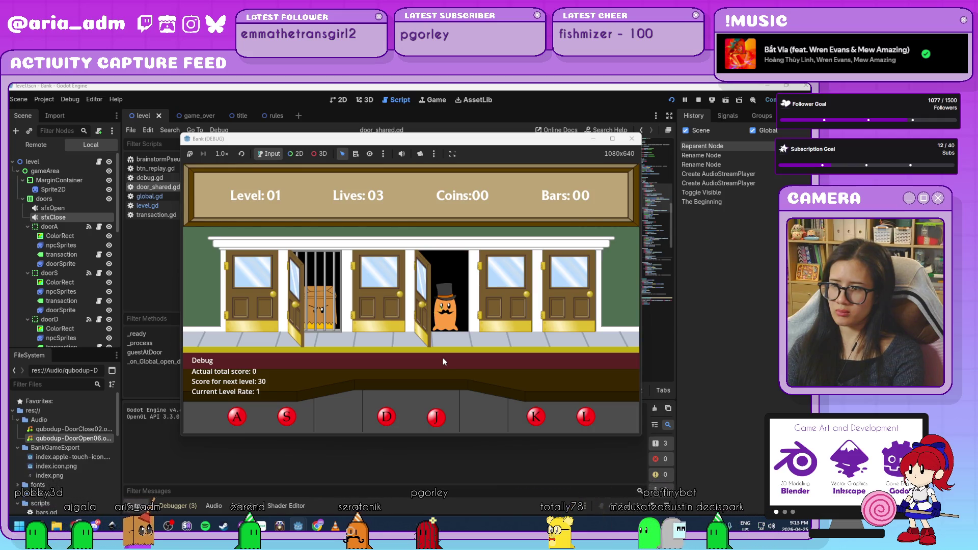
- Admit customers at doors J, D, J and S, then stop the test with F8
{"action": "key", "text": "j"}
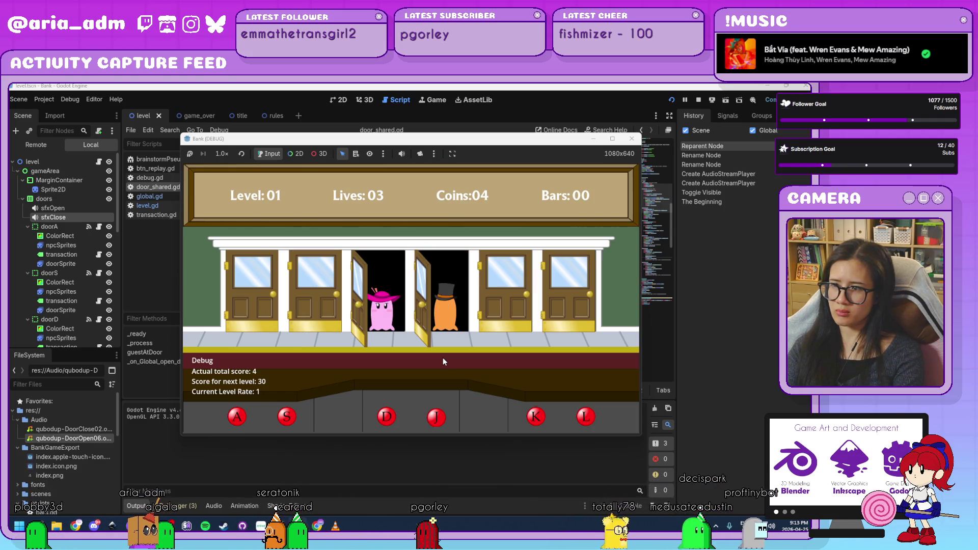
{"action": "key", "text": "d"}
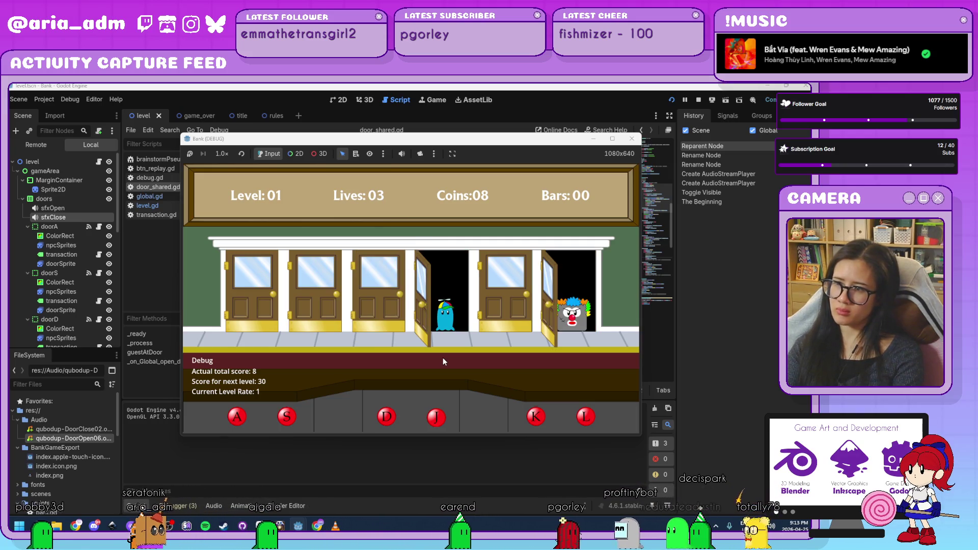
{"action": "key", "text": "j"}
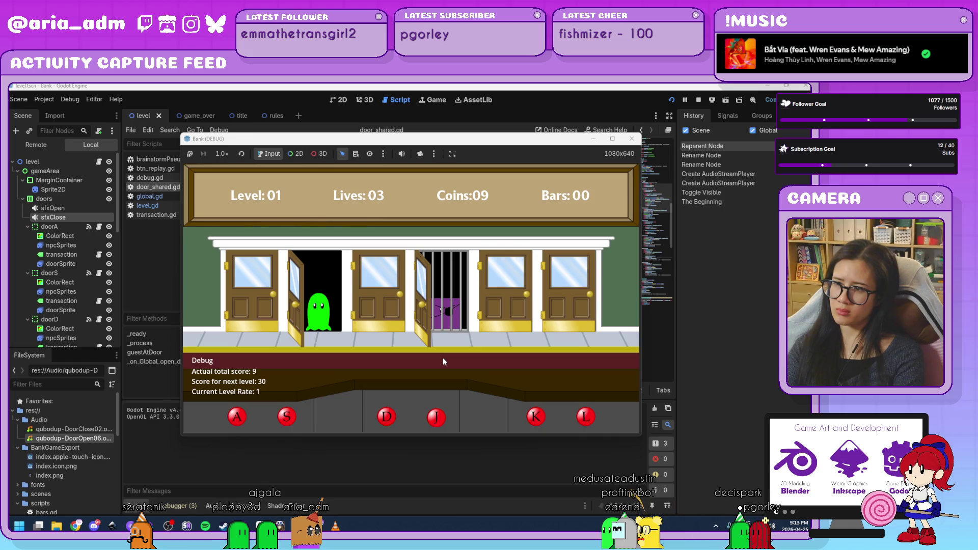
{"action": "key", "text": "s"}
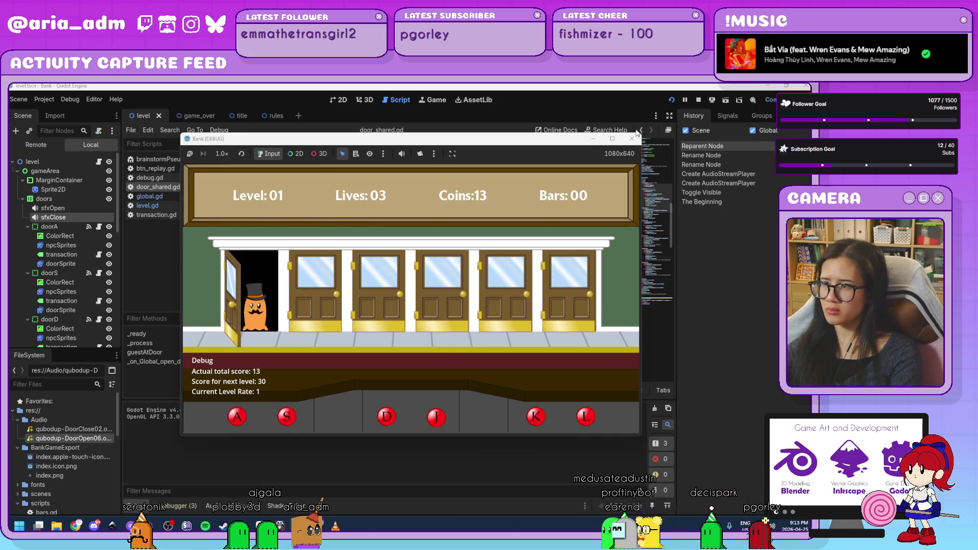
{"action": "key", "text": "F8"}
{"action": "scroll", "coordinate": [432, 265], "scroll_direction": "up", "scroll_amount": 5}
{"action": "scroll", "coordinate": [432, 265], "scroll_direction": "down", "scroll_amount": 10}
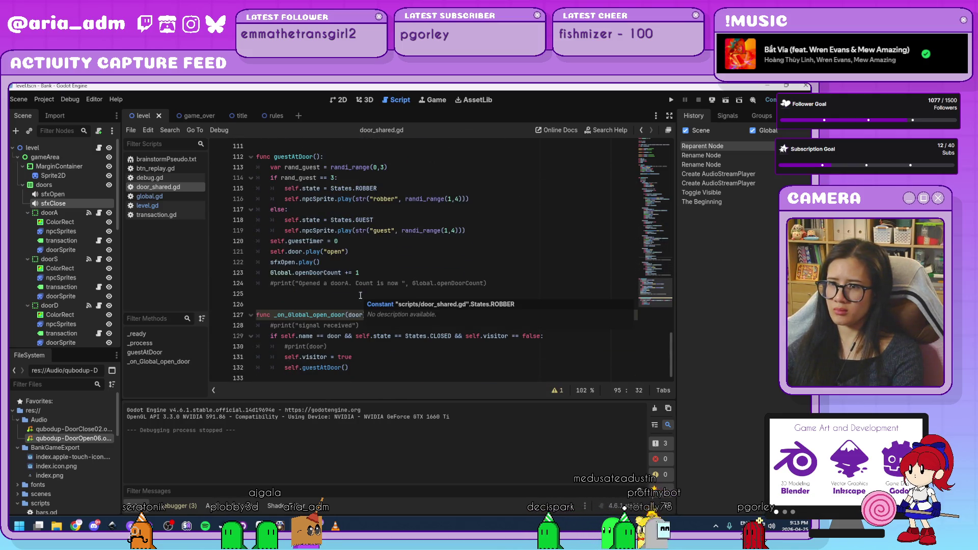
- Prefix self. to sfxOpen.play() on line 122 and sfxClose.play() on line 107
{"action": "scroll", "coordinate": [336, 298], "scroll_direction": "up", "scroll_amount": 1}
{"action": "left_click", "coordinate": [268, 293]}
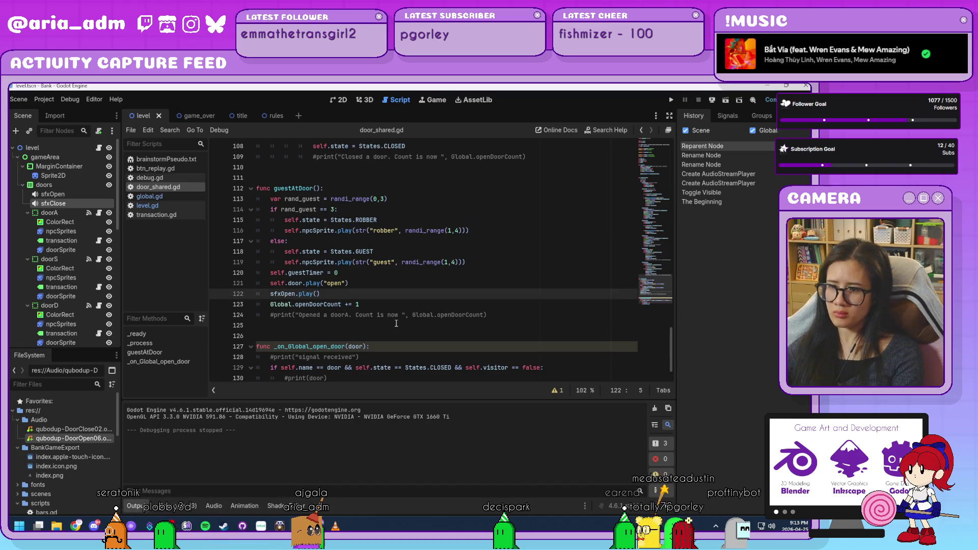
{"action": "type", "text": "sel"}
{"action": "left_click", "coordinate": [342, 209]}
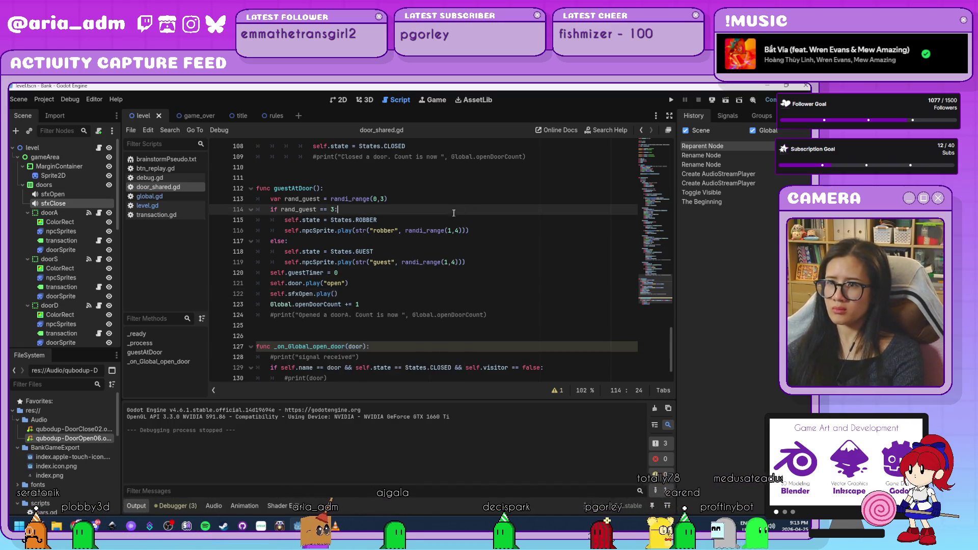
{"action": "scroll", "coordinate": [308, 262], "scroll_direction": "up", "scroll_amount": 4}
{"action": "left_click", "coordinate": [307, 262]}
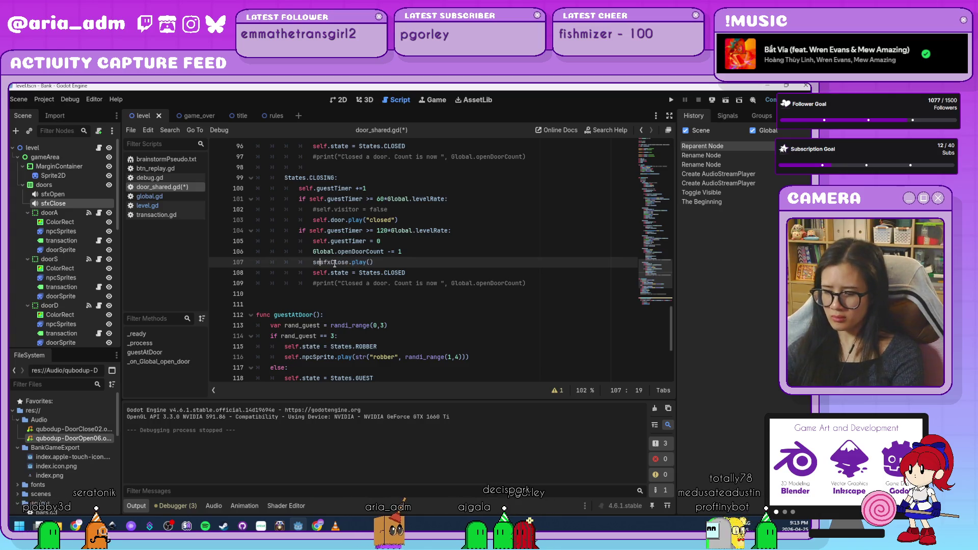
{"action": "type", "text": "self."}
{"action": "left_click", "coordinate": [589, 246]}
- Prefix self. to sfxClose.play() on line 95 in the CAUGHT block
{"action": "scroll", "coordinate": [350, 273], "scroll_direction": "up", "scroll_amount": 4}
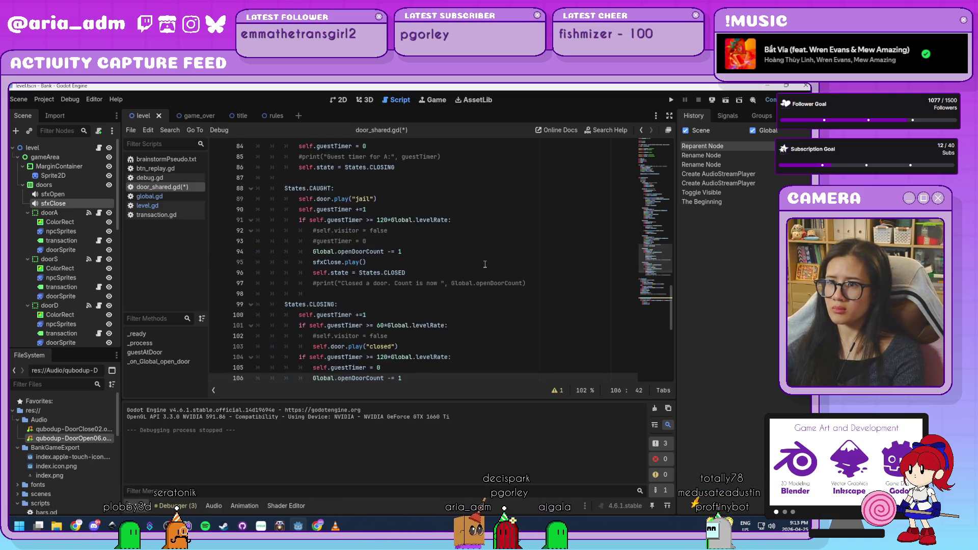
{"action": "left_click", "coordinate": [308, 261]}
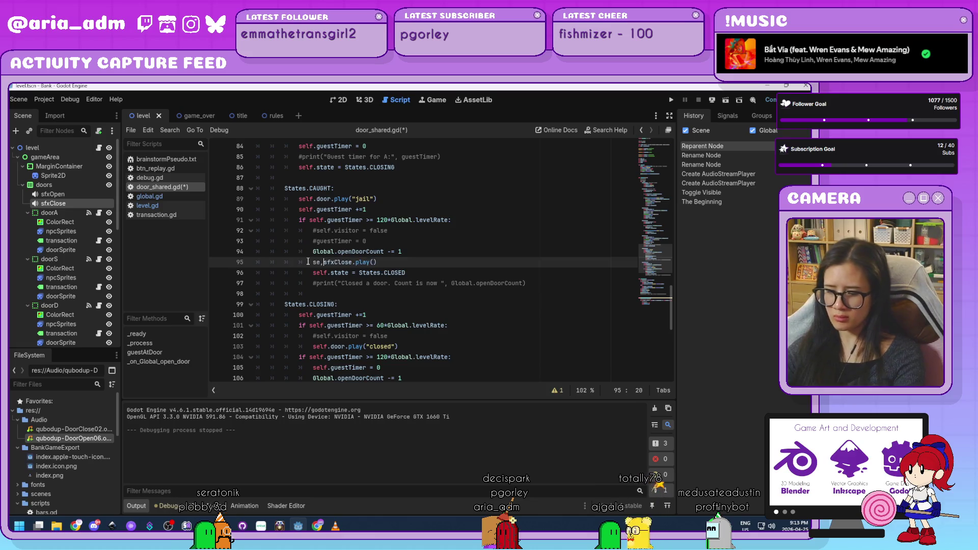
{"action": "key", "text": "BackSpace"}
{"action": "type", "text": "lf."}
{"action": "scroll", "coordinate": [387, 285], "scroll_direction": "up", "scroll_amount": 3}
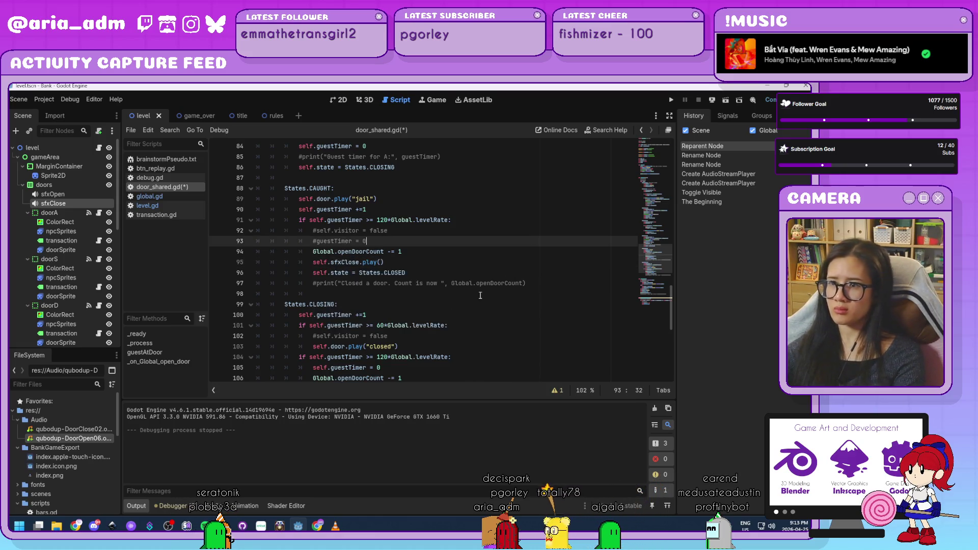
{"action": "left_click", "coordinate": [443, 320]}
{"action": "scroll", "coordinate": [443, 315], "scroll_direction": "up", "scroll_amount": 4}
{"action": "scroll", "coordinate": [441, 306], "scroll_direction": "down", "scroll_amount": 4}
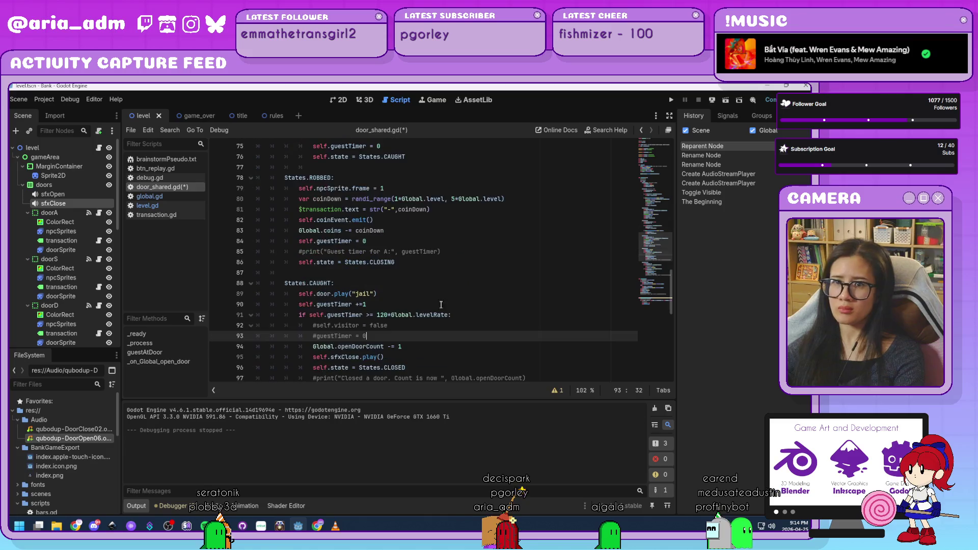
{"action": "left_click", "coordinate": [727, 117]}
{"action": "left_click", "coordinate": [688, 116]}
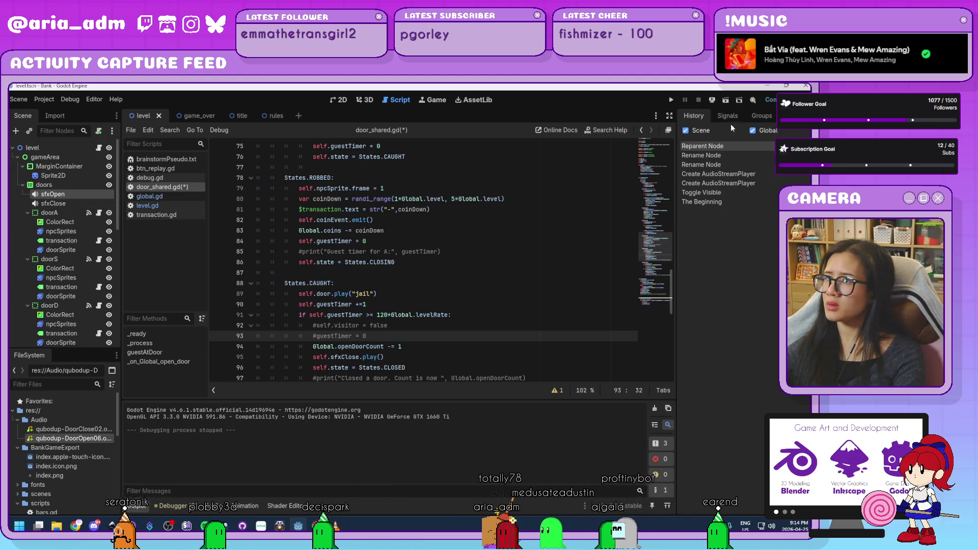
- Set sfxOpen Volume dB to -2 and sfxClose to -20, then test-run the game
{"action": "scroll", "coordinate": [700, 115], "scroll_direction": "up", "scroll_amount": 1}
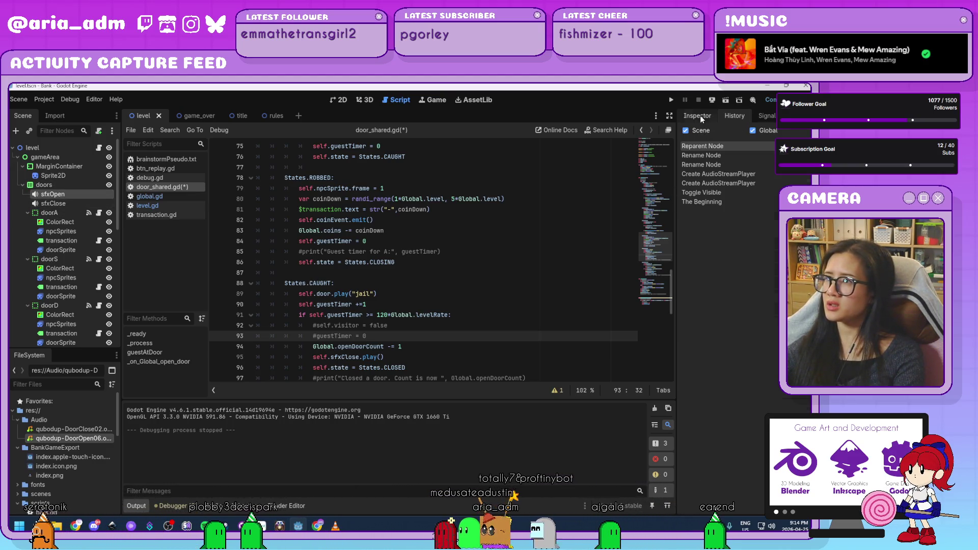
{"action": "left_click", "coordinate": [699, 115]}
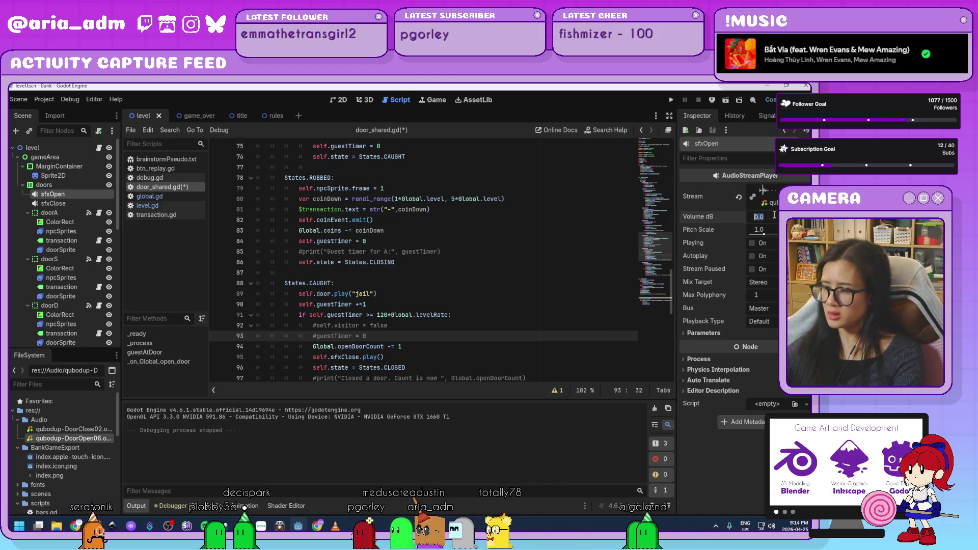
{"action": "type", "text": "-2"}
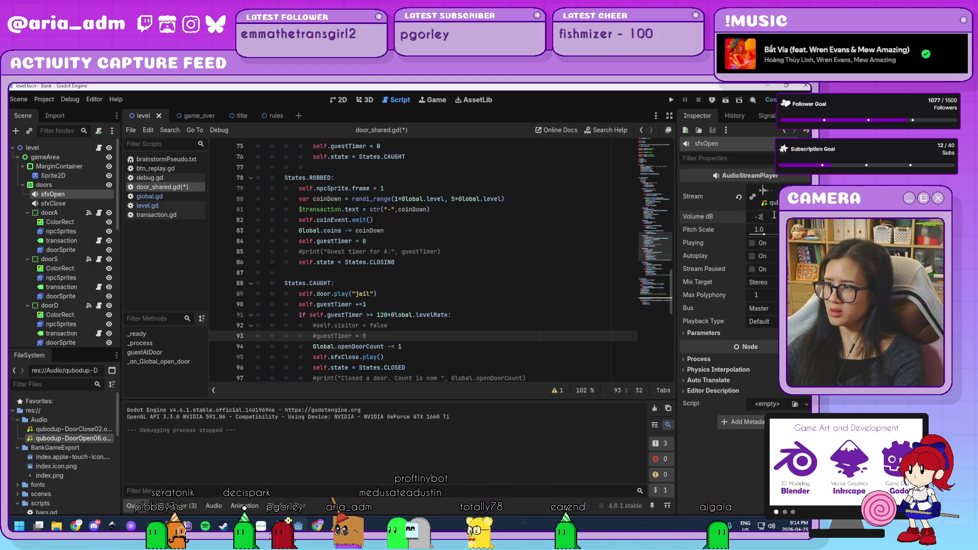
{"action": "left_click", "coordinate": [53, 203]}
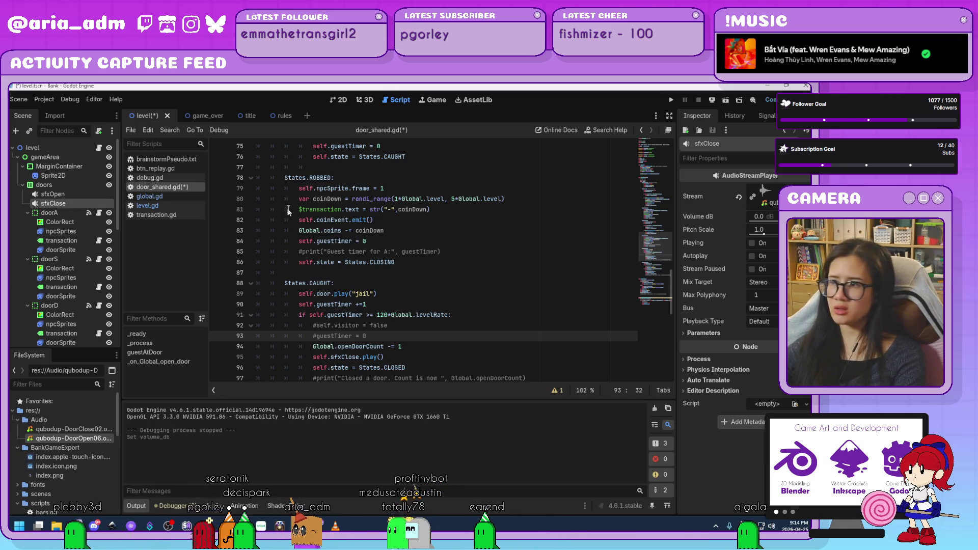
{"action": "left_click", "coordinate": [775, 215]}
{"action": "type", "text": "-2"}
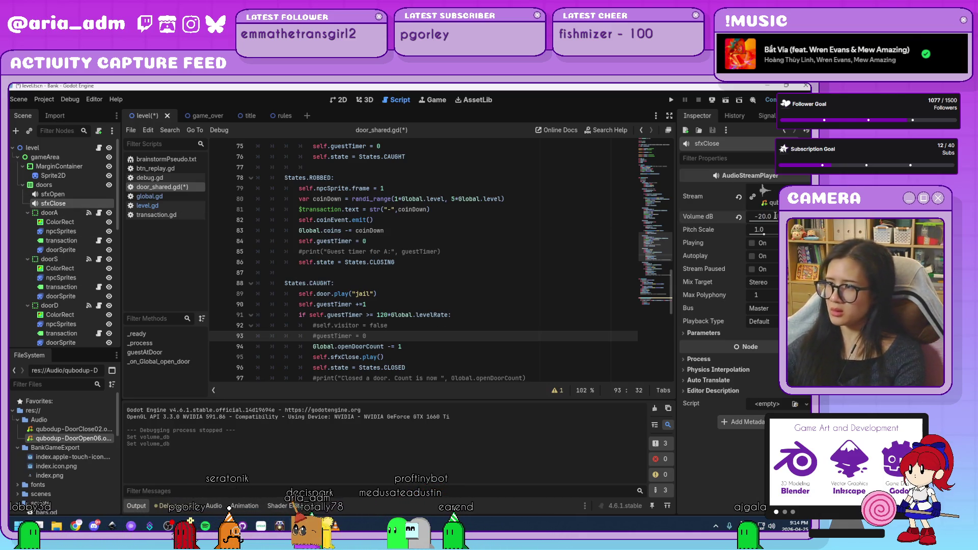
{"action": "left_click", "coordinate": [672, 101]}
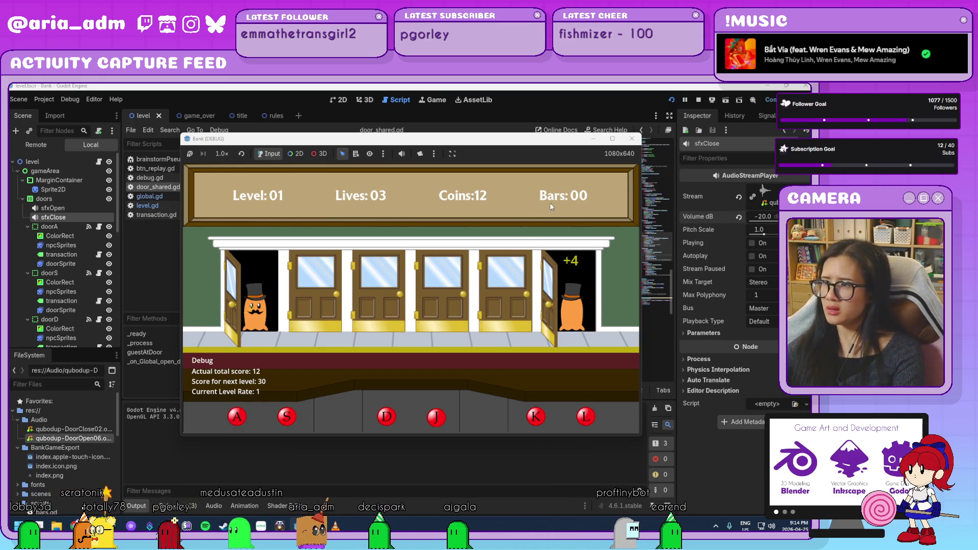
{"action": "left_click", "coordinate": [632, 139]}
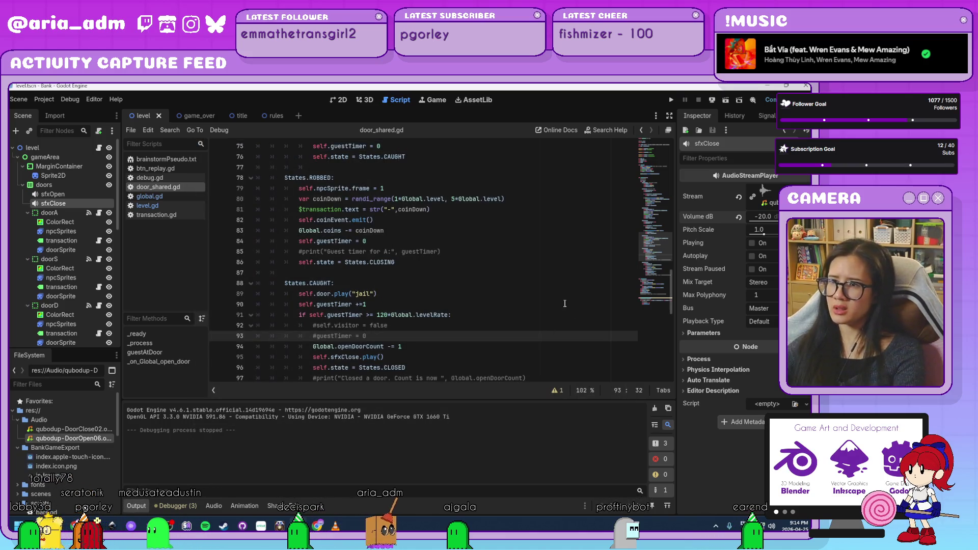
- Delete the self.sfxClose.play() call and its leftover indent from line 107 of door_shared.gd
{"action": "scroll", "coordinate": [556, 301], "scroll_direction": "down", "scroll_amount": 12}
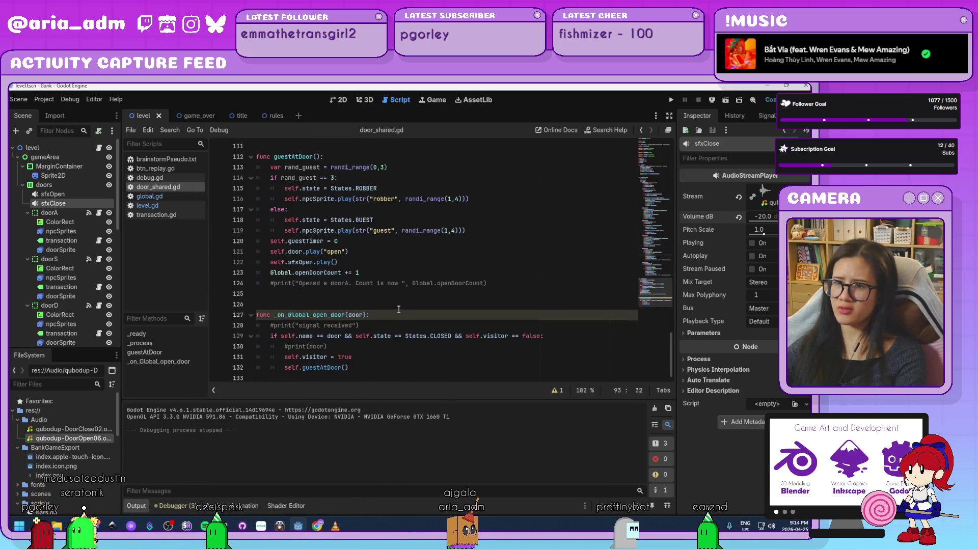
{"action": "scroll", "coordinate": [403, 316], "scroll_direction": "up", "scroll_amount": 3}
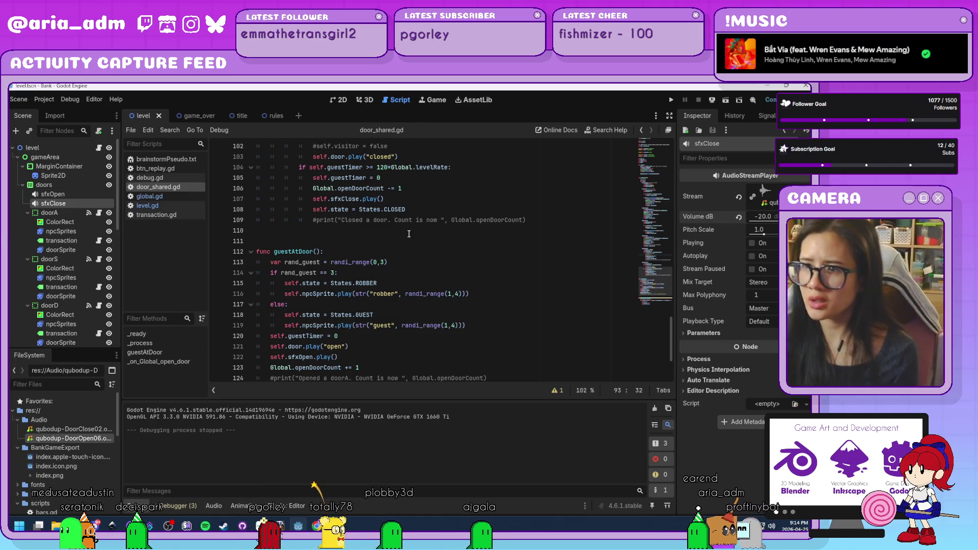
{"action": "scroll", "coordinate": [409, 233], "scroll_direction": "up", "scroll_amount": 1}
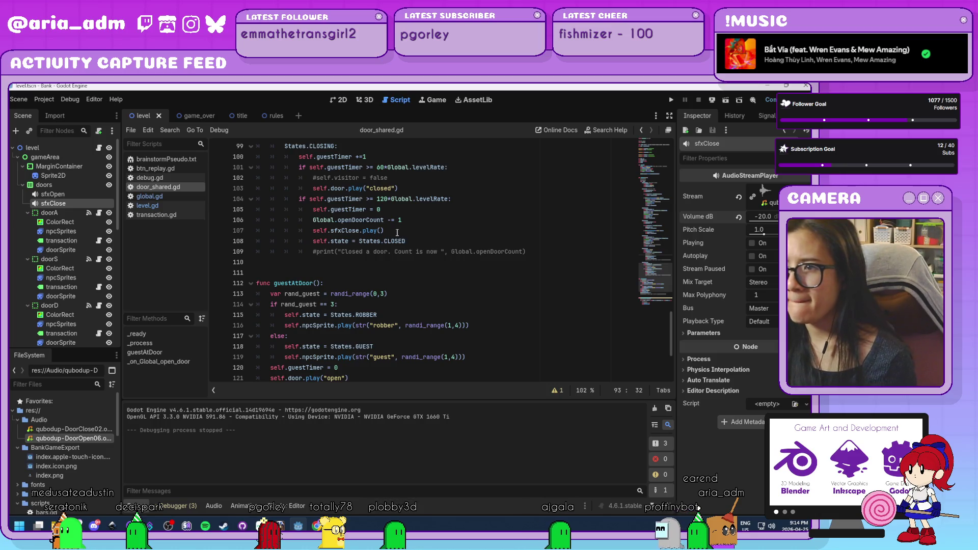
{"action": "left_click_drag", "start_coordinate": [397, 233], "coordinate": [317, 230]}
{"action": "key", "text": "ctrl+c"}
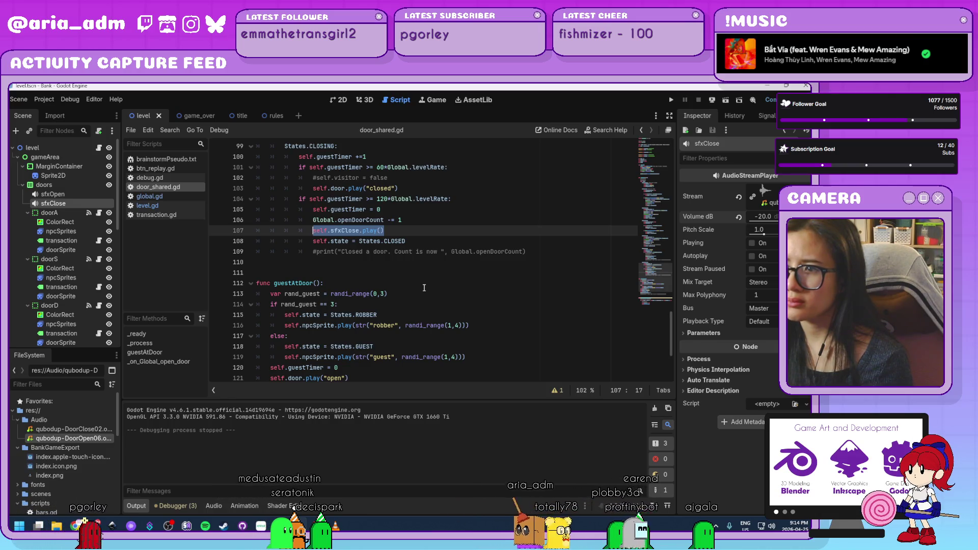
{"action": "key", "text": "BackSpace"}
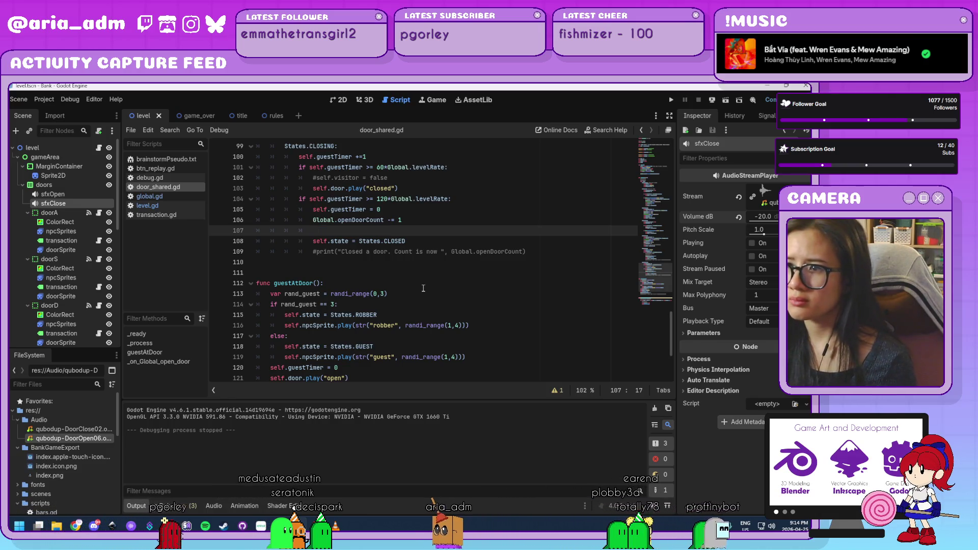
{"action": "key", "text": "BackSpace"}
{"action": "key", "text": "BackSpace"}
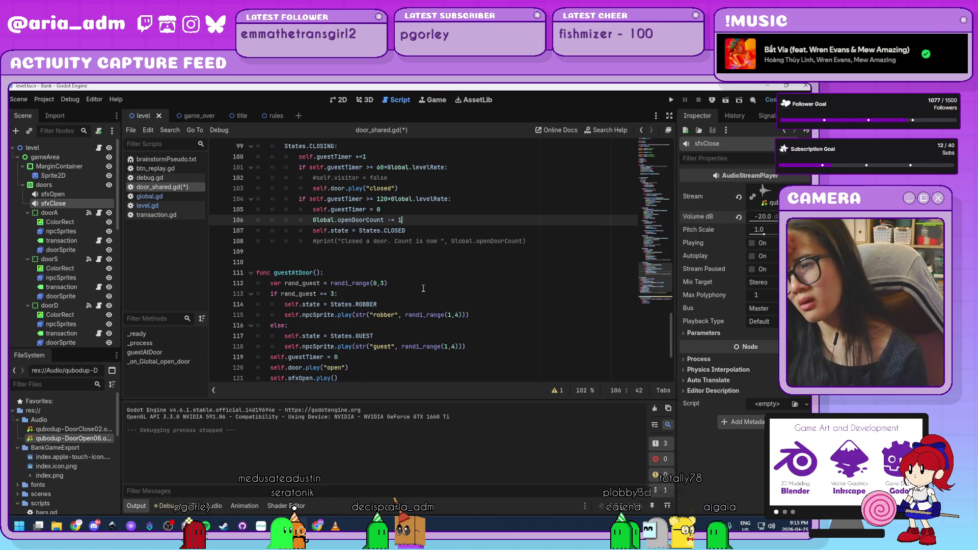
{"action": "scroll", "coordinate": [423, 288], "scroll_direction": "up", "scroll_amount": 2}
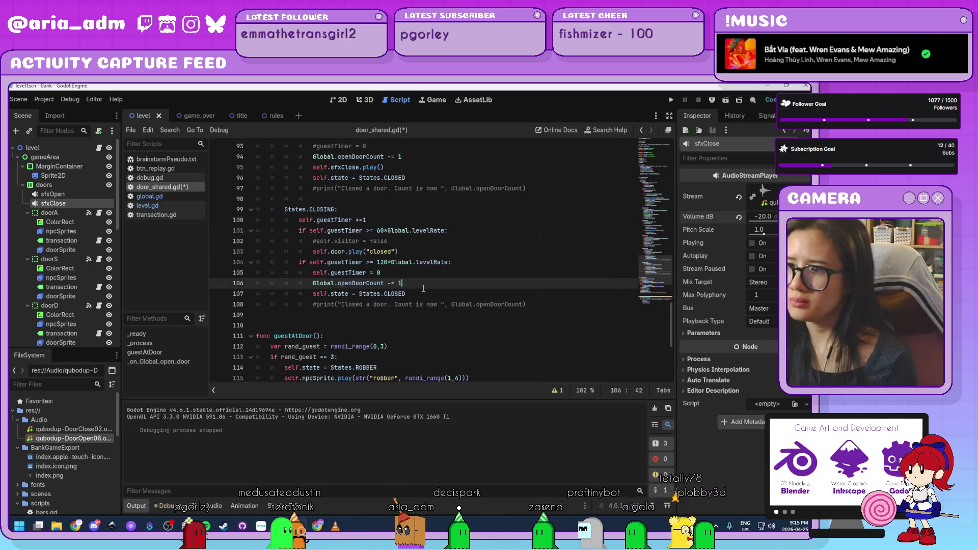
{"action": "left_click", "coordinate": [417, 245]}
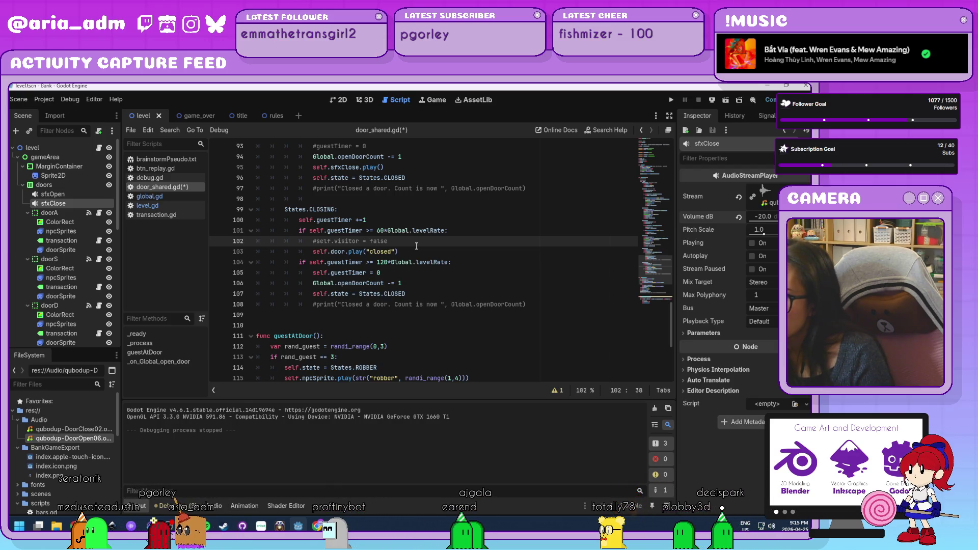
- Paste the self.sfxClose.play() call onto a new line 103
{"action": "key", "text": "Return"}
{"action": "key", "text": "ctrl+v"}
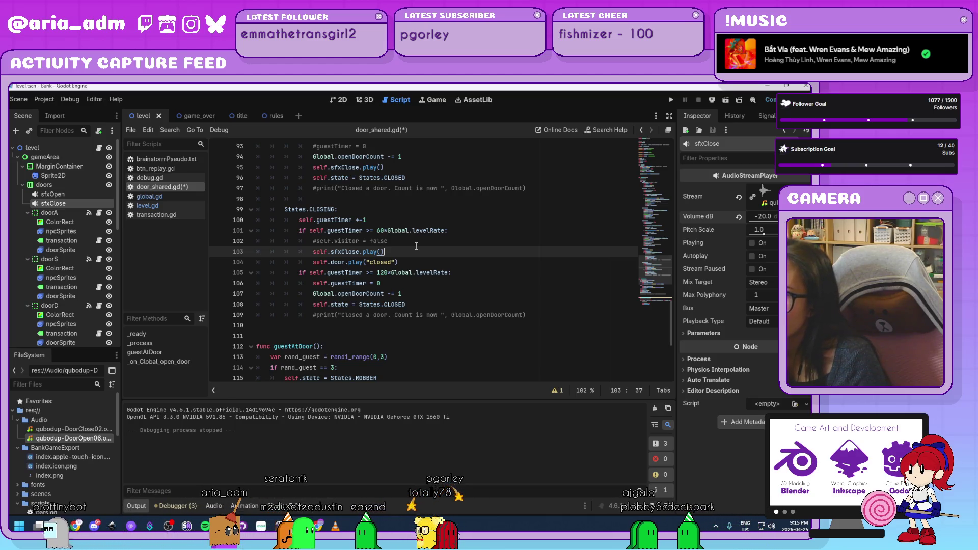
{"action": "scroll", "coordinate": [416, 246], "scroll_direction": "up", "scroll_amount": 3}
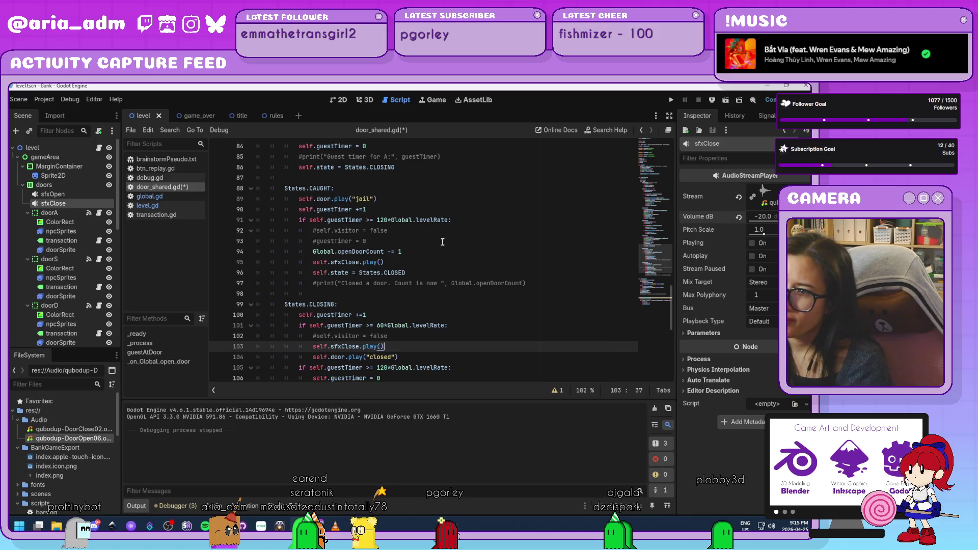
{"action": "scroll", "coordinate": [443, 242], "scroll_direction": "down", "scroll_amount": 1}
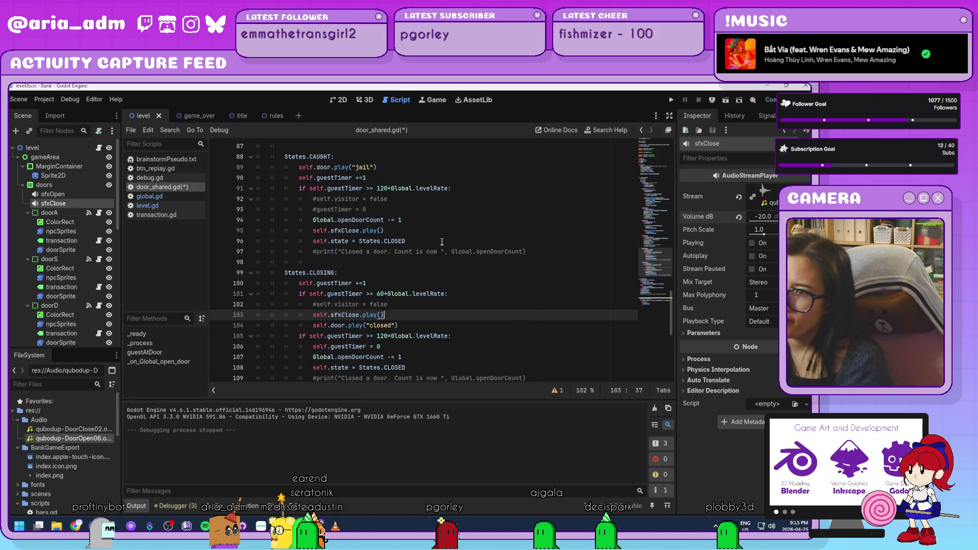
{"action": "scroll", "coordinate": [441, 241], "scroll_direction": "down", "scroll_amount": 1}
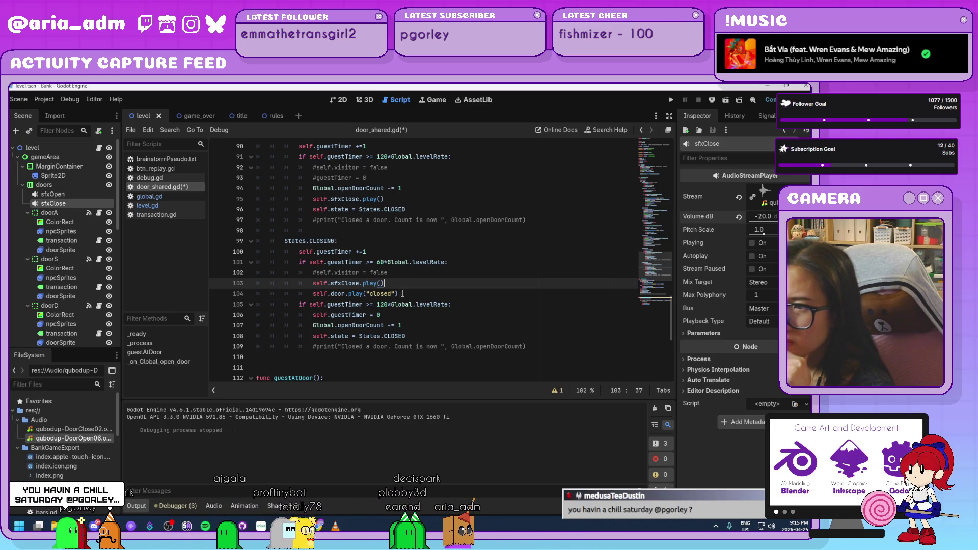
- Move the close-sound and closed-animation lines into the 120×levelRate check and delete the 60 check
{"action": "left_click_drag", "start_coordinate": [403, 293], "coordinate": [313, 283]}
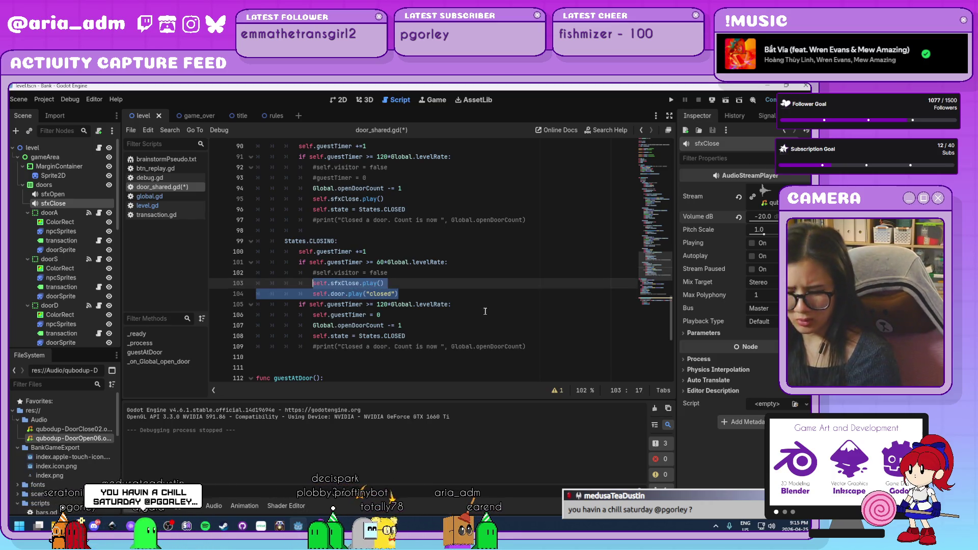
{"action": "key", "text": "ctrl+x"}
{"action": "left_click", "coordinate": [463, 295]}
{"action": "key", "text": "Return"}
{"action": "key", "text": "ctrl+v"}
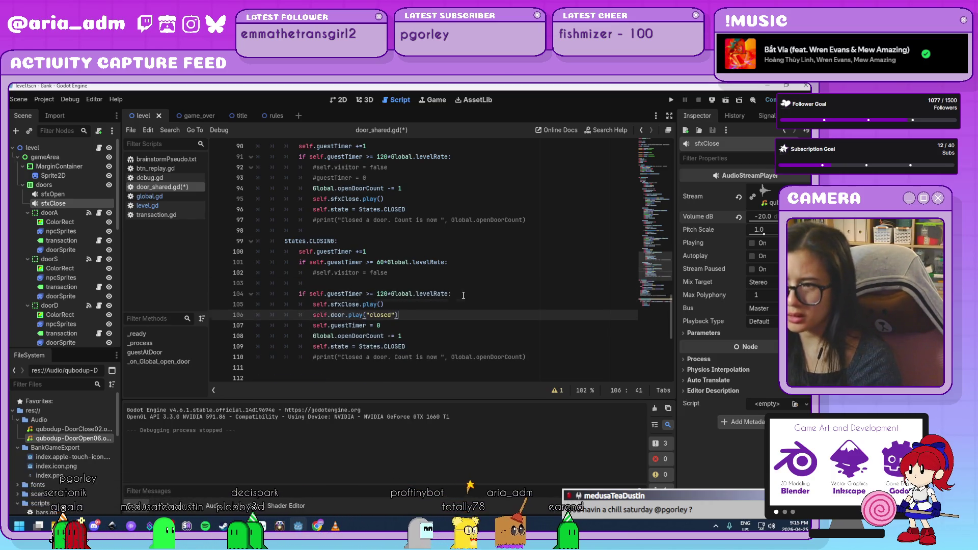
{"action": "left_click_drag", "start_coordinate": [357, 284], "coordinate": [195, 264]}
{"action": "key", "text": "BackSpace"}
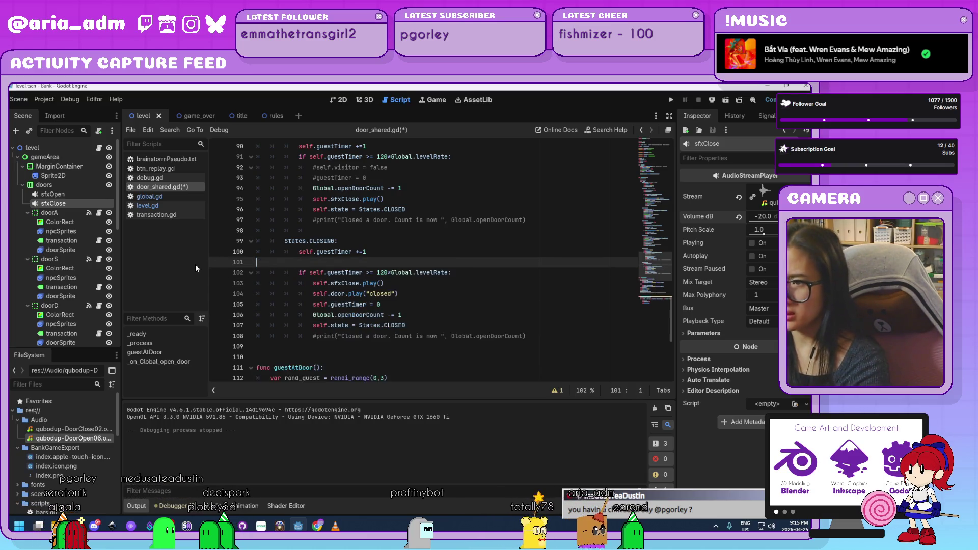
{"action": "key", "text": "BackSpace"}
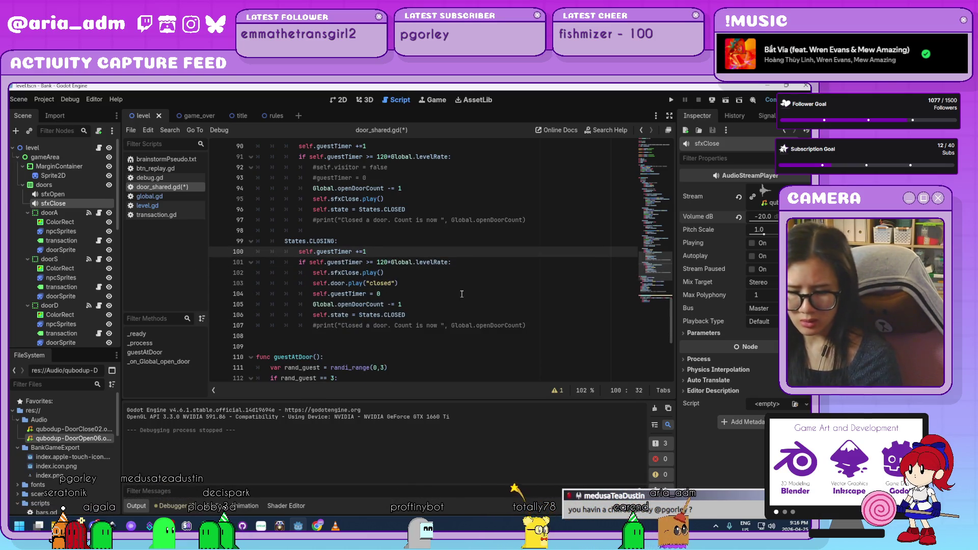
- Save door_shared.gd and start a test run from the title screen
{"action": "key", "text": "ctrl+s"}
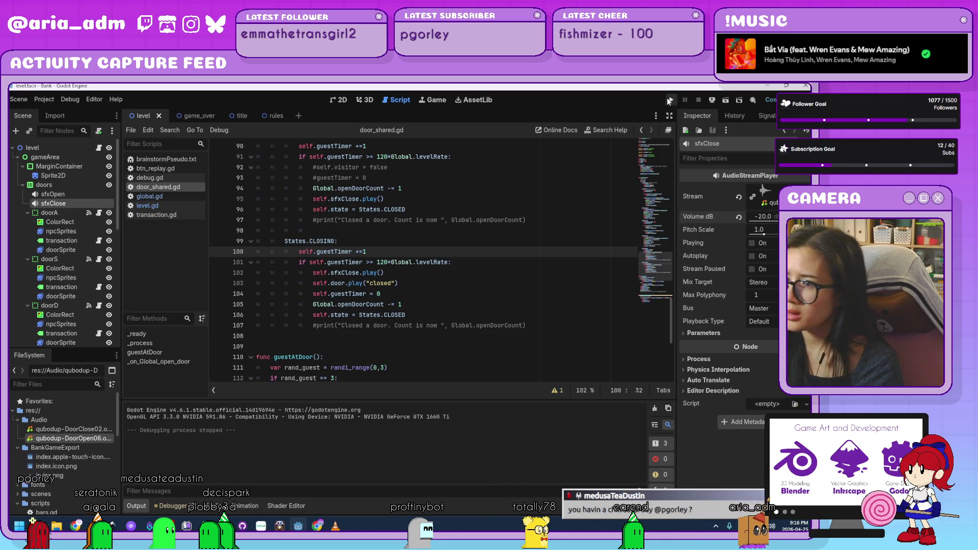
{"action": "left_click", "coordinate": [669, 99]}
{"action": "left_click", "coordinate": [449, 340]}
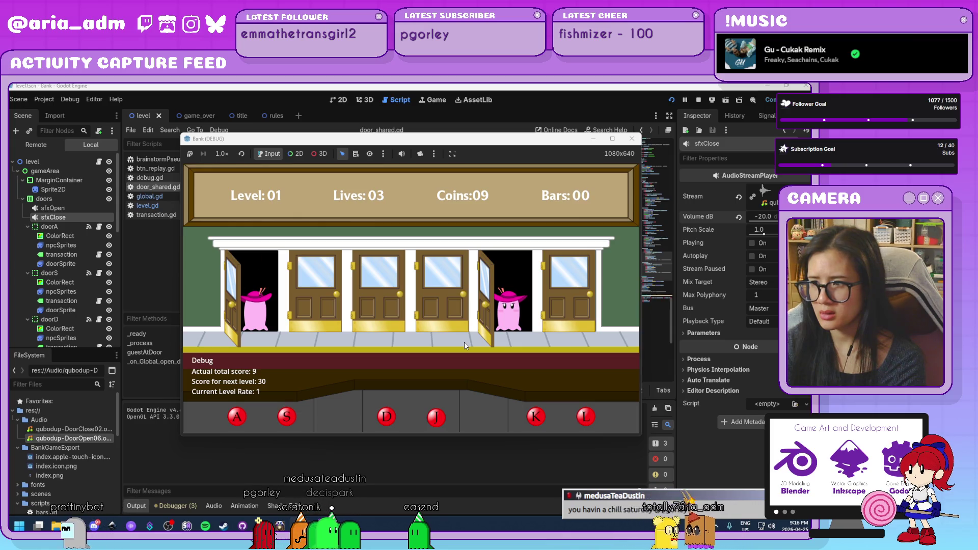
- Serve customers at doors five, three, two, one and four, and jail the red robber at door six
{"action": "key", "text": "k"}
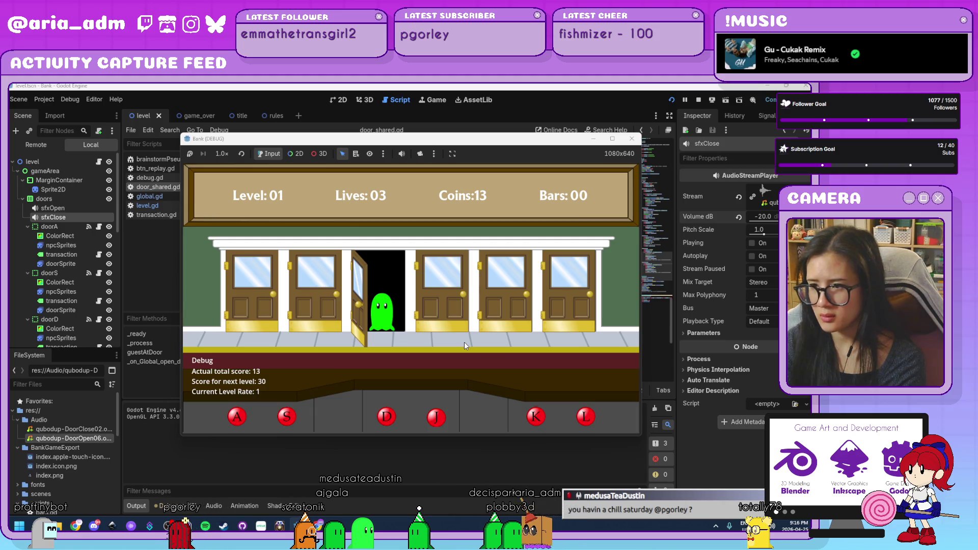
{"action": "key", "text": "d"}
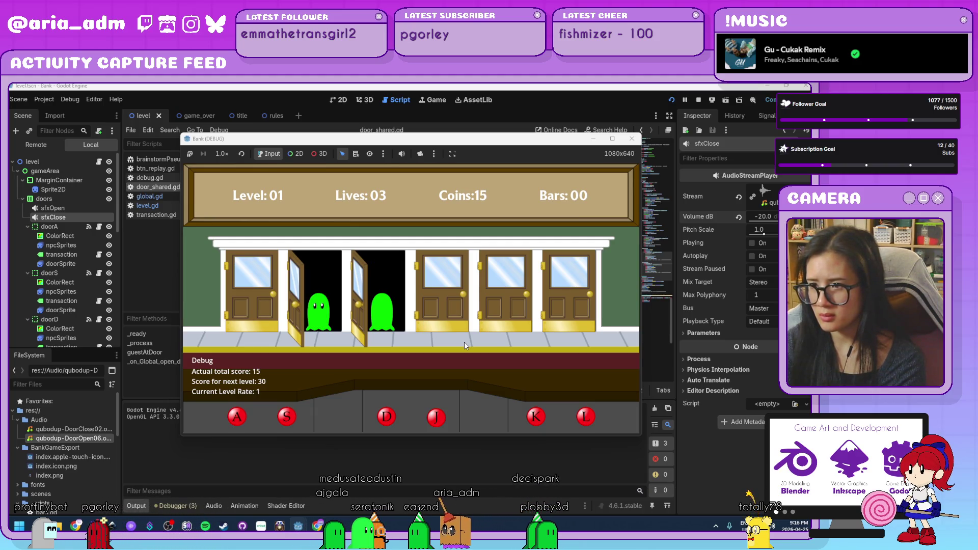
{"action": "key", "text": "s"}
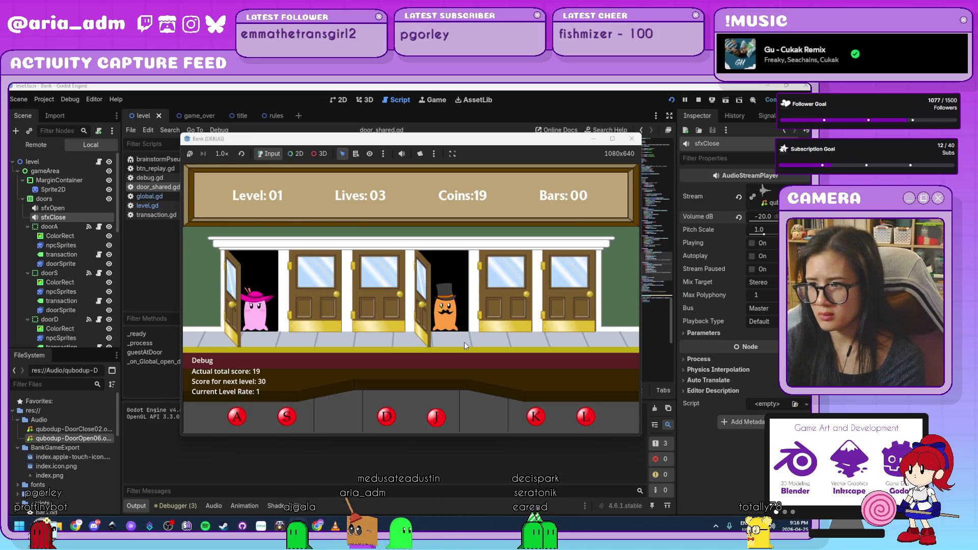
{"action": "key", "text": "a"}
{"action": "key", "text": "j"}
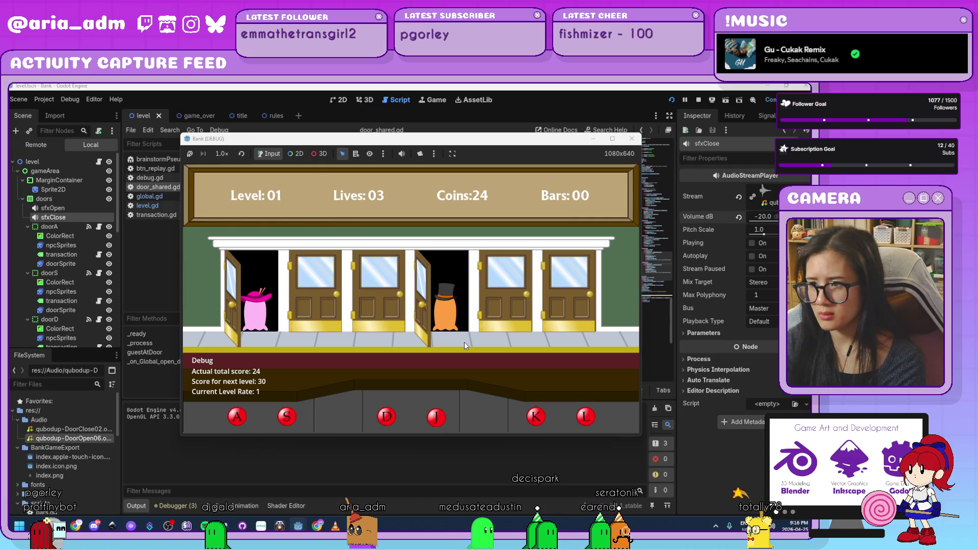
{"action": "key", "text": "l"}
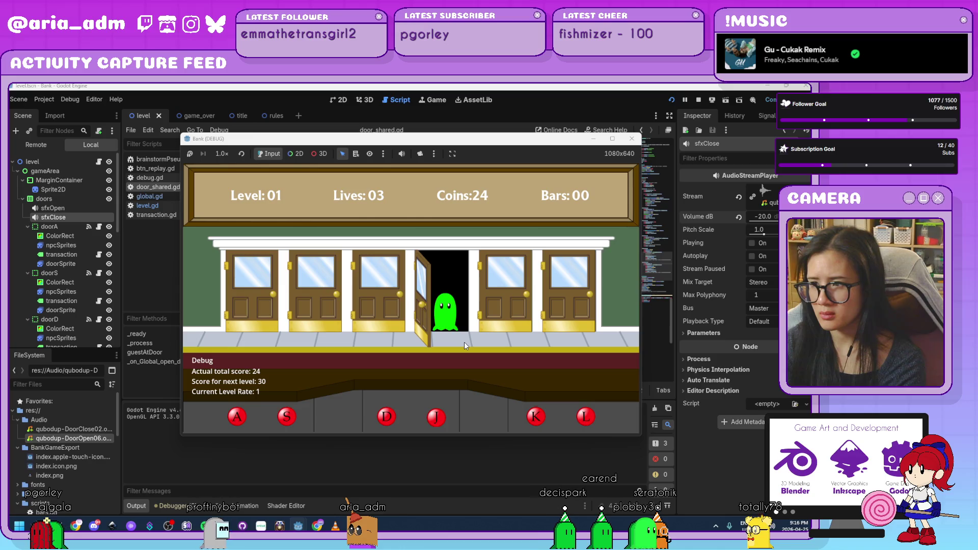
- Serve the next customers at doors four, one, six, five and three, then stop the game
{"action": "key", "text": "j"}
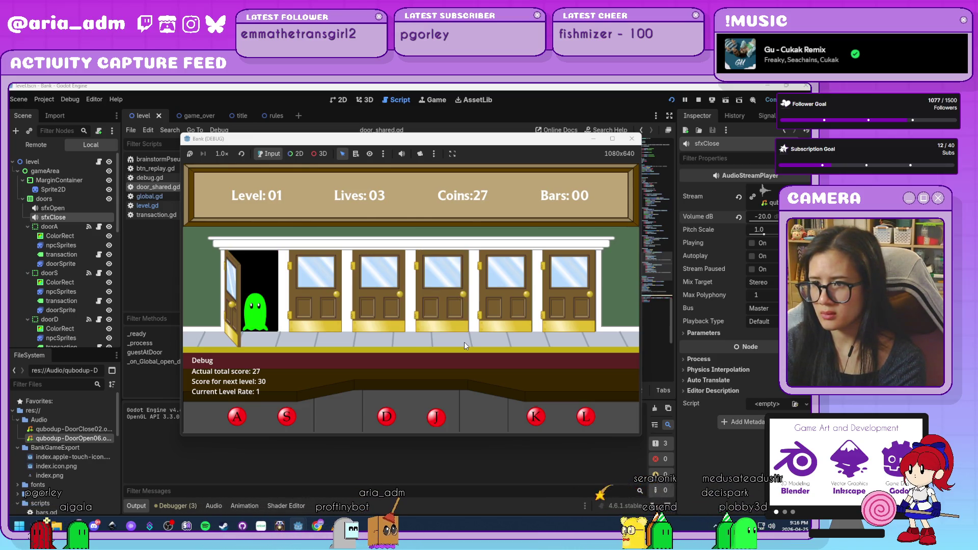
{"action": "key", "text": "a"}
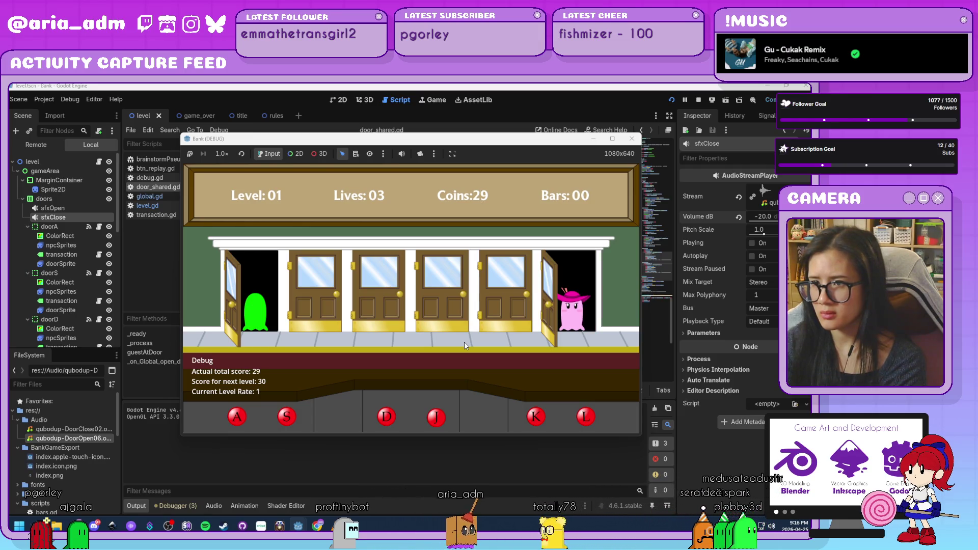
{"action": "key", "text": "l"}
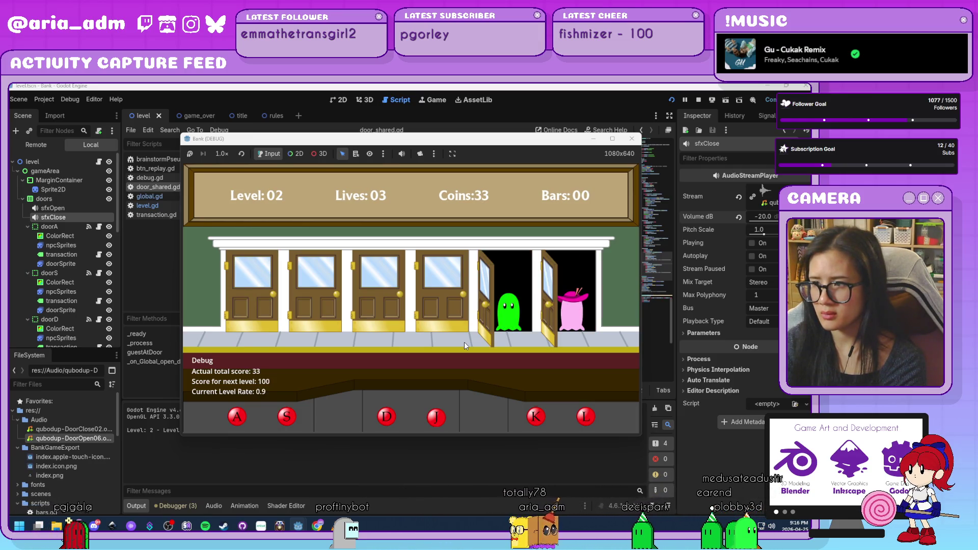
{"action": "key", "text": "k"}
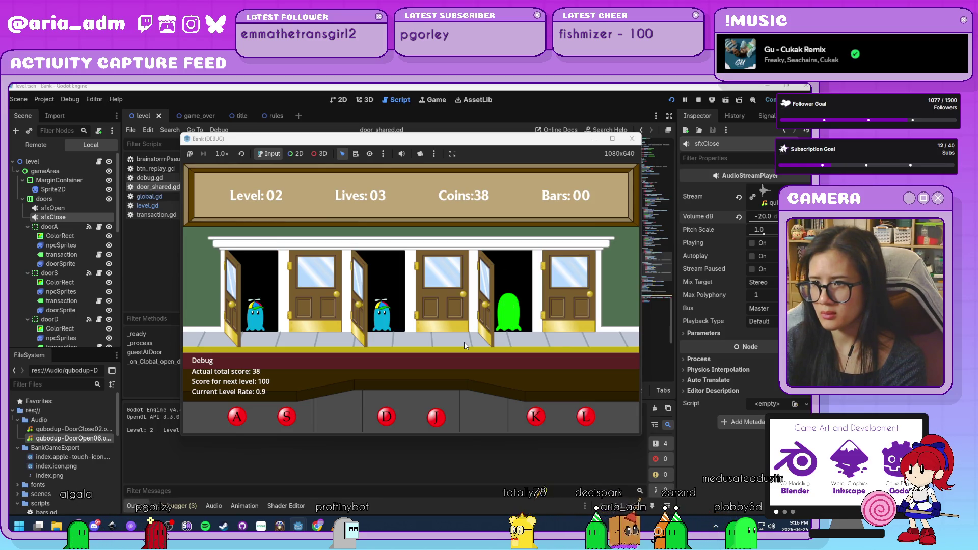
{"action": "key", "text": "a"}
{"action": "key", "text": "d"}
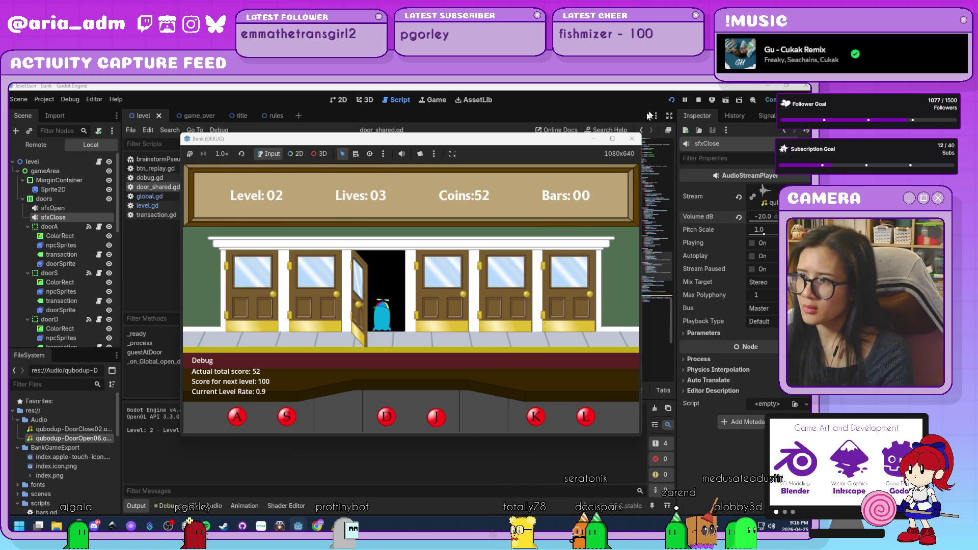
{"action": "left_click", "coordinate": [632, 138]}
{"action": "left_click", "coordinate": [448, 307]}
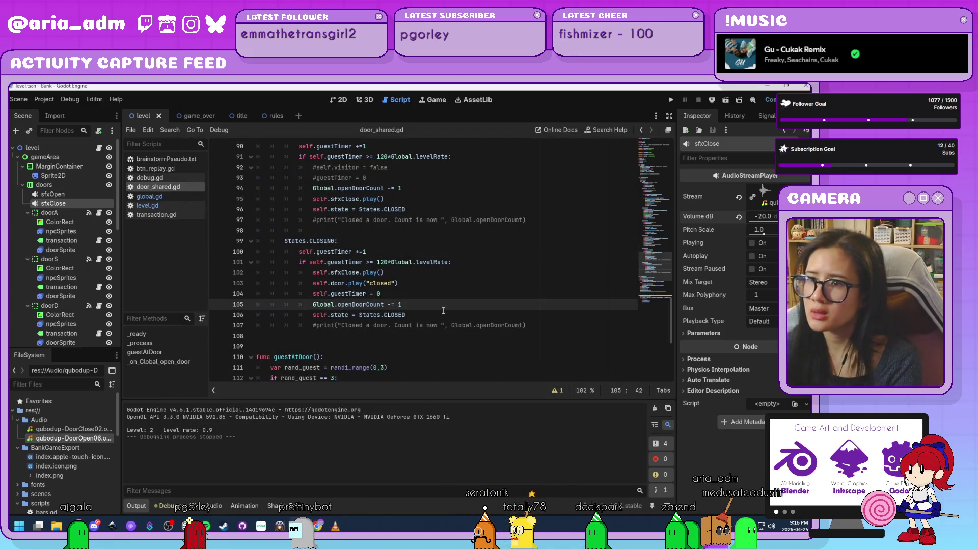
- Change the guestTimer condition on line 101 from 120 to 60×levelRate, then select the doors node
{"action": "left_click", "coordinate": [383, 262]}
{"action": "type", "text": "6"}
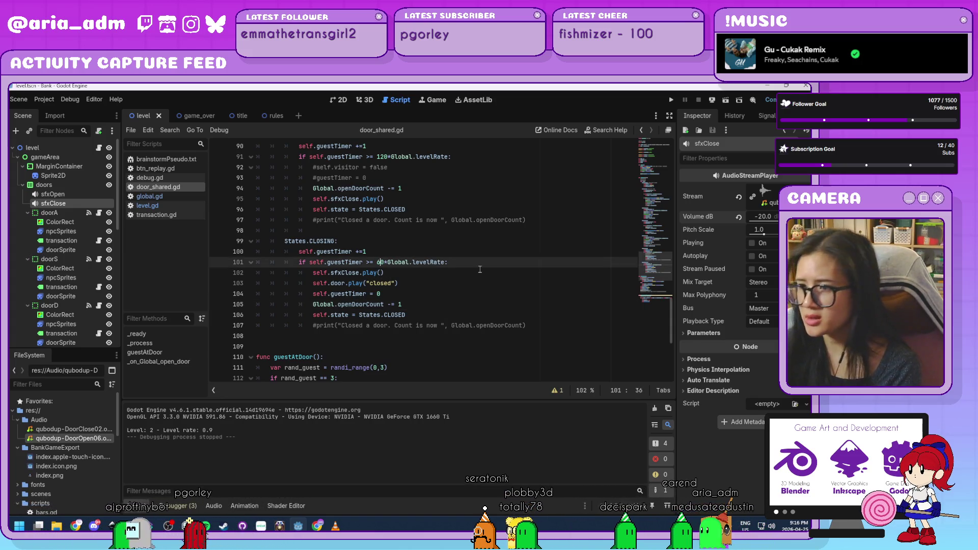
{"action": "left_click", "coordinate": [515, 315]}
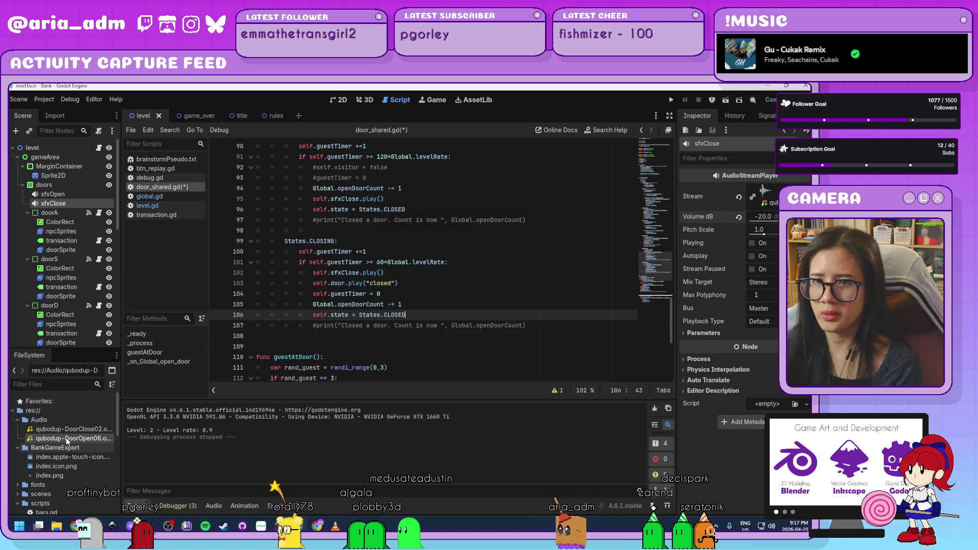
{"action": "left_click", "coordinate": [58, 184]}
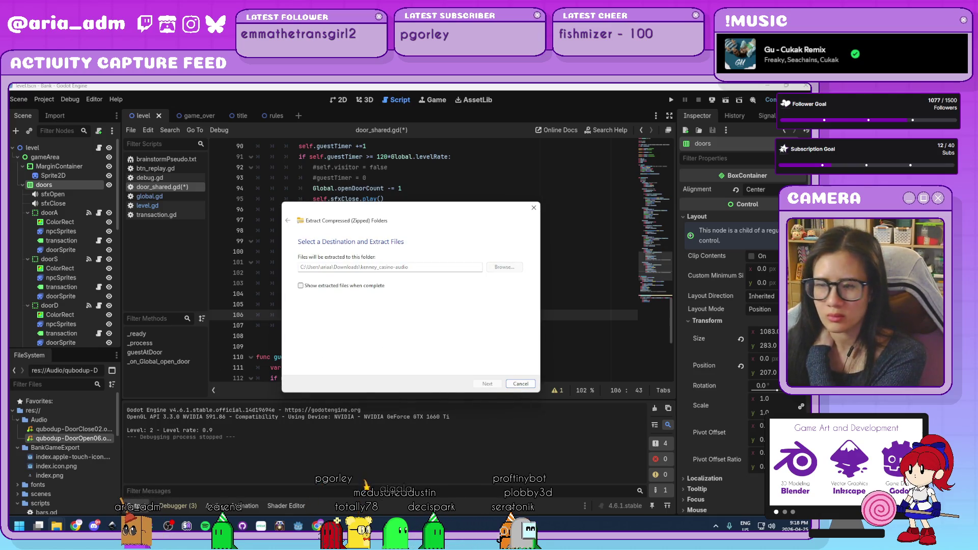
- Cancel the casino-audio extraction and extract the rpg_sound_pack archive instead
{"action": "key", "text": "Escape"}
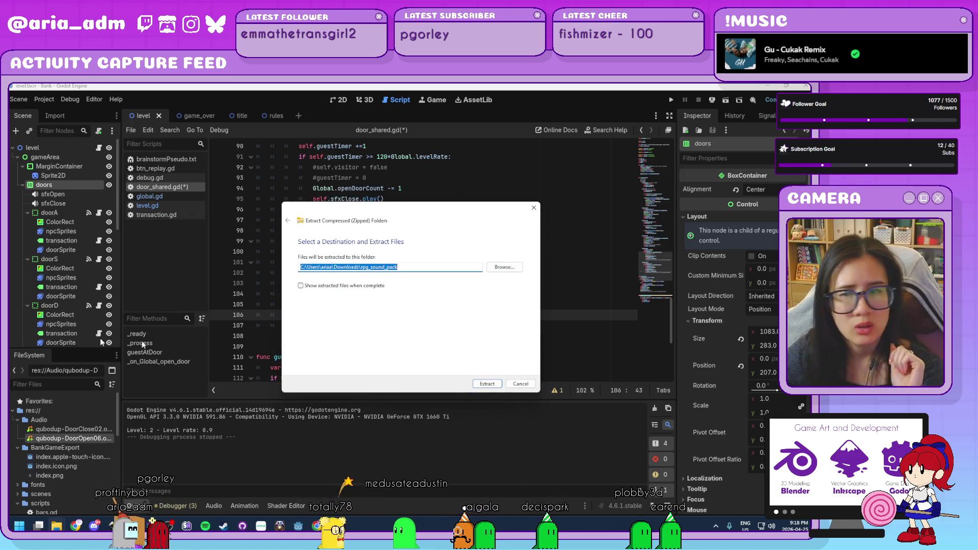
{"action": "key", "text": "Return"}
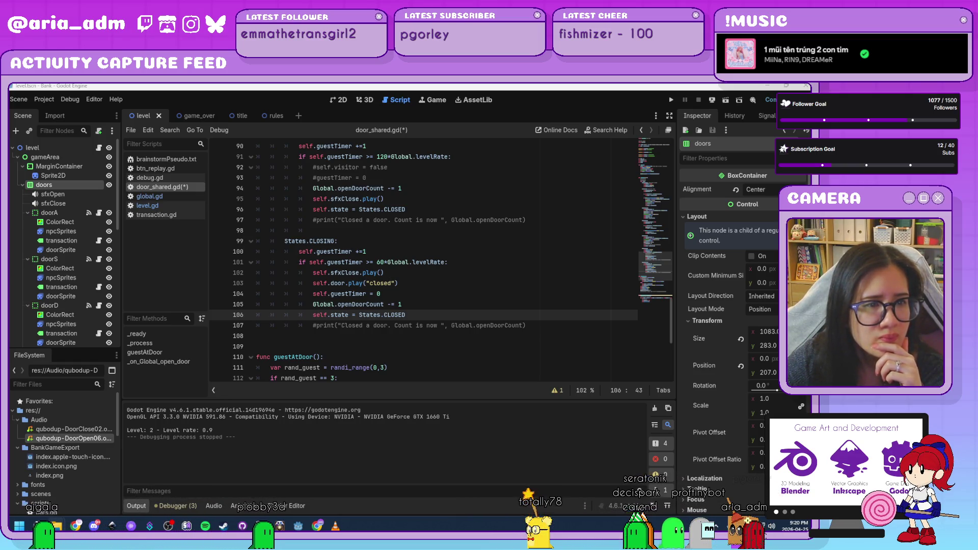
- Copy coinsplash.ogg into res://Audio and begin extracting the 100-CC0-wood-metal-SFX zip
{"action": "left_click", "coordinate": [492, 386]}
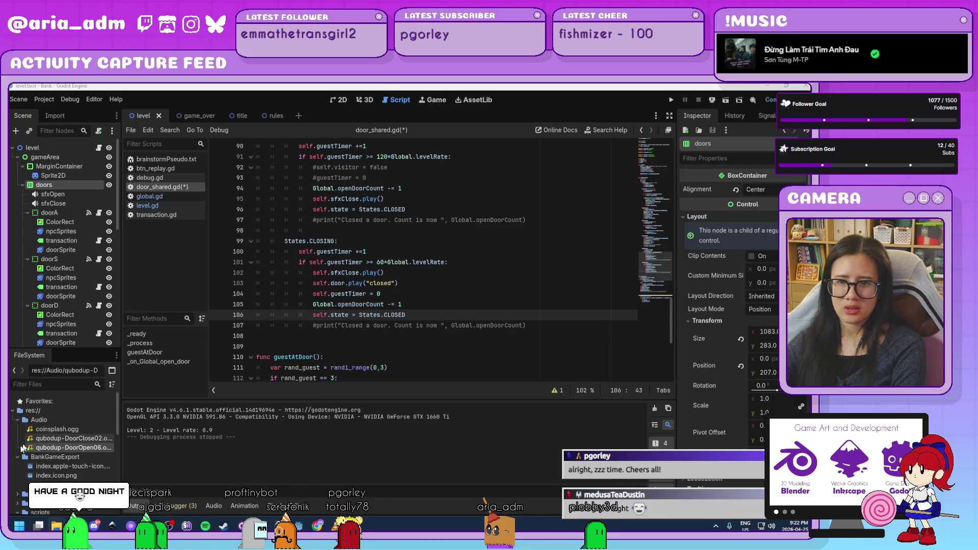
{"action": "mouse_move", "coordinate": [60, 439]}
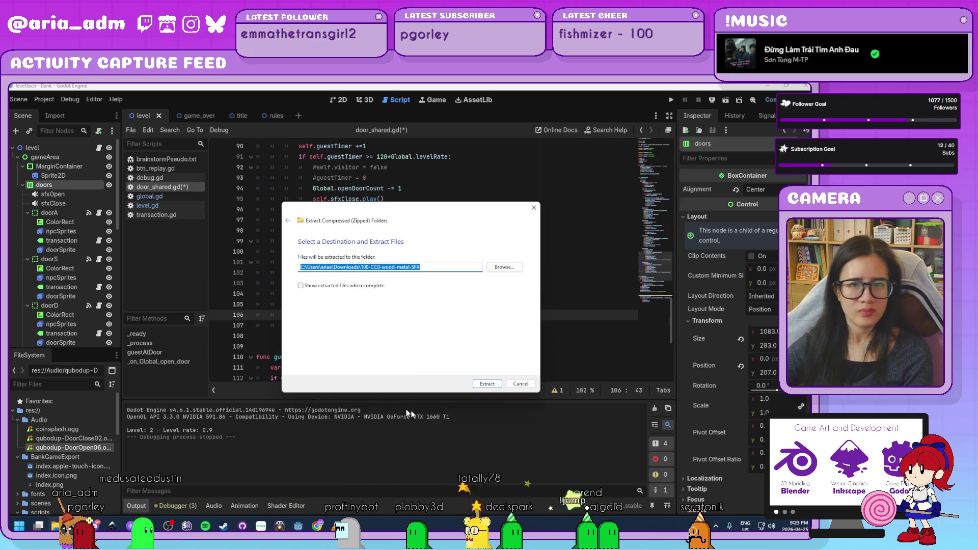
- Extract the 100-CC0-wood-metal-SFX archive into Downloads
{"action": "left_click", "coordinate": [485, 385]}
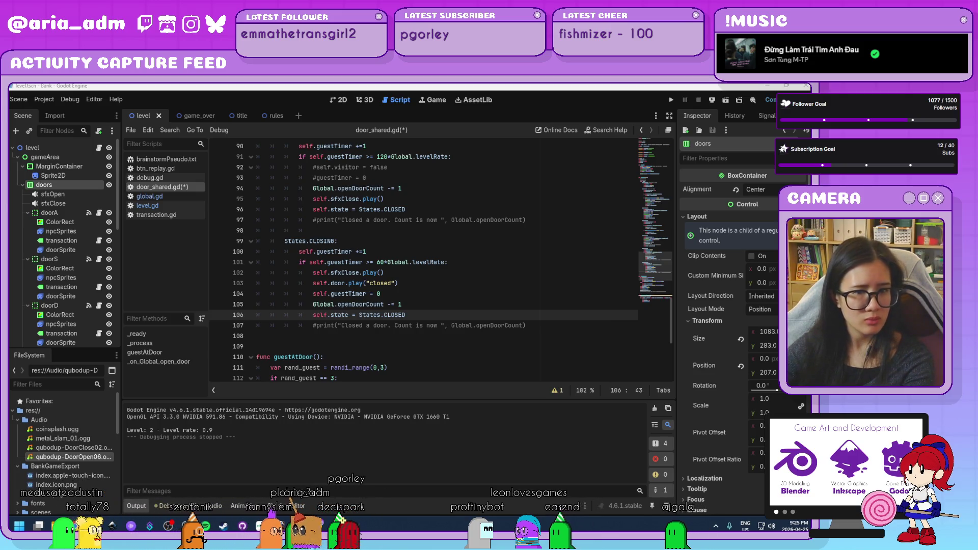
{"action": "key", "text": "alt+Tab"}
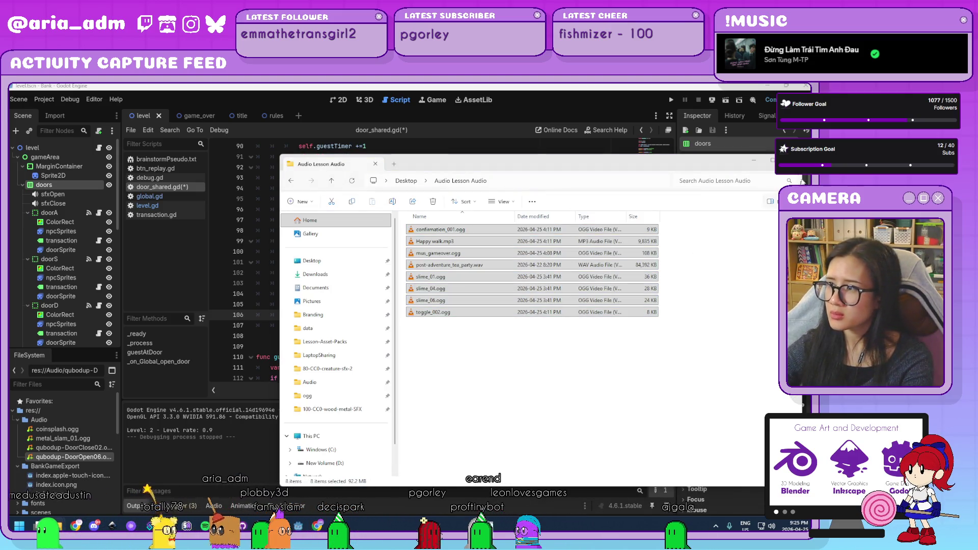
{"action": "key", "text": "alt+F4"}
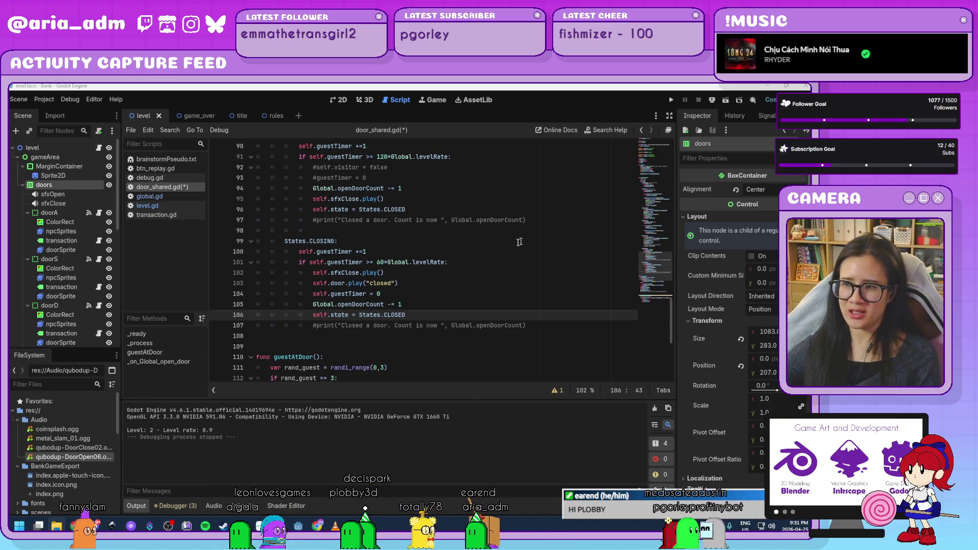
- Place the caret on the empty line 108 after the CLOSING branch
{"action": "left_click", "coordinate": [489, 346]}
{"action": "left_click", "coordinate": [489, 337]}
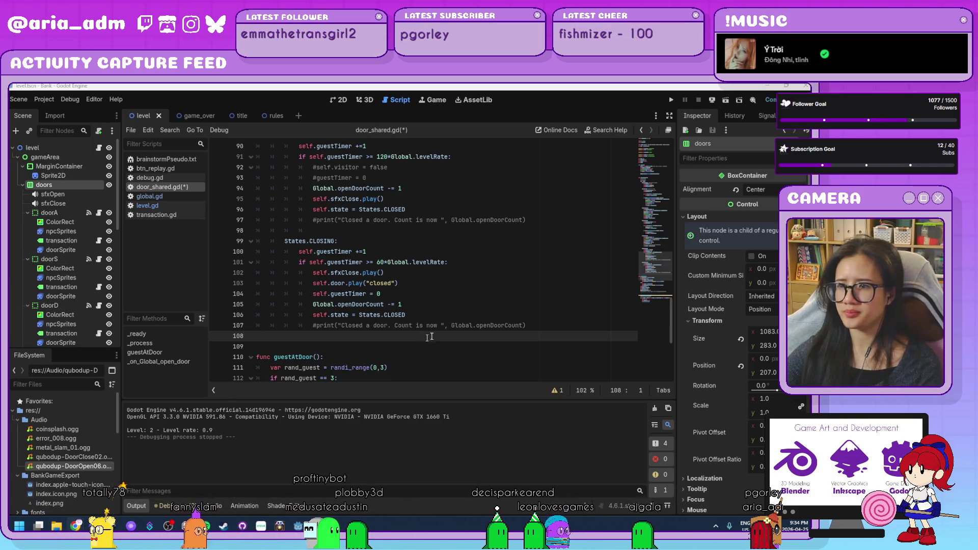
{"action": "scroll", "coordinate": [318, 326], "scroll_direction": "up", "scroll_amount": 4}
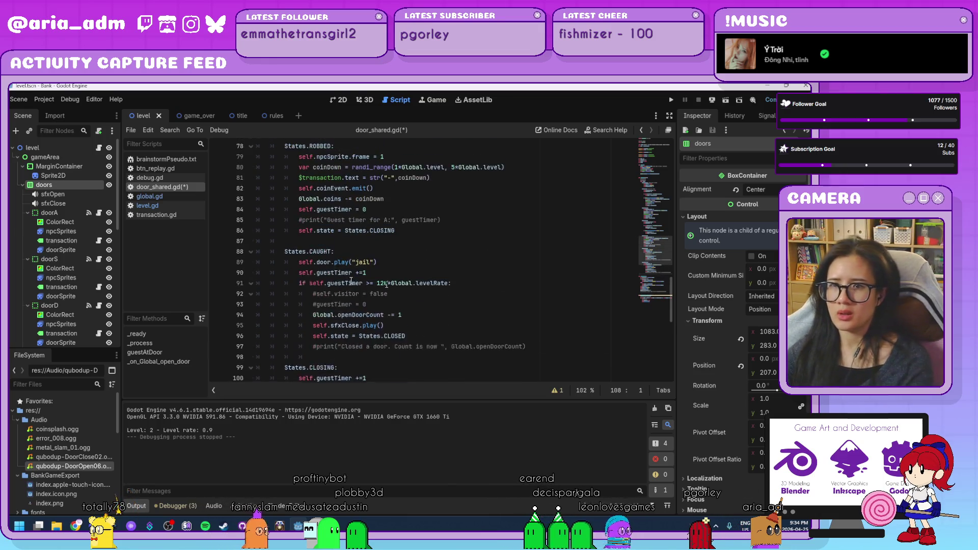
- Select the doors node and search 'sfx' in the Add Node dialog, then cancel it
{"action": "left_click", "coordinate": [53, 203]}
{"action": "left_click", "coordinate": [64, 183]}
{"action": "key", "text": "ctrl+a"}
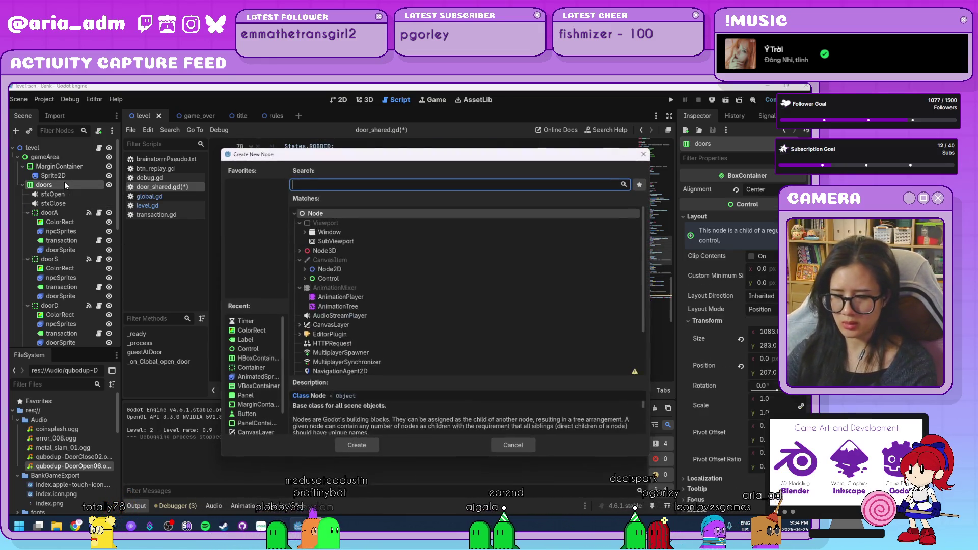
{"action": "type", "text": "sfx"}
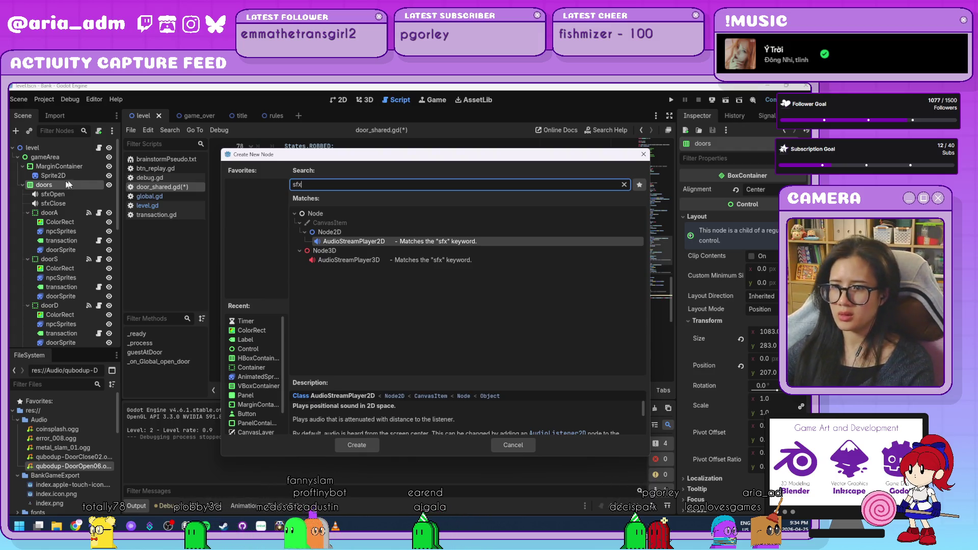
{"action": "scroll", "coordinate": [246, 373], "scroll_direction": "down", "scroll_amount": 2}
{"action": "scroll", "coordinate": [246, 373], "scroll_direction": "up", "scroll_amount": 3}
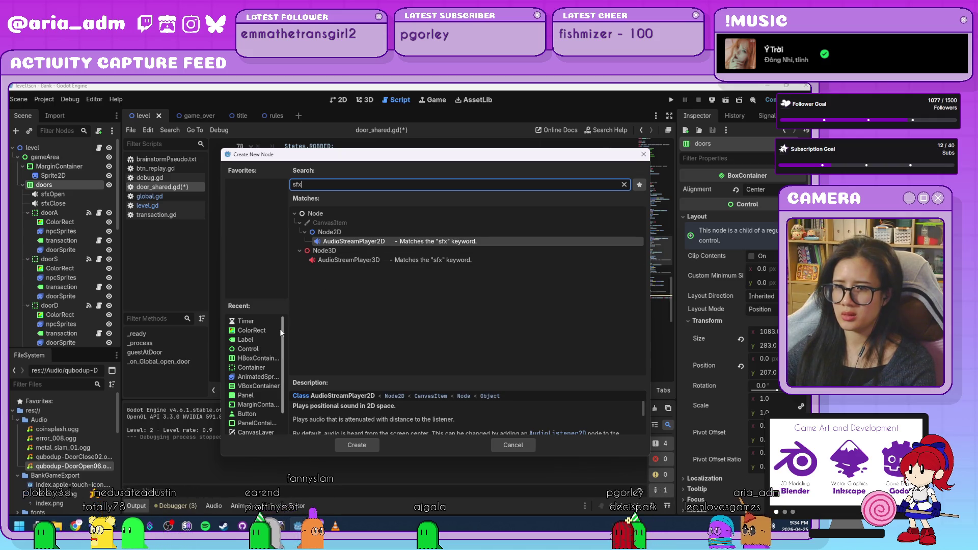
{"action": "scroll", "coordinate": [243, 358], "scroll_direction": "down", "scroll_amount": 2}
{"action": "key", "text": "Escape"}
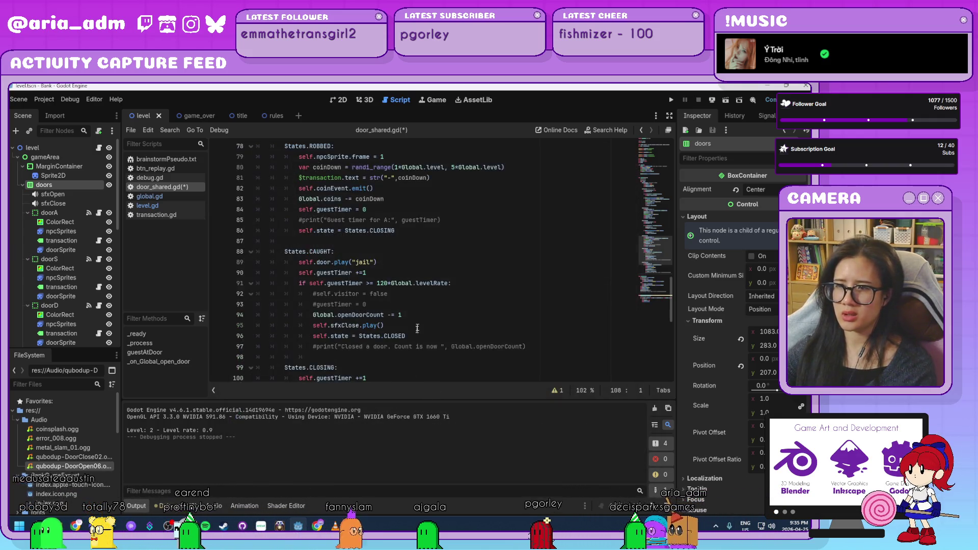
{"action": "scroll", "coordinate": [505, 332], "scroll_direction": "up", "scroll_amount": 10}
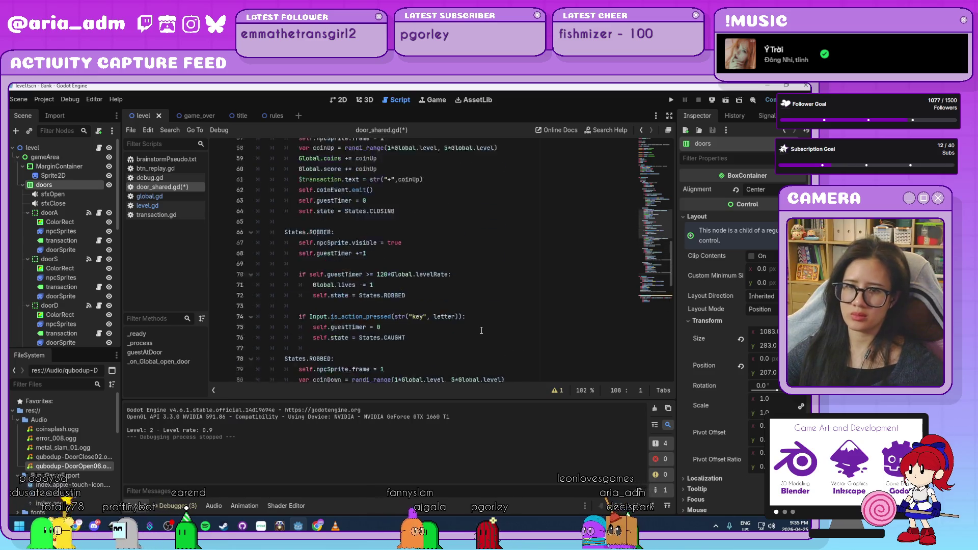
- Drag coinsplash.ogg from the Audio folder into the Scene tree as a sound player
{"action": "left_click", "coordinate": [45, 450]}
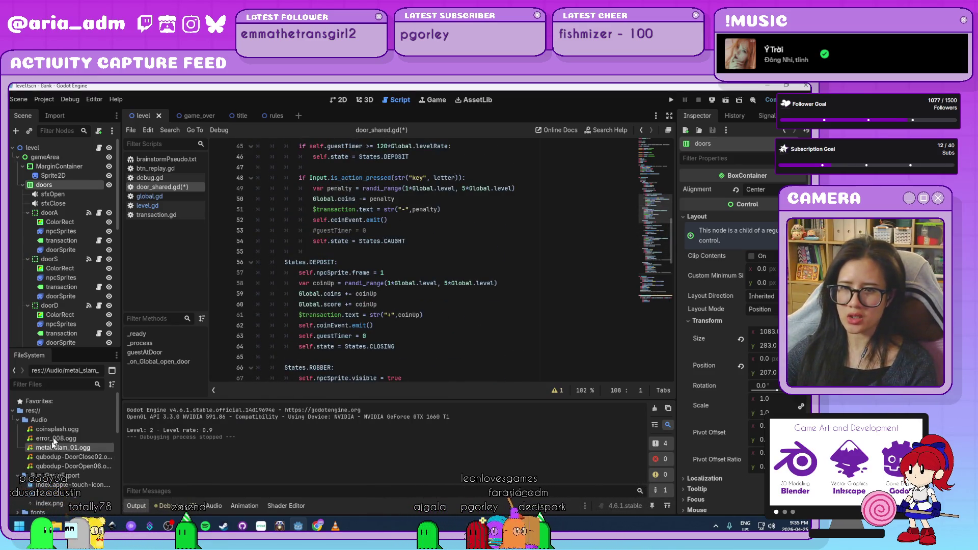
{"action": "left_click", "coordinate": [54, 430]}
{"action": "left_click_drag", "start_coordinate": [144, 263], "coordinate": [77, 245]}
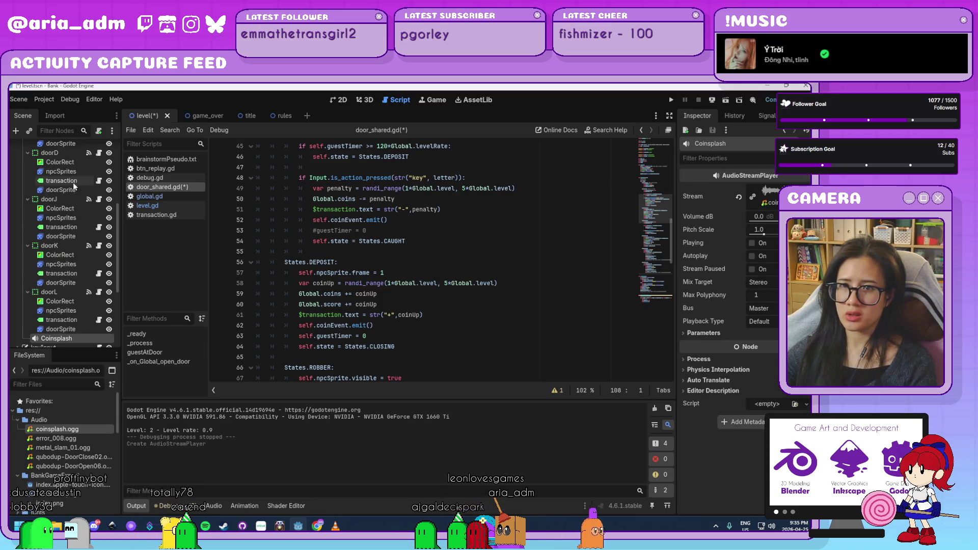
- Collapse the door nodes, move Coinsplash under doors beside sfxClose, and rename it sfxCoin
{"action": "scroll", "coordinate": [31, 229], "scroll_direction": "up", "scroll_amount": 4}
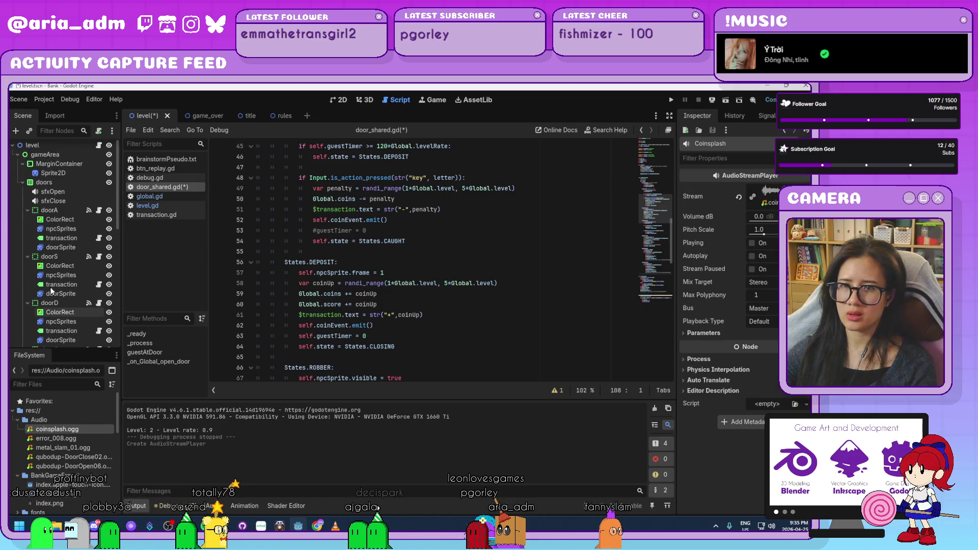
{"action": "left_click", "coordinate": [28, 219]}
{"action": "left_click", "coordinate": [27, 228]}
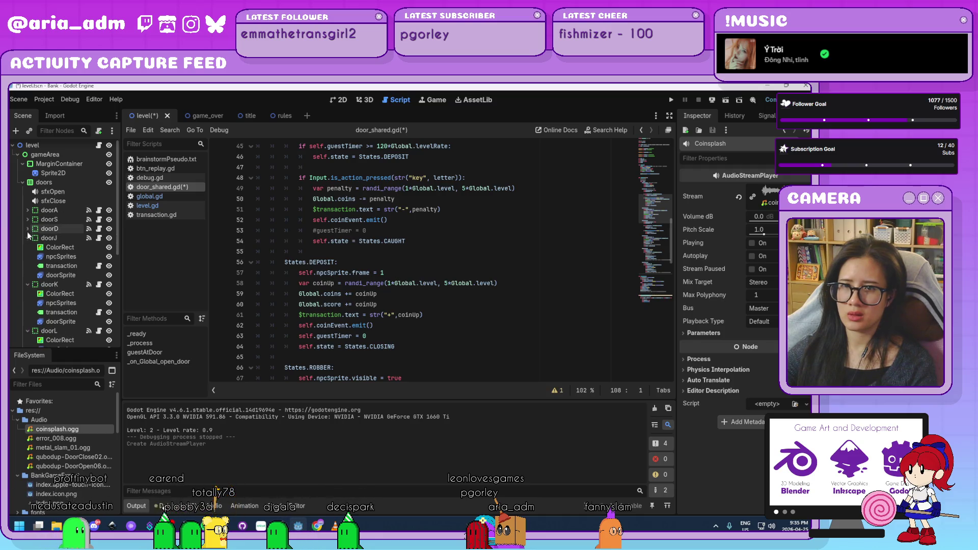
{"action": "left_click", "coordinate": [28, 238]}
{"action": "left_click", "coordinate": [27, 247]}
{"action": "left_click", "coordinate": [27, 256]}
{"action": "left_click_drag", "start_coordinate": [44, 263], "coordinate": [59, 210]}
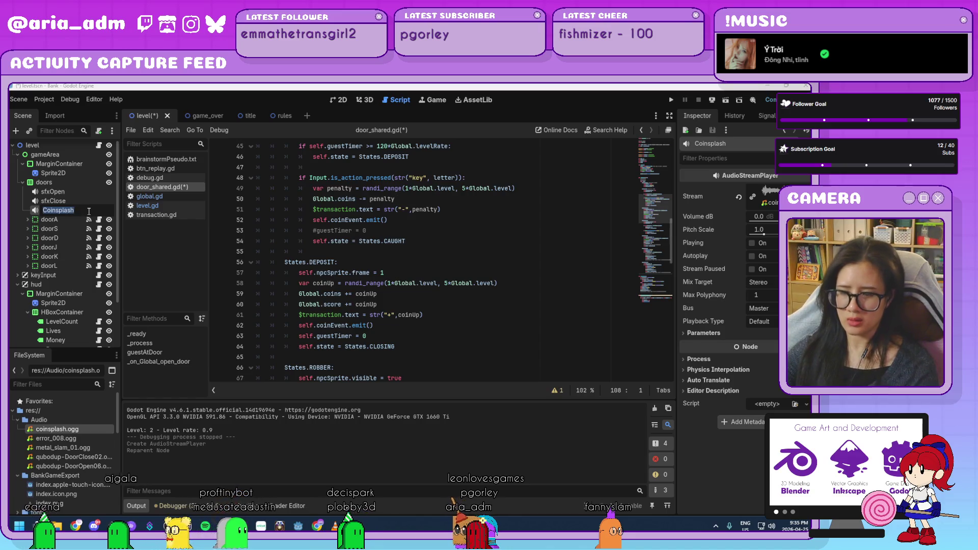
{"action": "type", "text": "sfxCoi"}
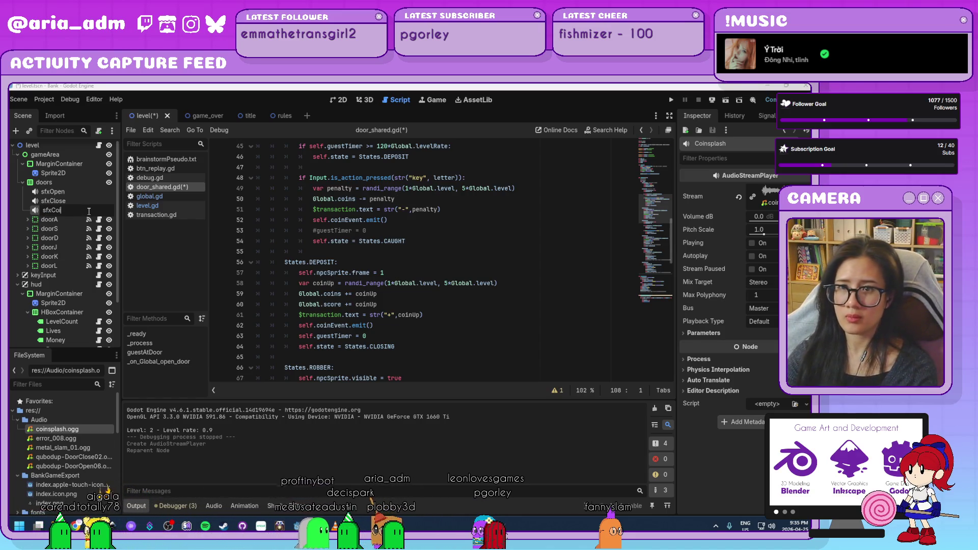
{"action": "type", "text": "n"}
{"action": "key", "text": "Return"}
{"action": "scroll", "coordinate": [461, 225], "scroll_direction": "up", "scroll_amount": 15}
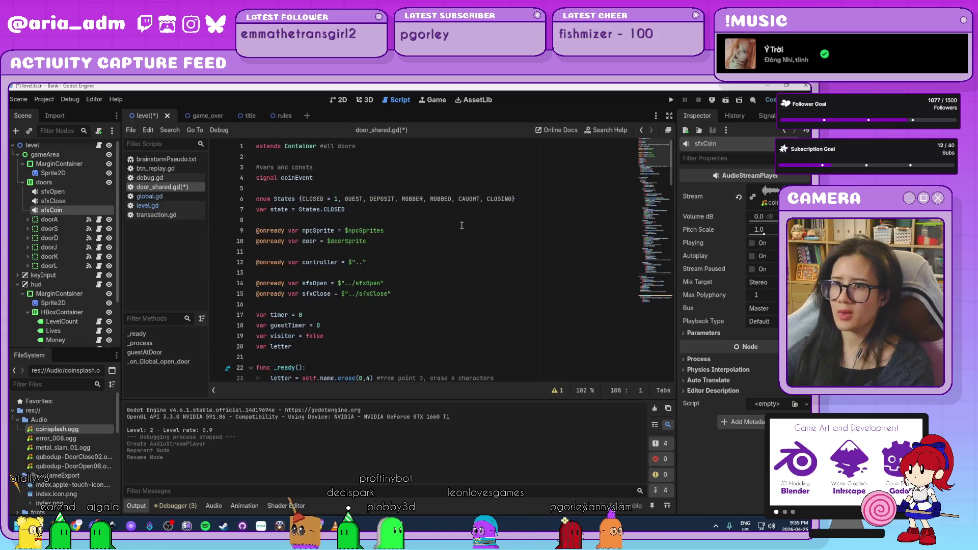
{"action": "left_click", "coordinate": [410, 293]}
{"action": "key", "text": "Return"}
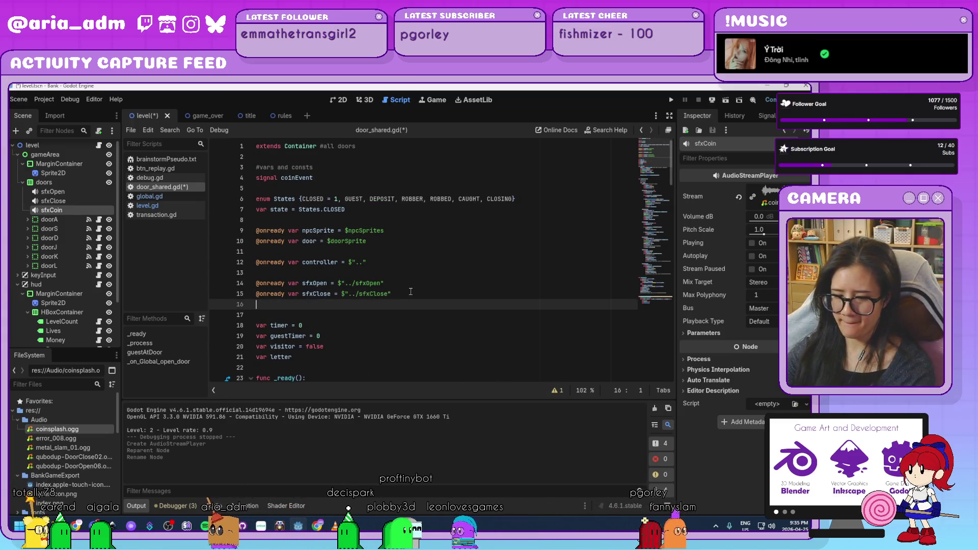
{"action": "type", "text": "@onready v"}
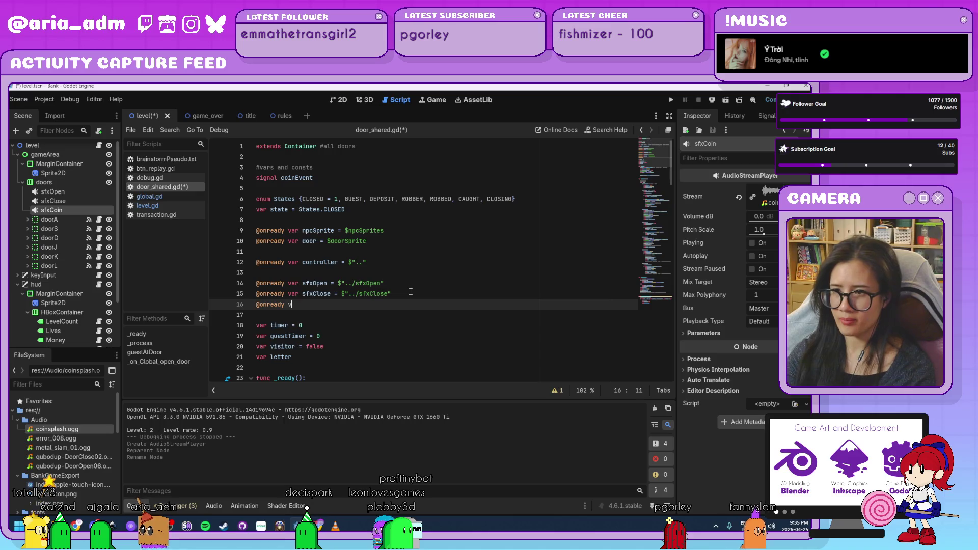
{"action": "type", "text": "ar cosfo"}
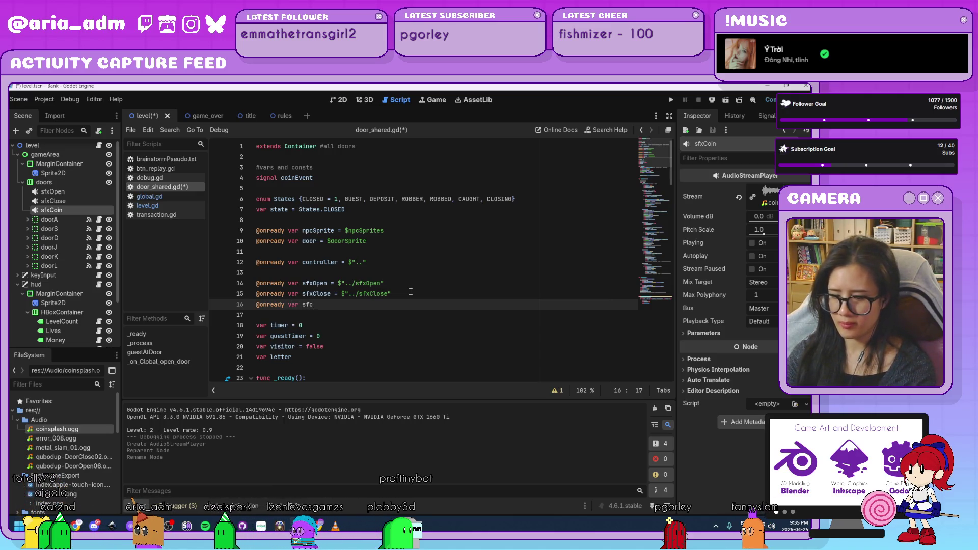
{"action": "type", "text": "ins"}
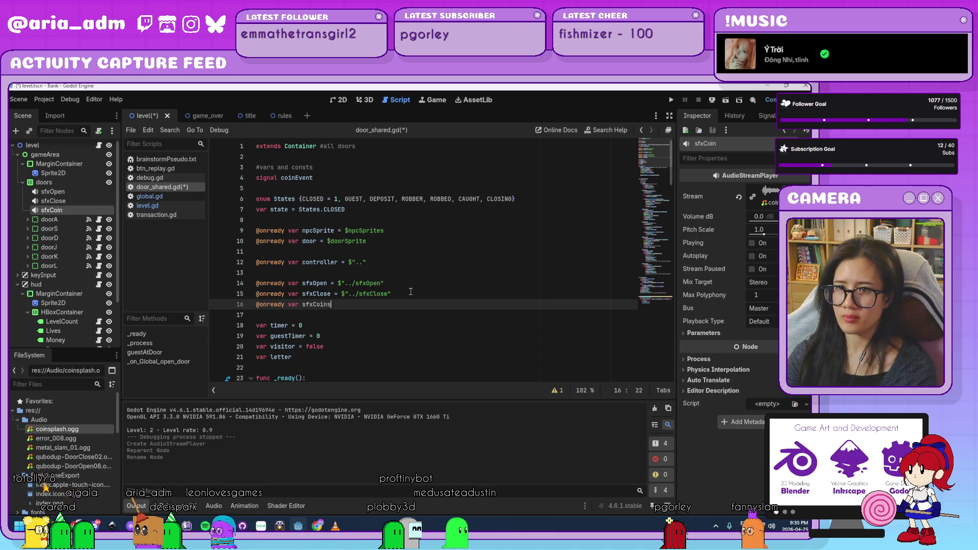
{"action": "type", "text": "  ="}
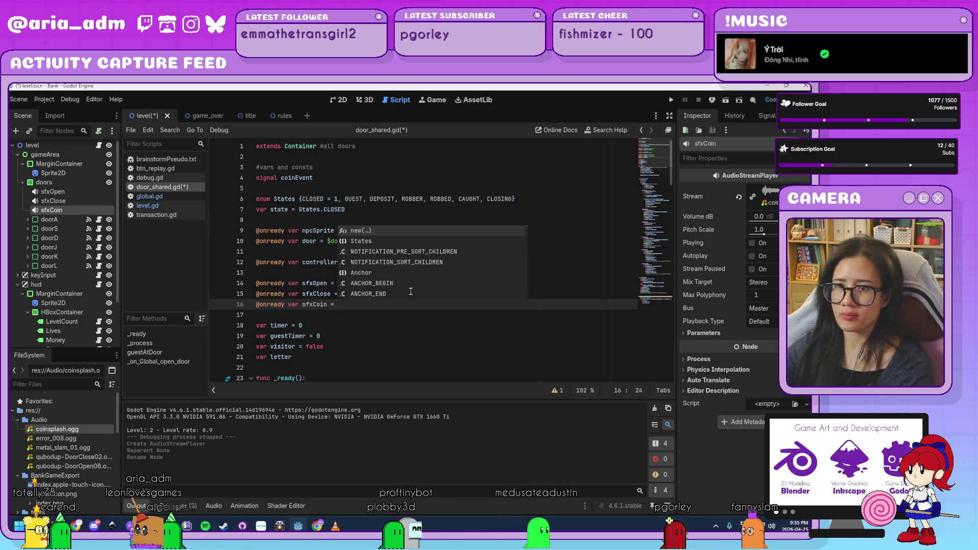
{"action": "left_click_drag", "start_coordinate": [60, 212], "coordinate": [400, 305]}
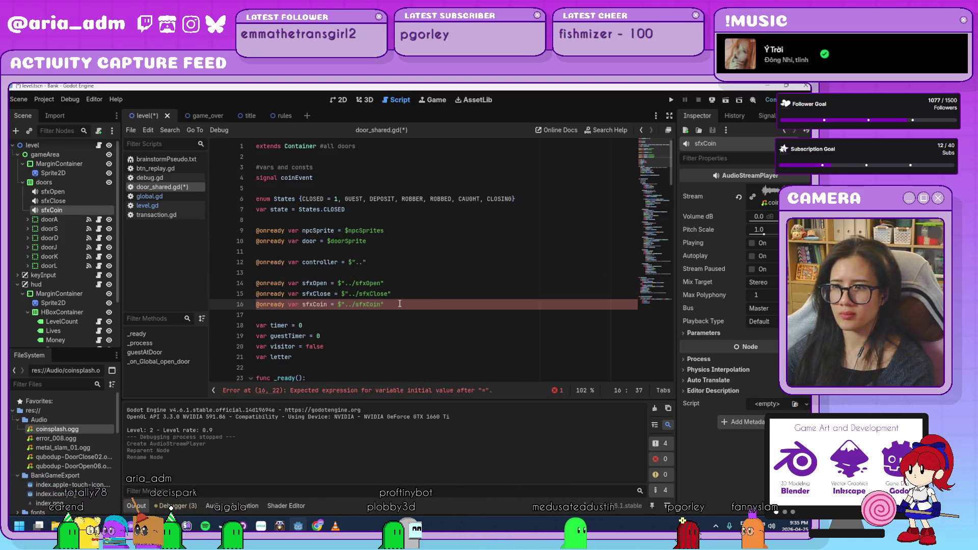
- Add self.sfxCoin.play() on a new line after line 62 in the DEPOSIT state
{"action": "scroll", "coordinate": [400, 303], "scroll_direction": "down", "scroll_amount": 12}
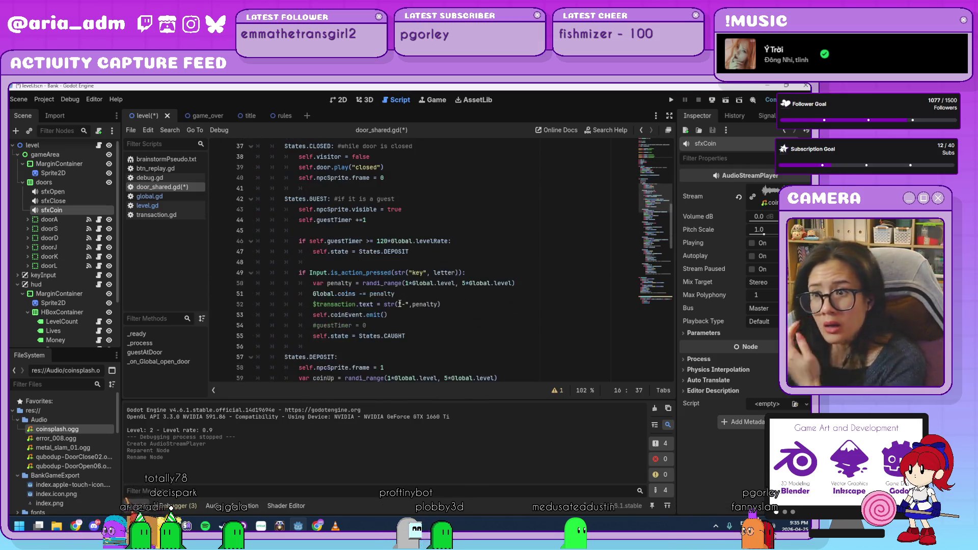
{"action": "scroll", "coordinate": [400, 303], "scroll_direction": "down", "scroll_amount": 5}
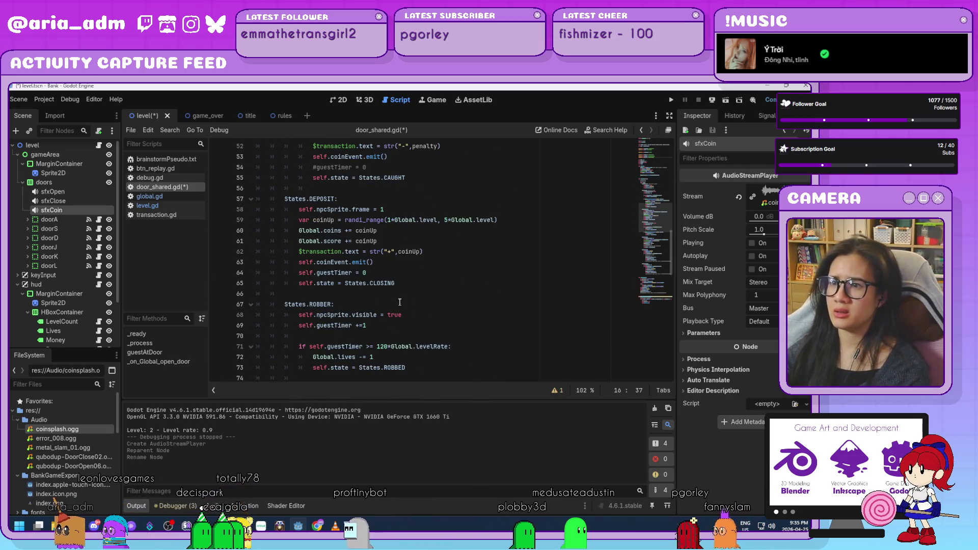
{"action": "left_click", "coordinate": [430, 240]}
{"action": "left_click", "coordinate": [431, 252]}
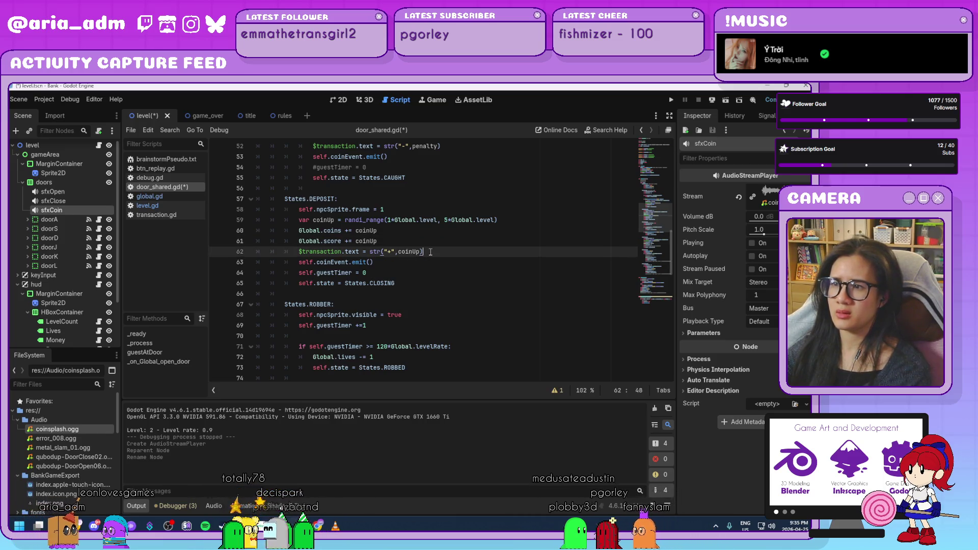
{"action": "key", "text": "Return"}
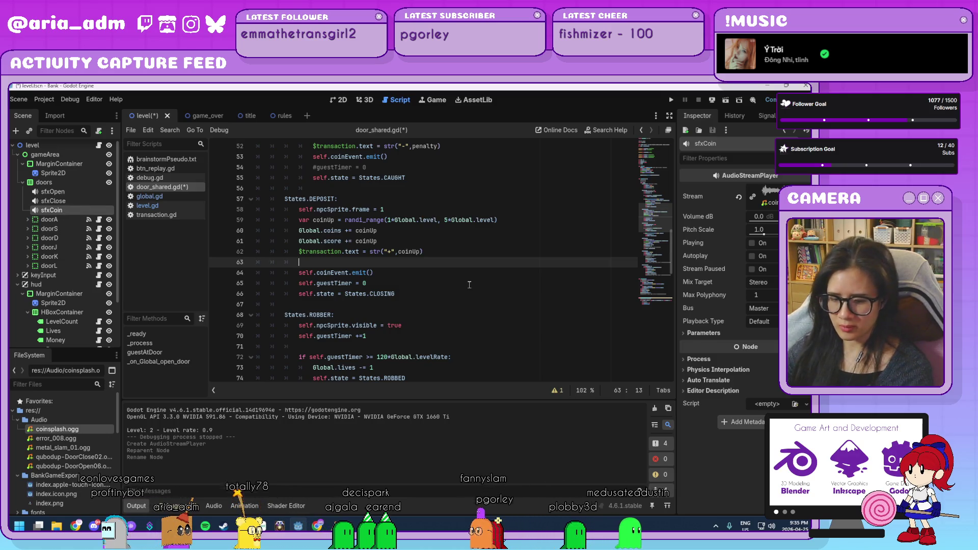
{"action": "type", "text": "sfxCoin"}
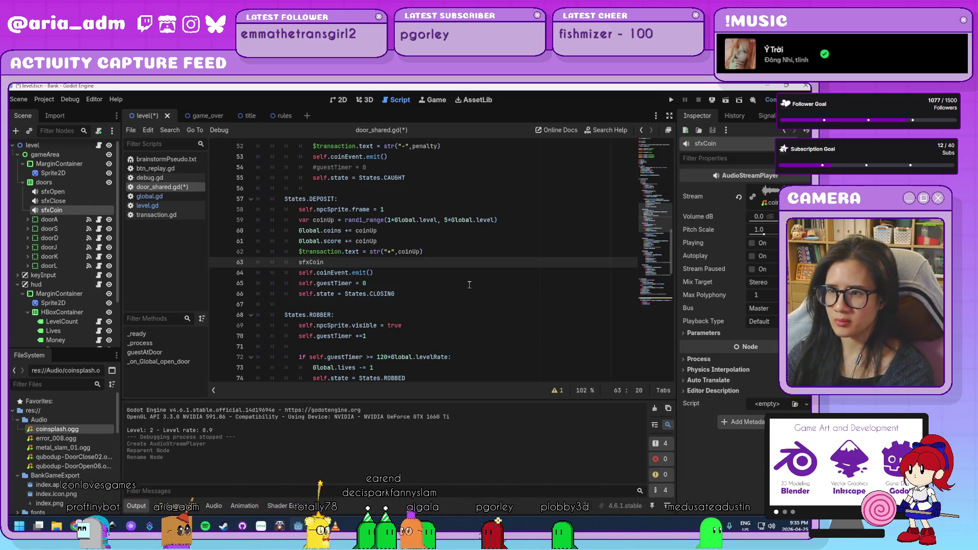
{"action": "type", "text": ".play("}
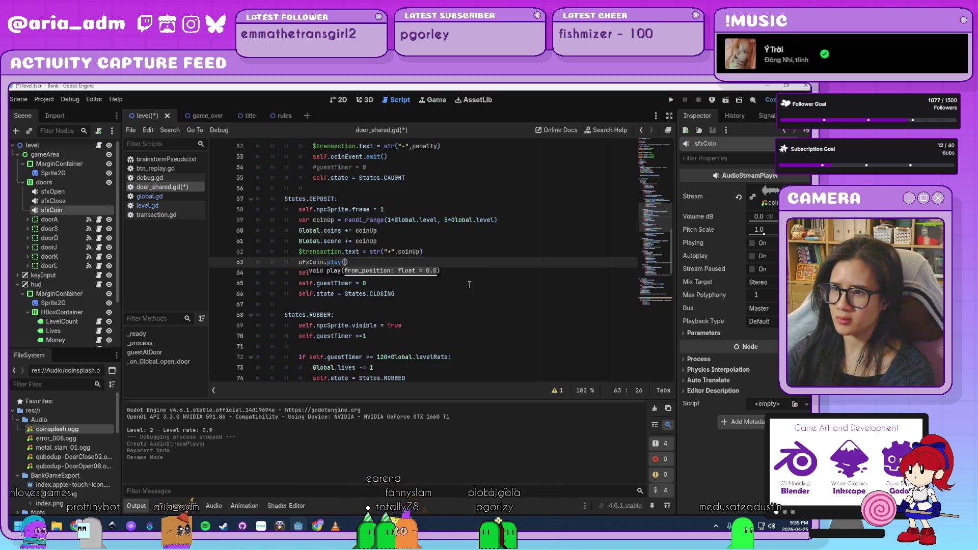
{"action": "left_click", "coordinate": [298, 262]}
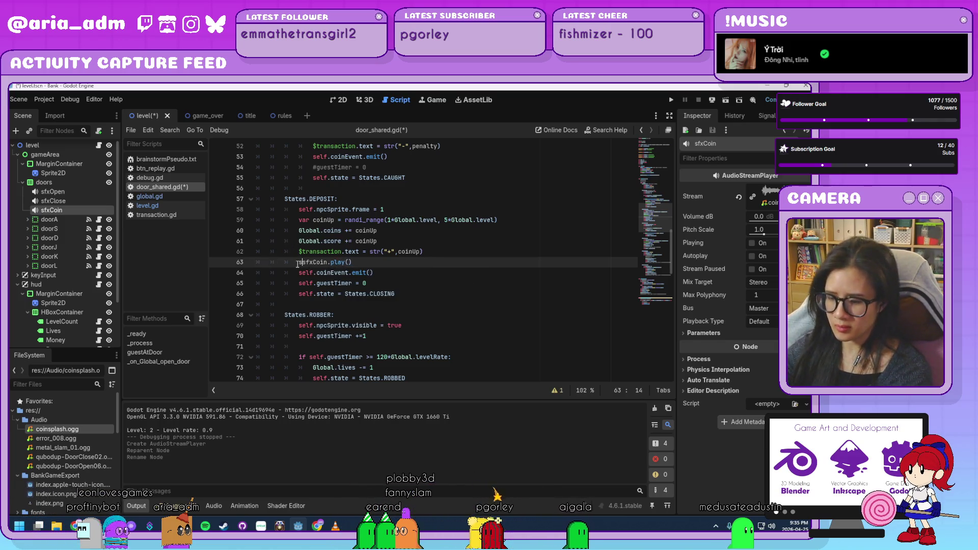
{"action": "type", "text": "self."}
{"action": "left_click", "coordinate": [531, 271]}
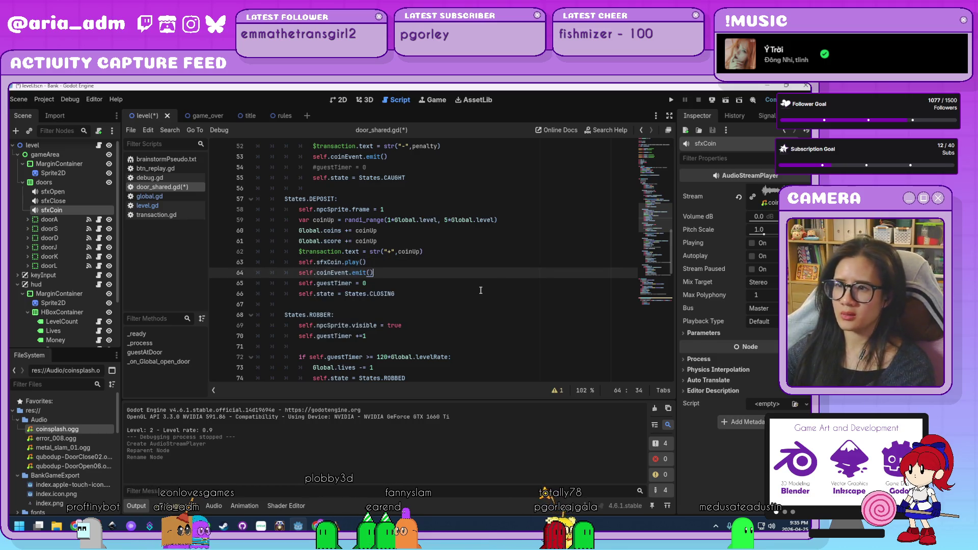
{"action": "scroll", "coordinate": [480, 291], "scroll_direction": "up", "scroll_amount": 2}
- Save and run the Bank game, serve guests at the S, K, L, A and J doors, then stop it
{"action": "key", "text": "F5"}
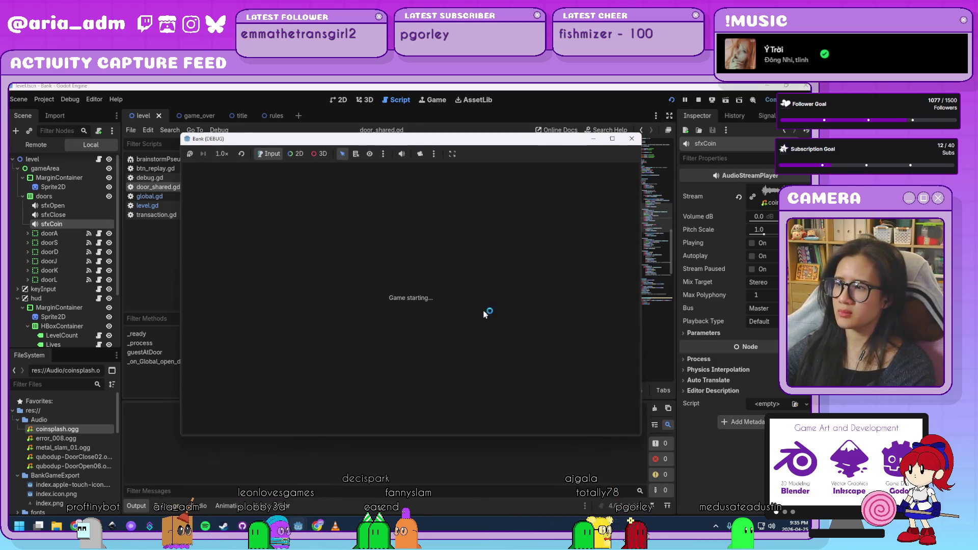
{"action": "left_click", "coordinate": [451, 339]}
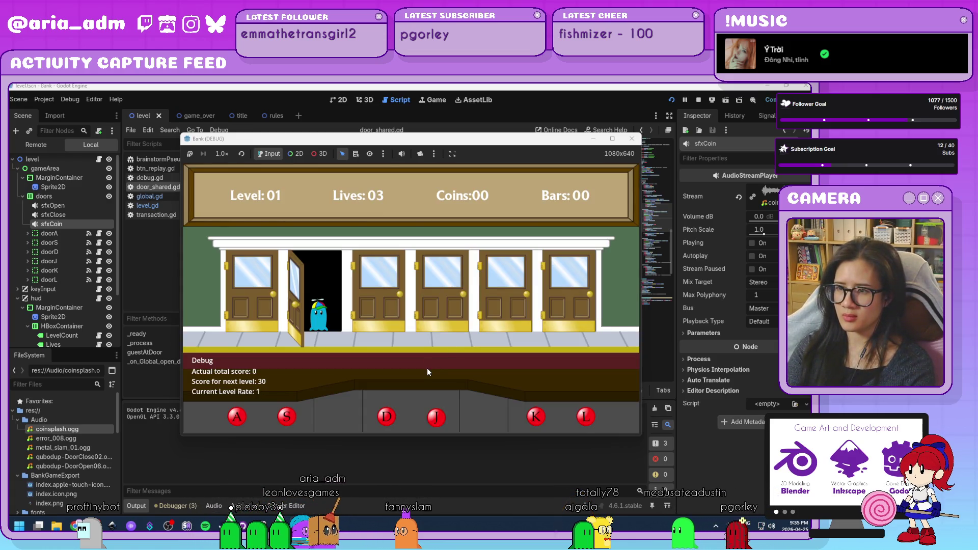
{"action": "key", "text": "s"}
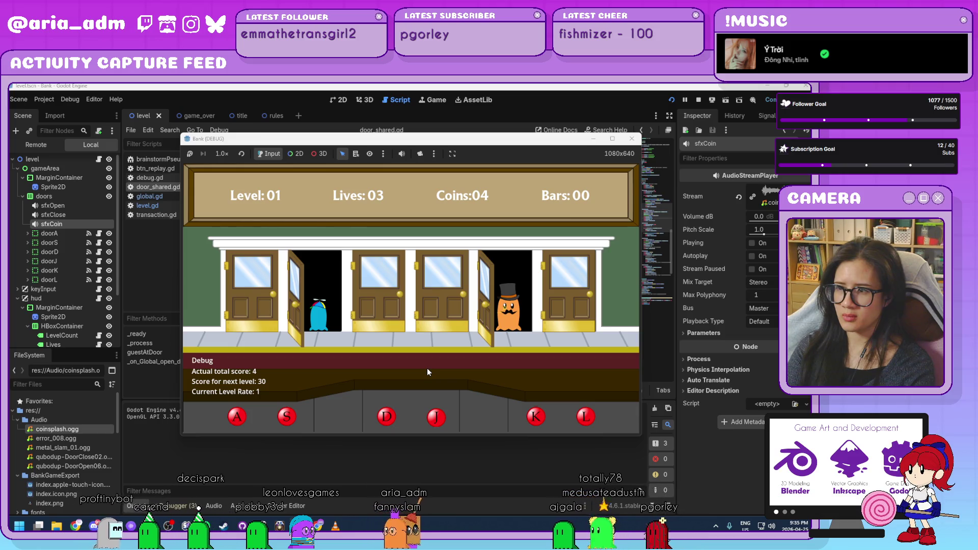
{"action": "key", "text": "k"}
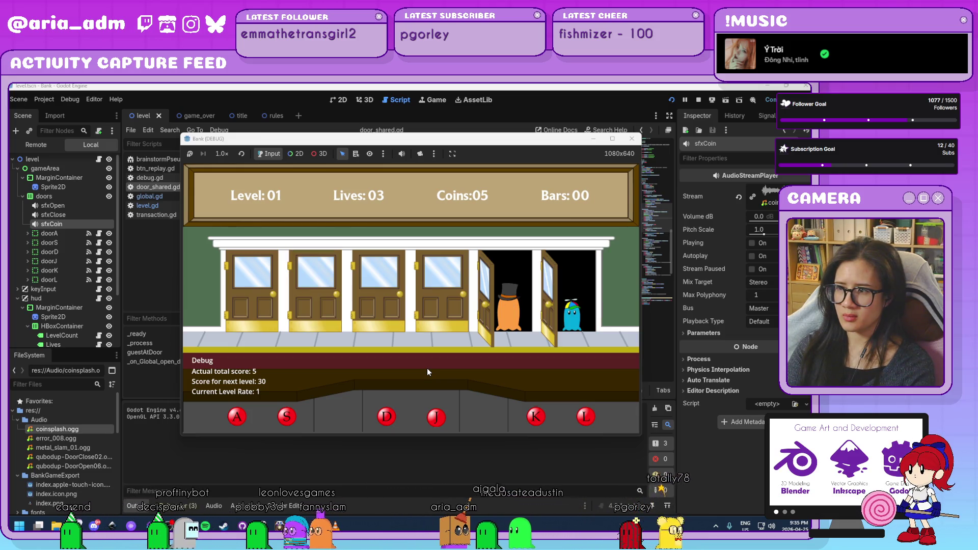
{"action": "key", "text": "l"}
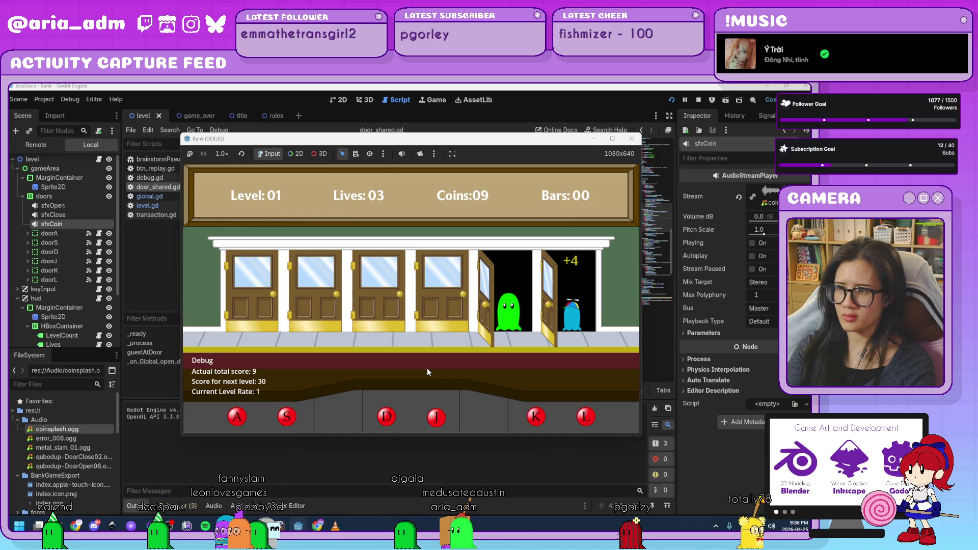
{"action": "key", "text": "k"}
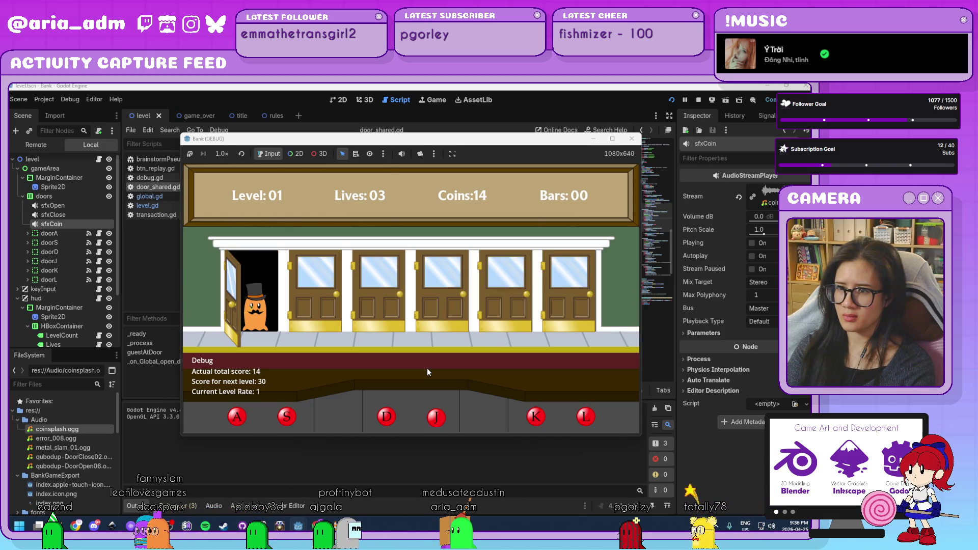
{"action": "key", "text": "a"}
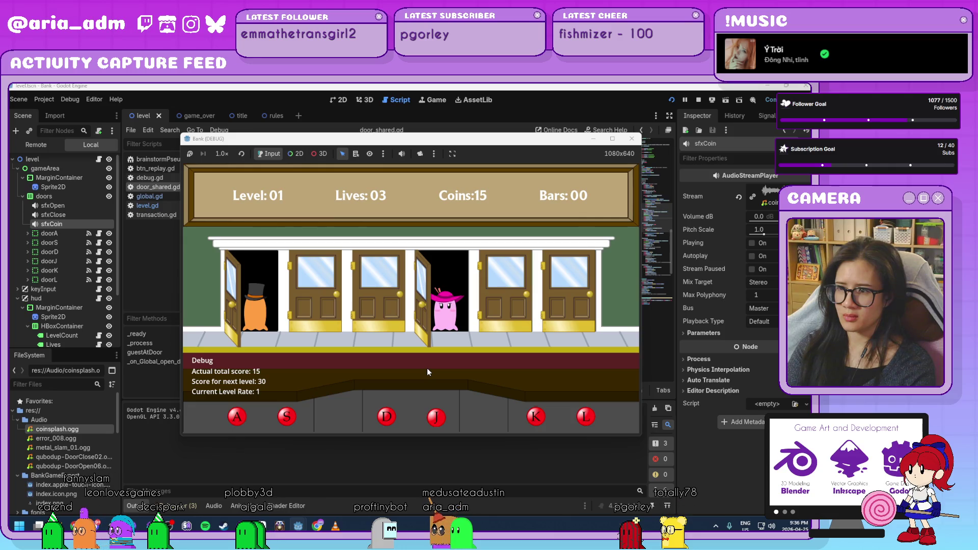
{"action": "key", "text": "j"}
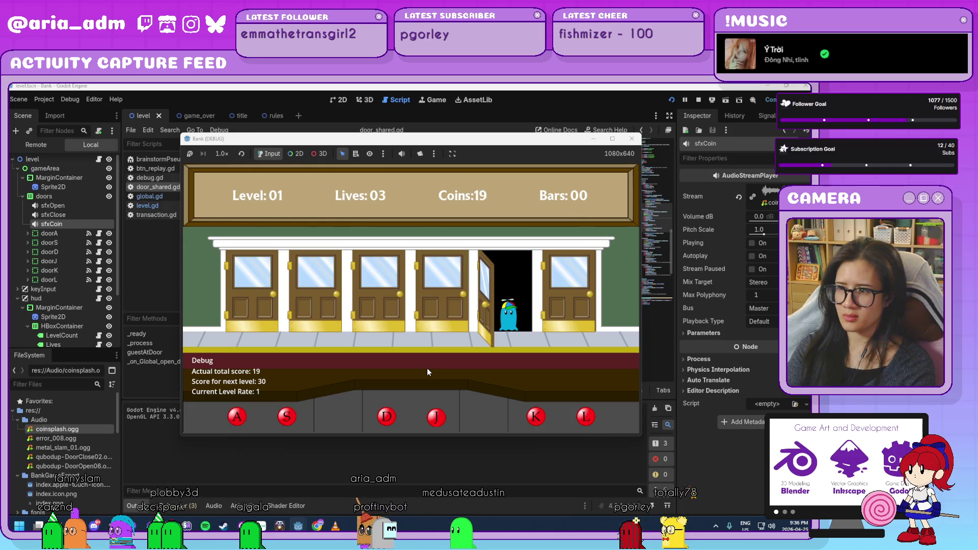
{"action": "key", "text": "k"}
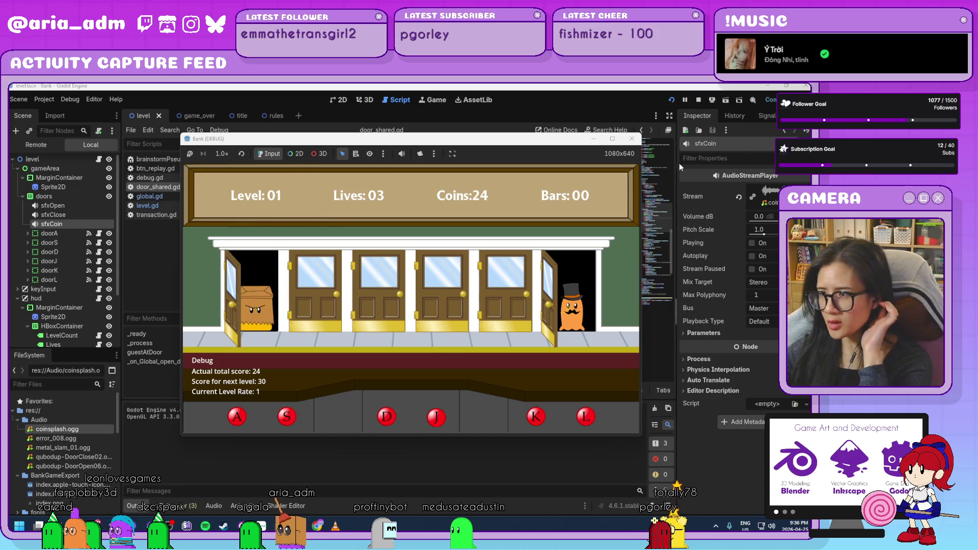
{"action": "key", "text": "l"}
{"action": "key", "text": "F8"}
{"action": "left_click", "coordinate": [76, 201]}
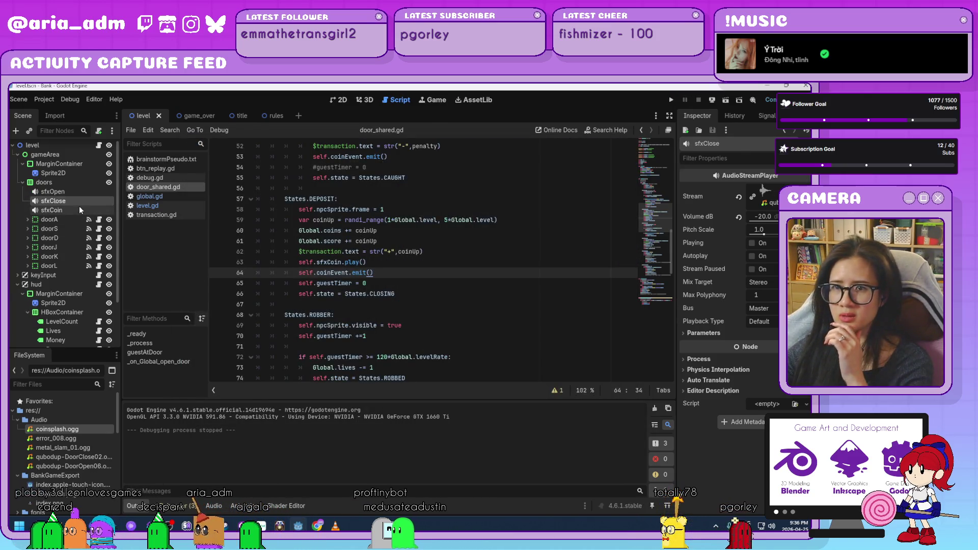
- Set the sfxCoin player's Volume dB to -15 and pick the metal_slam_01.ogg sound file
{"action": "left_click", "coordinate": [79, 209]}
{"action": "left_click", "coordinate": [770, 218]}
{"action": "type", "text": "-"}
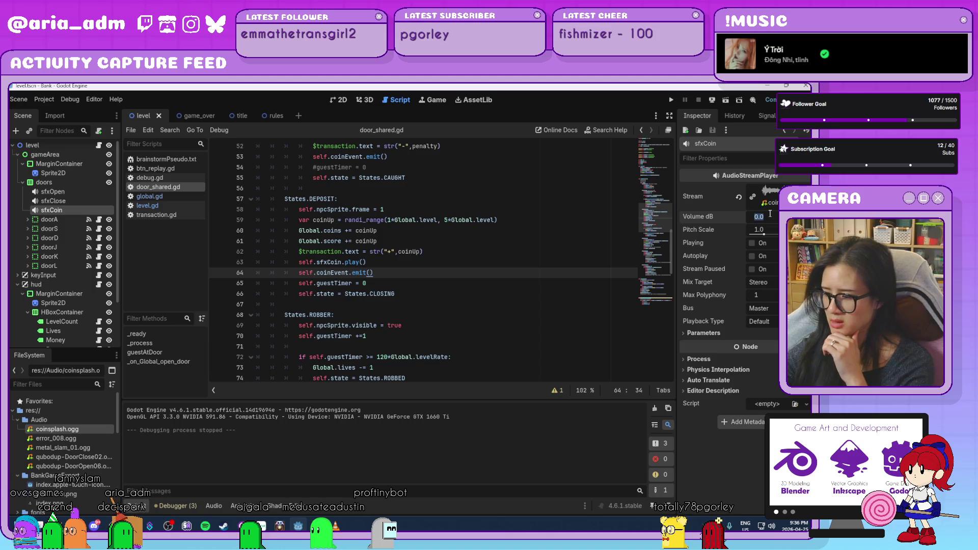
{"action": "type", "text": "15"}
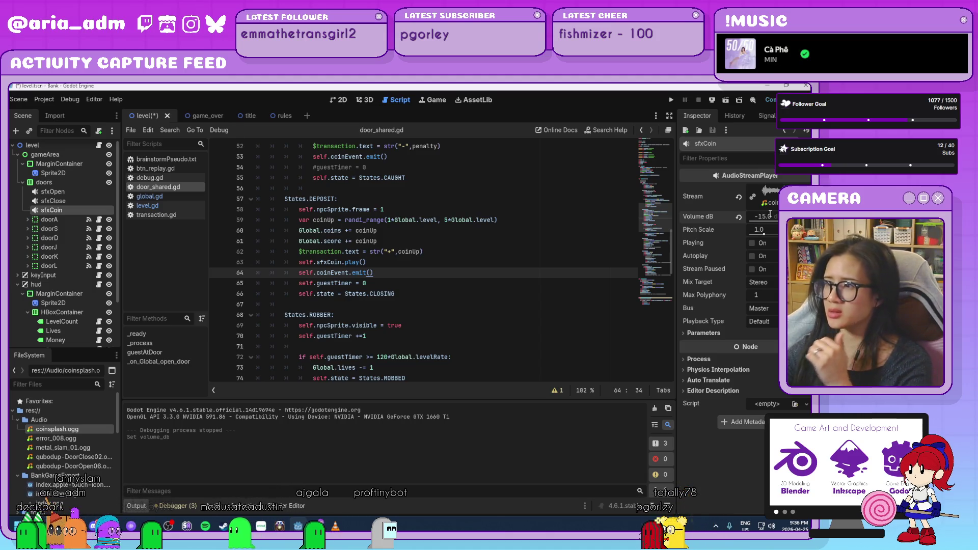
{"action": "key", "text": "Return"}
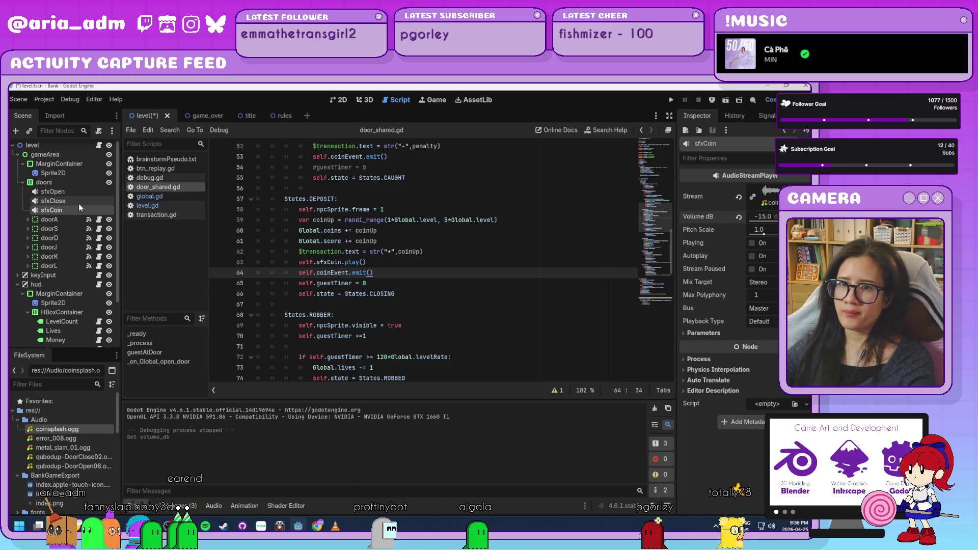
{"action": "left_click", "coordinate": [65, 448]}
- Add metal_slam_01 as a sound player under doors and rename the node sfxJail
{"action": "left_click_drag", "start_coordinate": [50, 448], "coordinate": [54, 180]}
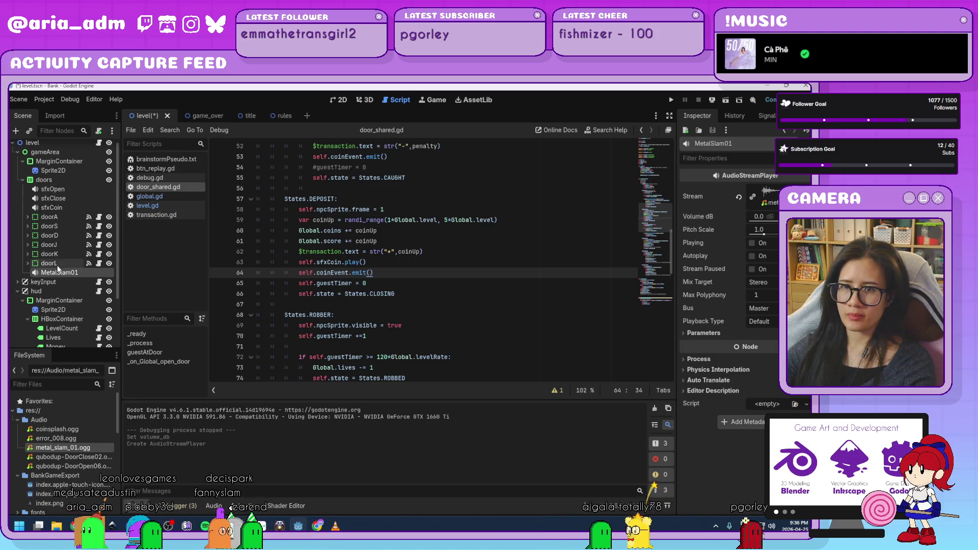
{"action": "right_click", "coordinate": [77, 273]}
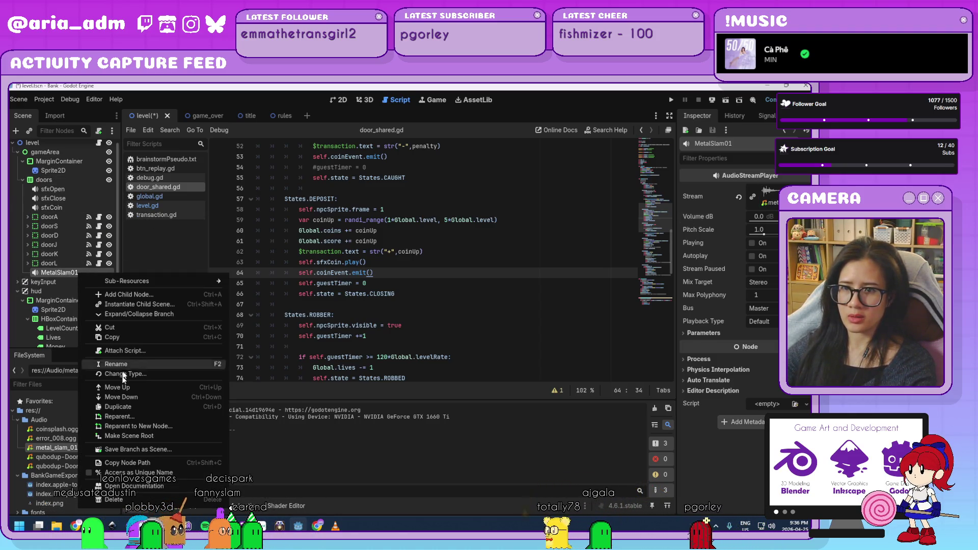
{"action": "left_click", "coordinate": [140, 364]}
{"action": "type", "text": "sfxJail"}
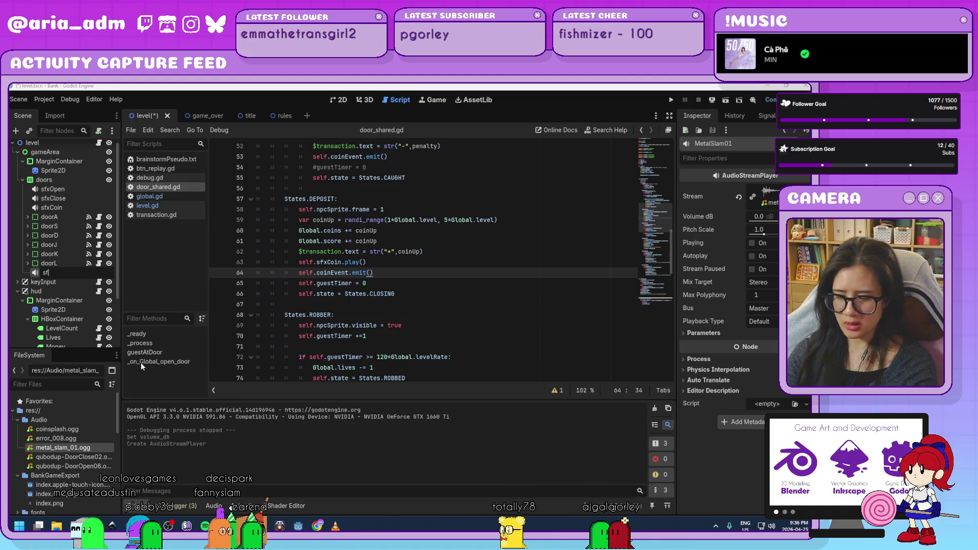
{"action": "key", "text": "Return"}
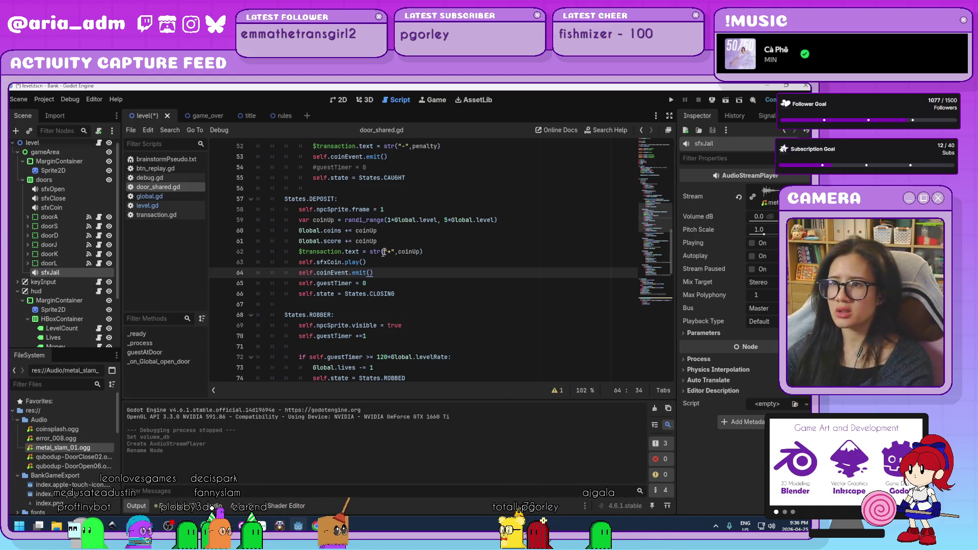
{"action": "scroll", "coordinate": [432, 279], "scroll_direction": "up", "scroll_amount": 6}
{"action": "scroll", "coordinate": [432, 279], "scroll_direction": "up", "scroll_amount": 6}
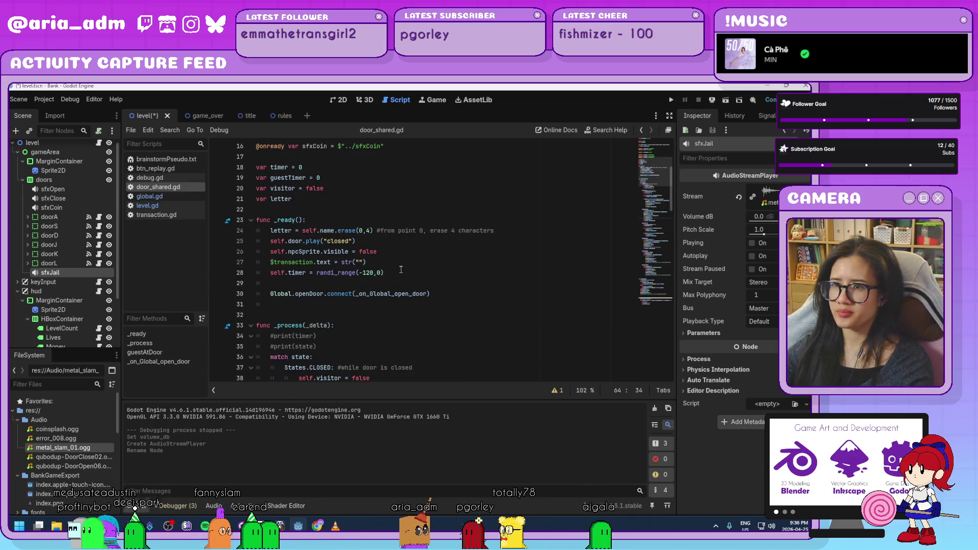
{"action": "scroll", "coordinate": [401, 270], "scroll_direction": "up", "scroll_amount": 4}
{"action": "left_click", "coordinate": [403, 276]}
{"action": "key", "text": "Return"}
{"action": "type", "text": "@onrea"}
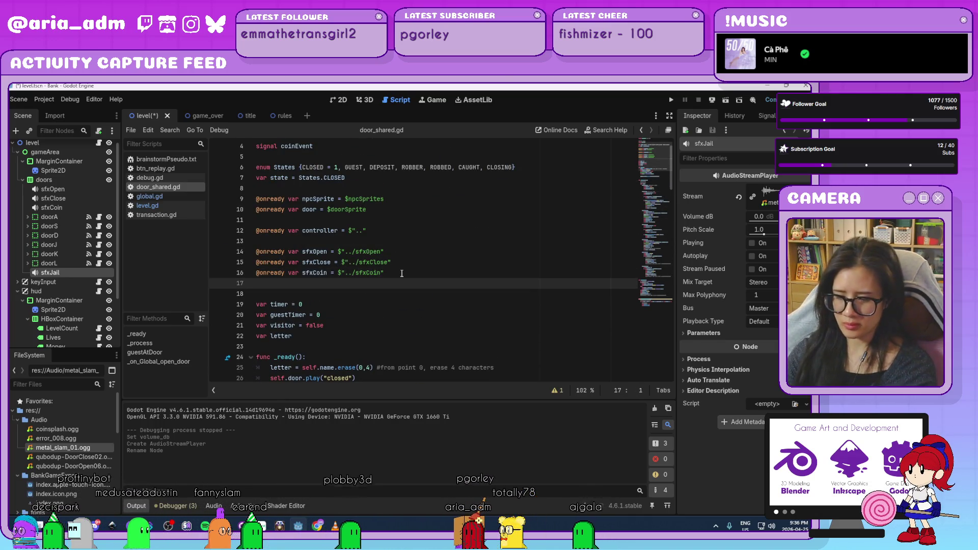
{"action": "type", "text": "dy var sfx"}
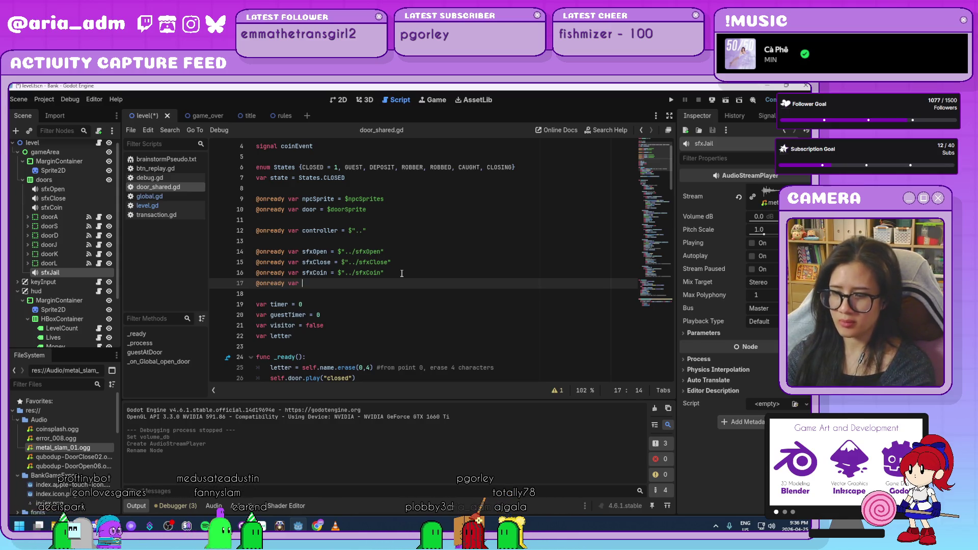
{"action": "type", "text": "Jail"}
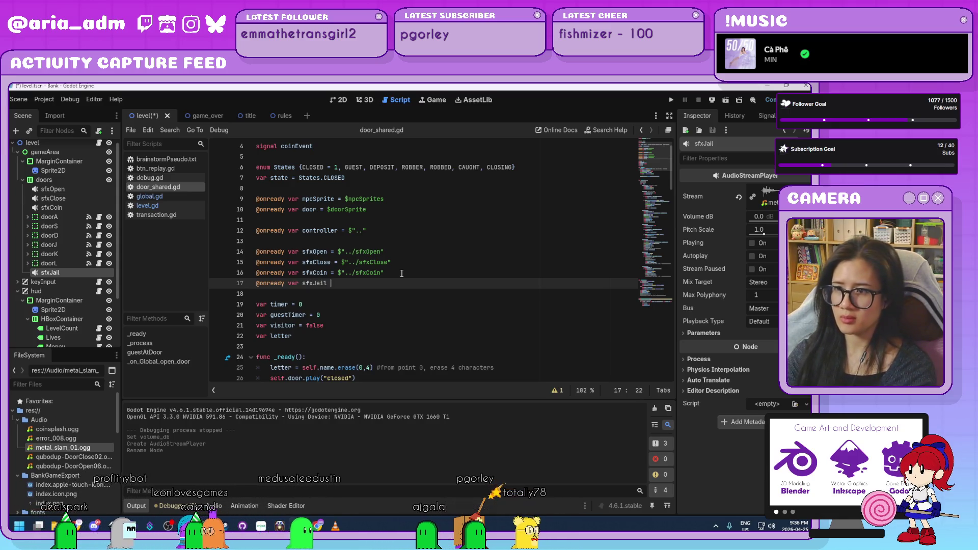
{"action": "type", "text": " ="}
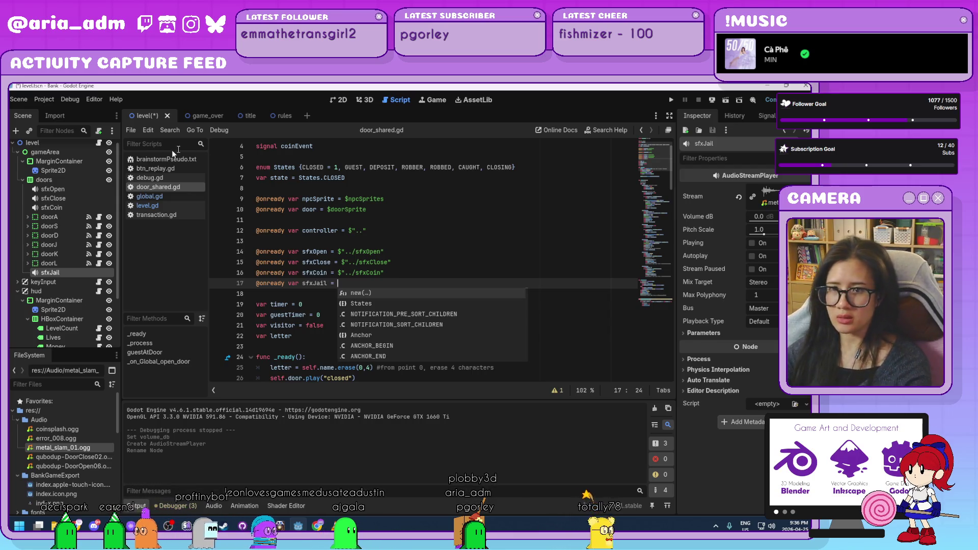
{"action": "mouse_move", "coordinate": [50, 272]}
{"action": "left_mouse_down"}
{"action": "mouse_move", "coordinate": [469, 311]}
{"action": "mouse_move", "coordinate": [399, 283]}
{"action": "left_mouse_up"}
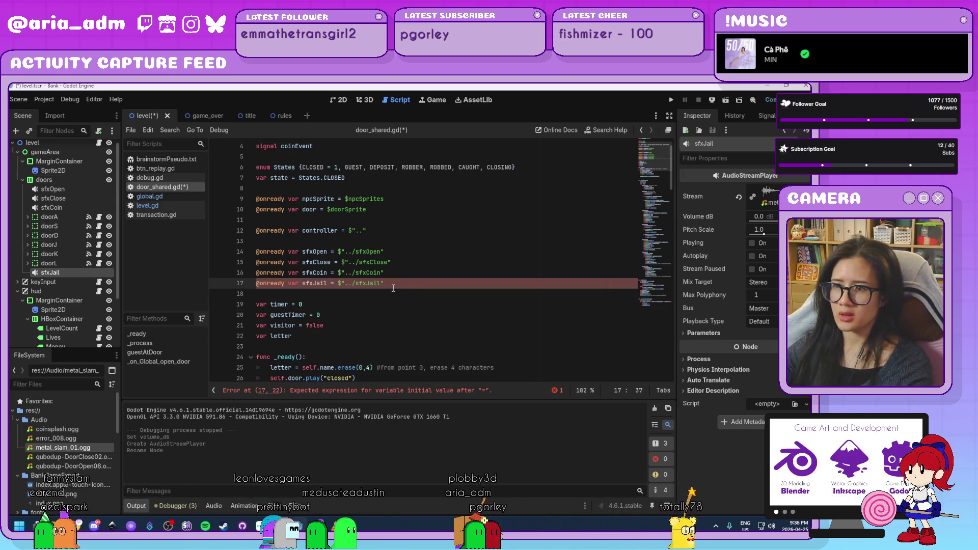
{"action": "scroll", "coordinate": [399, 283], "scroll_direction": "down", "scroll_amount": 7}
- Insert self.sfxJail.play() right after self.door.play("jail") in the CAUGHT state block
{"action": "scroll", "coordinate": [398, 284], "scroll_direction": "down", "scroll_amount": 6}
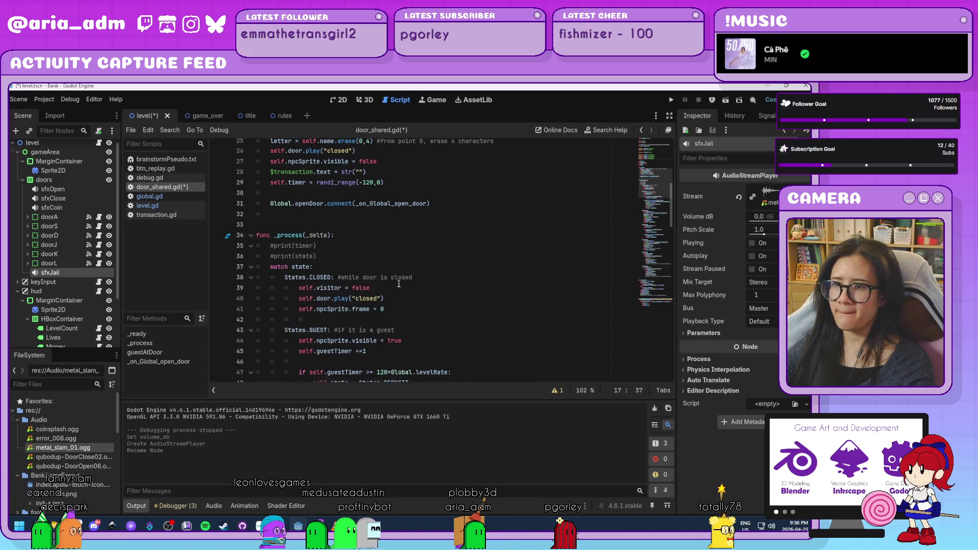
{"action": "scroll", "coordinate": [399, 283], "scroll_direction": "down", "scroll_amount": 8}
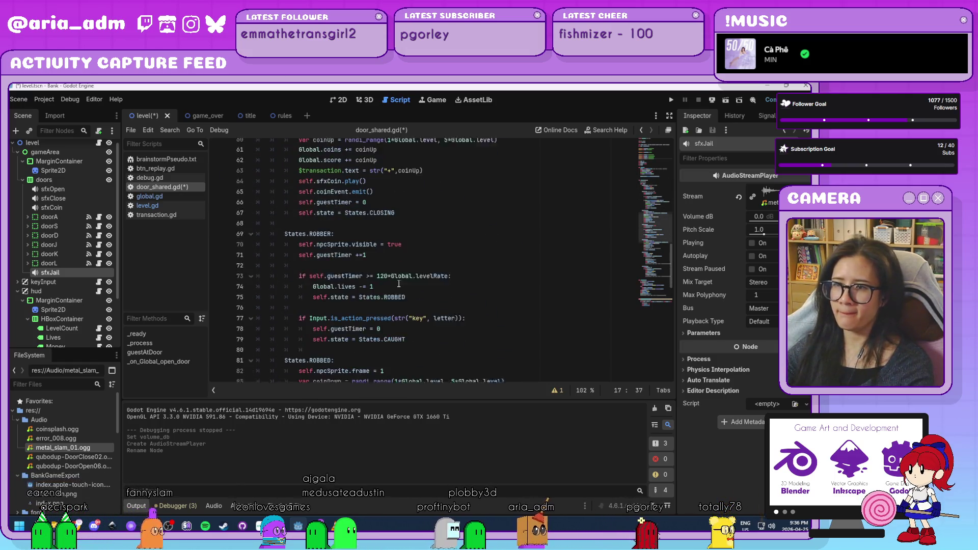
{"action": "scroll", "coordinate": [399, 283], "scroll_direction": "down", "scroll_amount": 1}
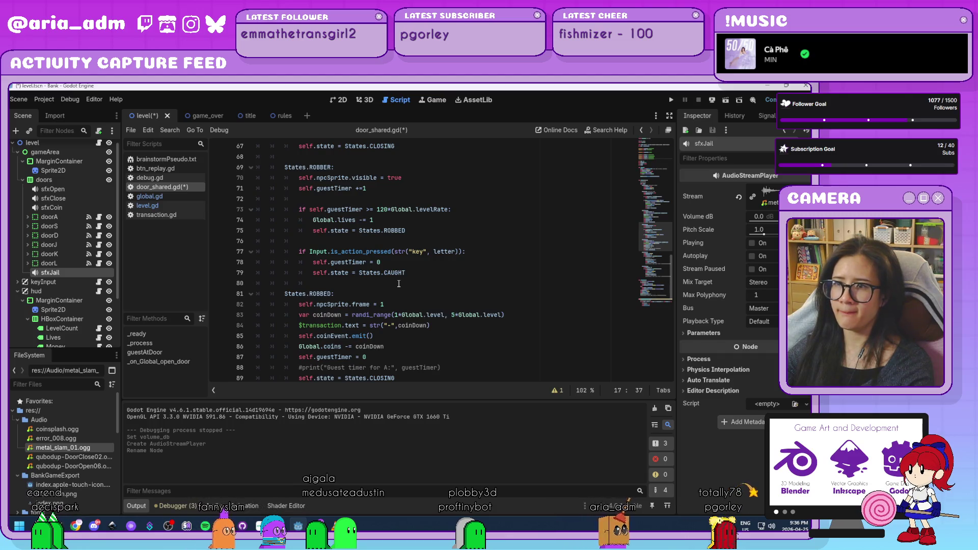
{"action": "scroll", "coordinate": [399, 283], "scroll_direction": "down", "scroll_amount": 5}
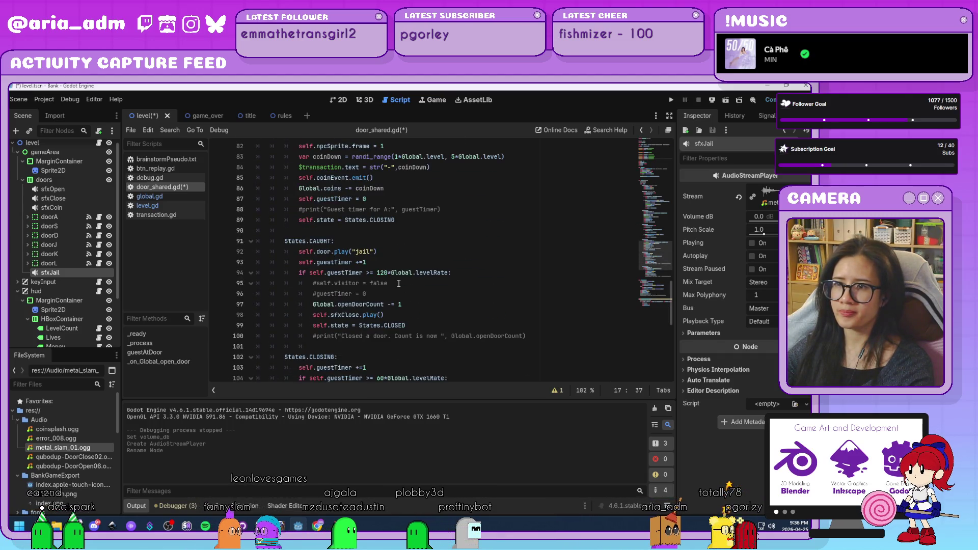
{"action": "left_click", "coordinate": [442, 302]}
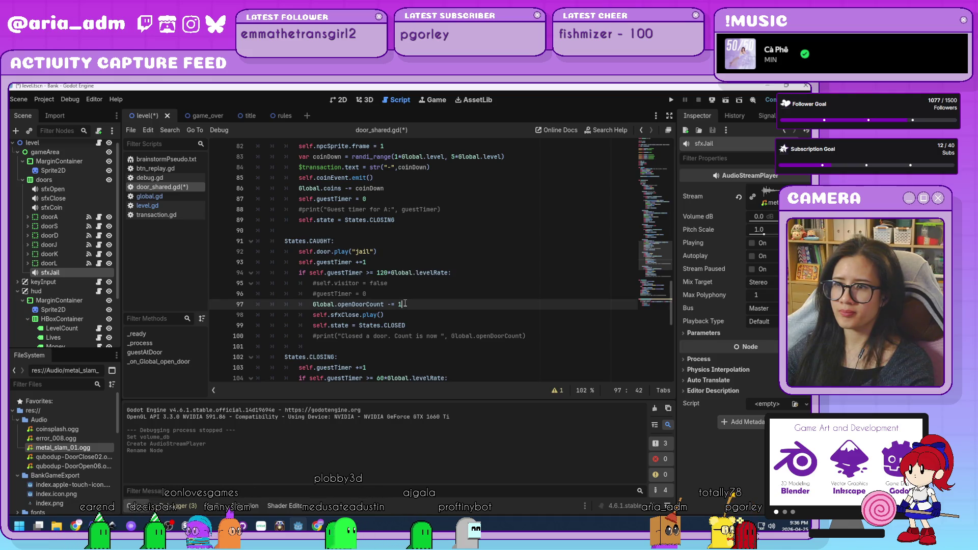
{"action": "left_click", "coordinate": [398, 251]}
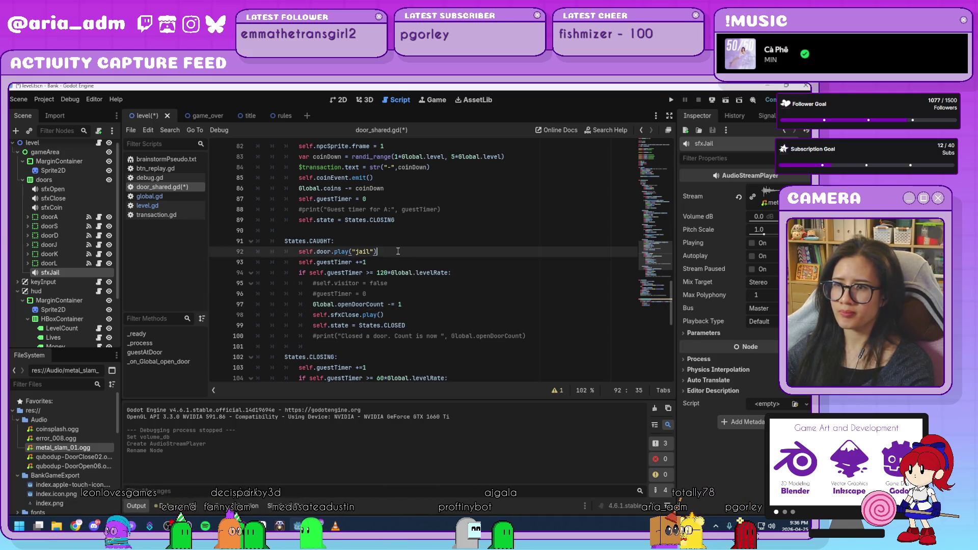
{"action": "key", "text": "Return"}
{"action": "type", "text": "self.sfx"}
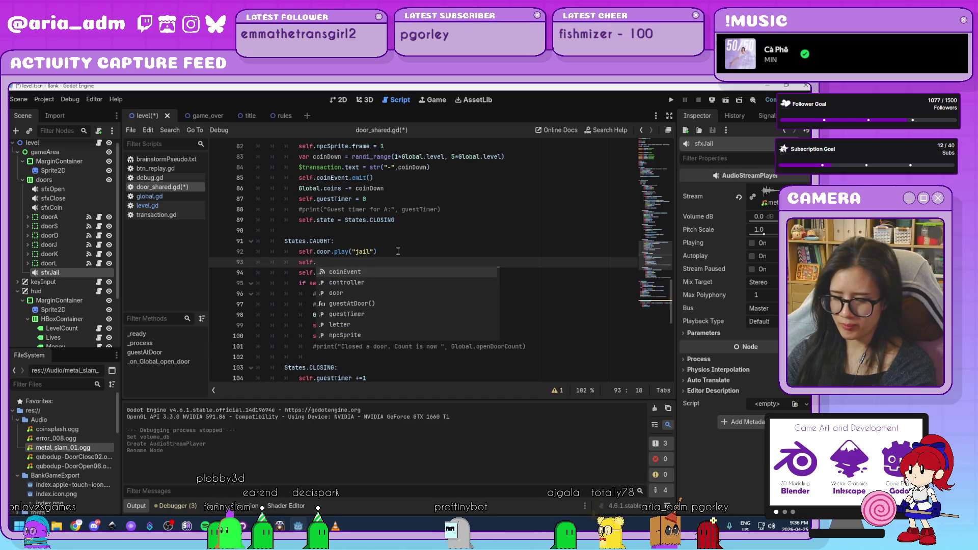
{"action": "type", "text": "Jail."}
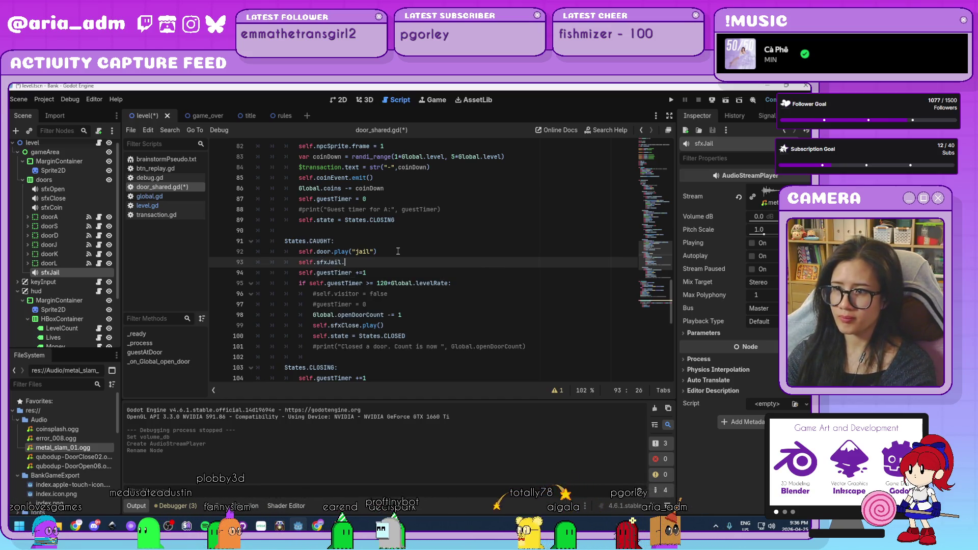
{"action": "type", "text": "play("}
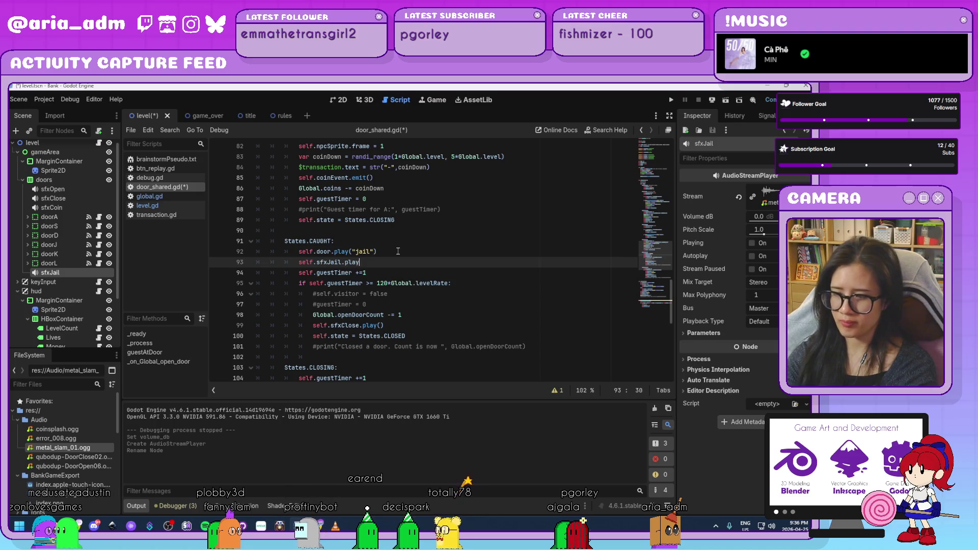
{"action": "left_click", "coordinate": [461, 334]}
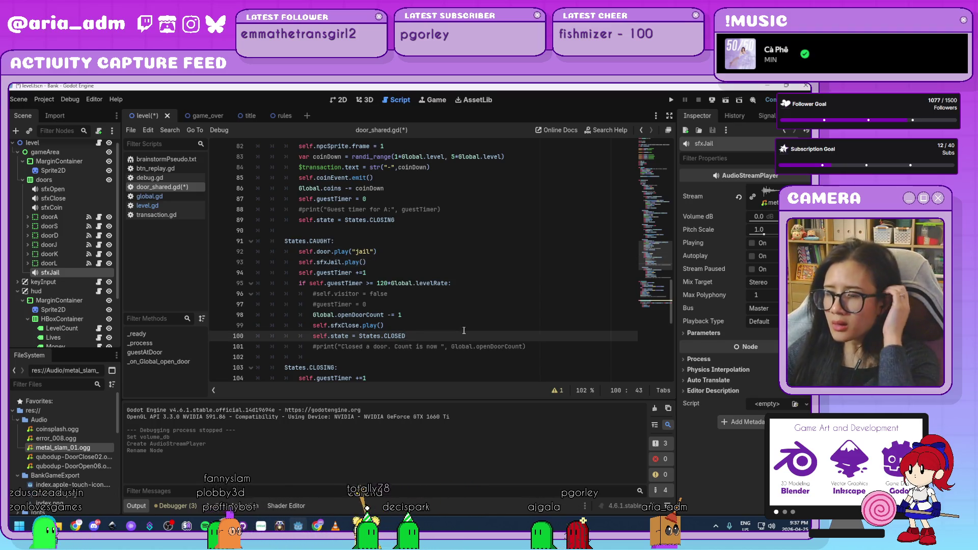
{"action": "scroll", "coordinate": [440, 287], "scroll_direction": "up", "scroll_amount": 3}
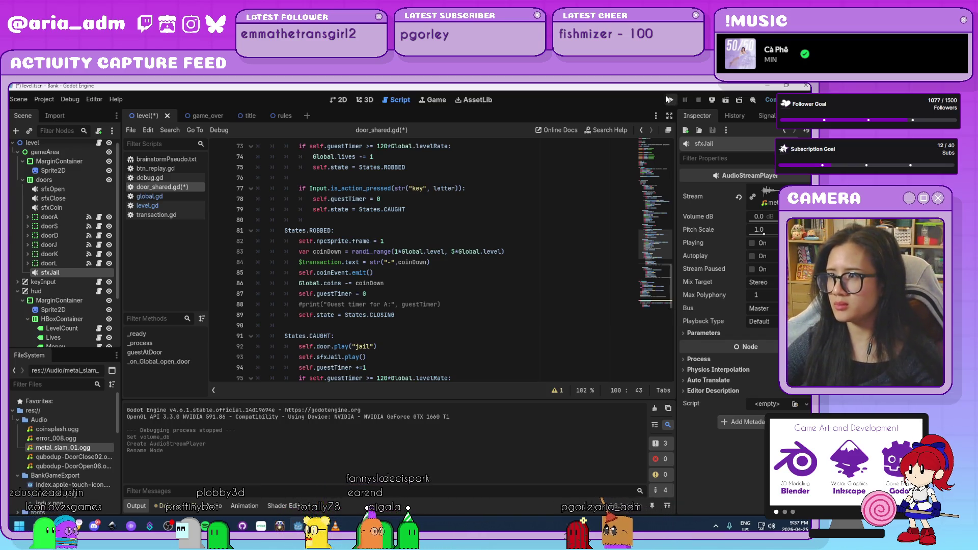
- Launch the game, start Level 01 and serve the visitor at the K door
{"action": "left_click", "coordinate": [668, 99]}
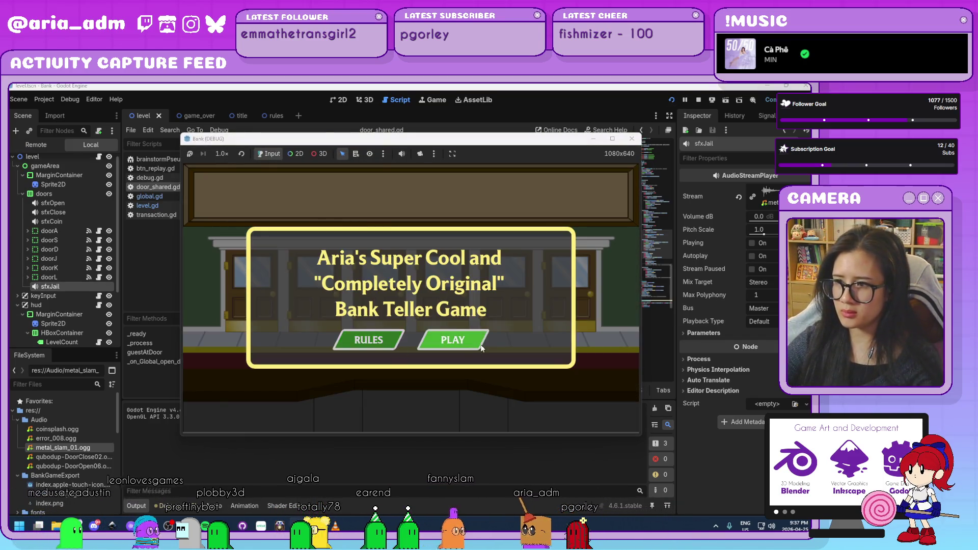
{"action": "left_click", "coordinate": [482, 348]}
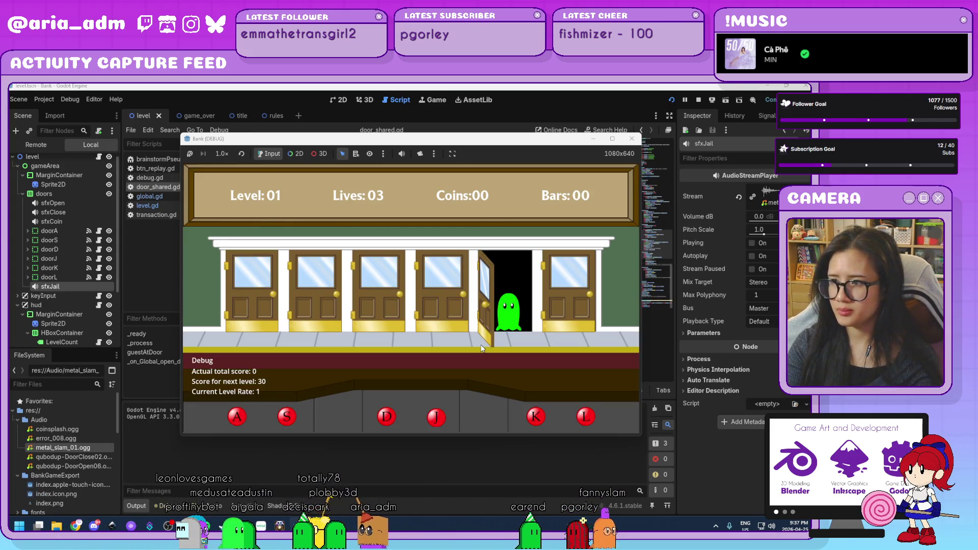
{"action": "key", "text": "k"}
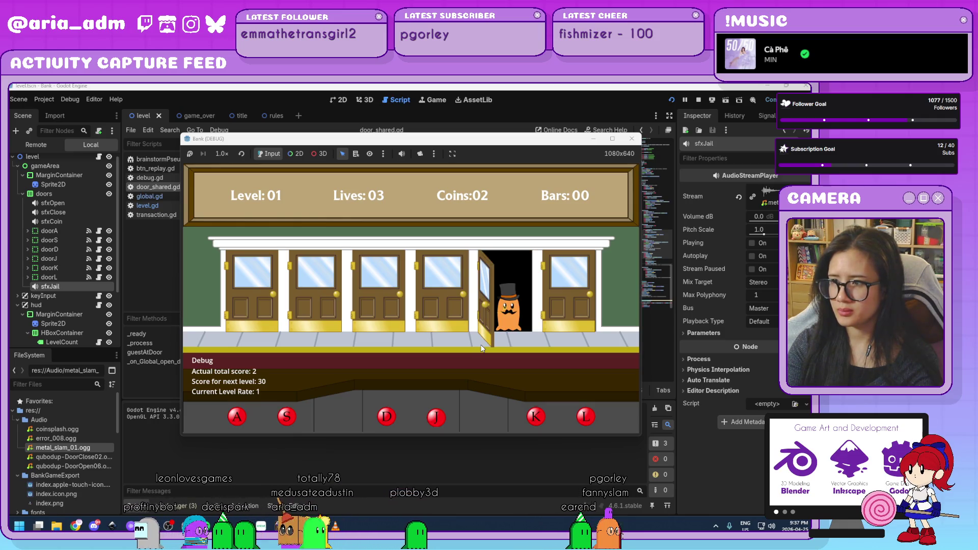
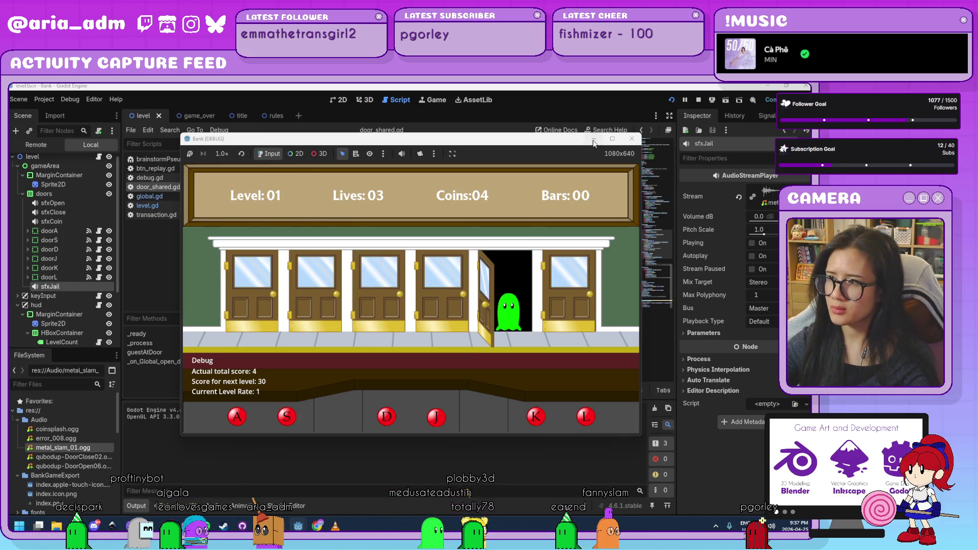
- Stop the game and delete self.sfxJail.play() from the CAUGHT state in door_shared.gd
{"action": "key", "text": "F8"}
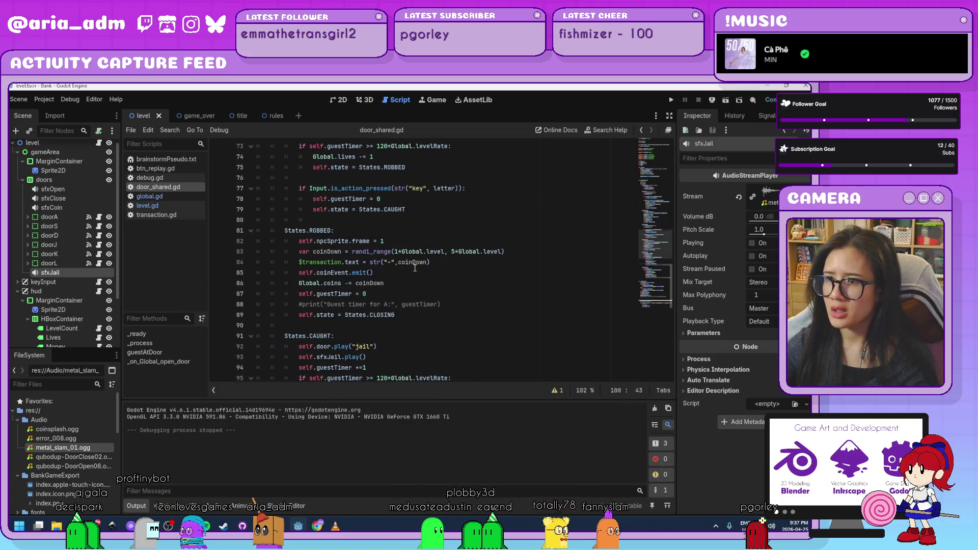
{"action": "scroll", "coordinate": [415, 267], "scroll_direction": "down", "scroll_amount": 6}
{"action": "scroll", "coordinate": [414, 267], "scroll_direction": "up", "scroll_amount": 3}
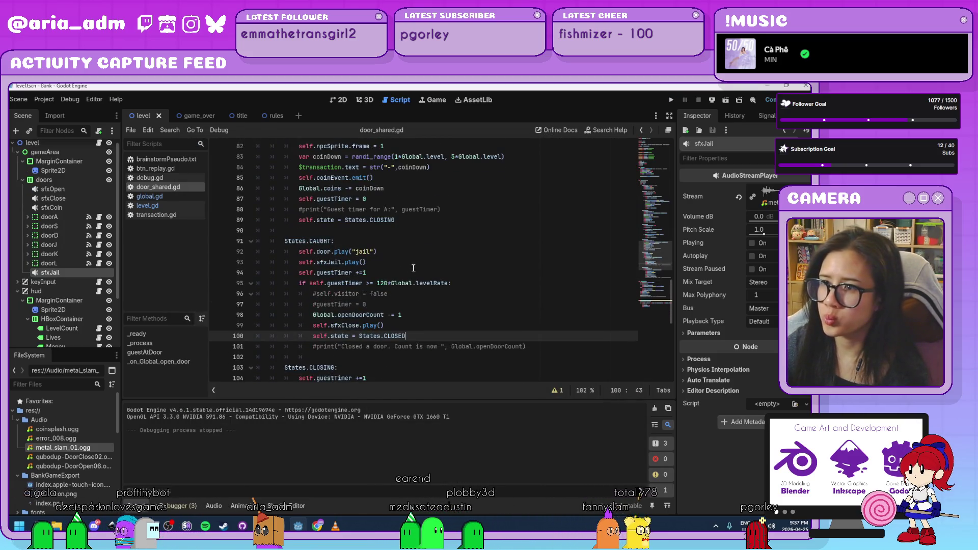
{"action": "scroll", "coordinate": [402, 262], "scroll_direction": "up", "scroll_amount": 5}
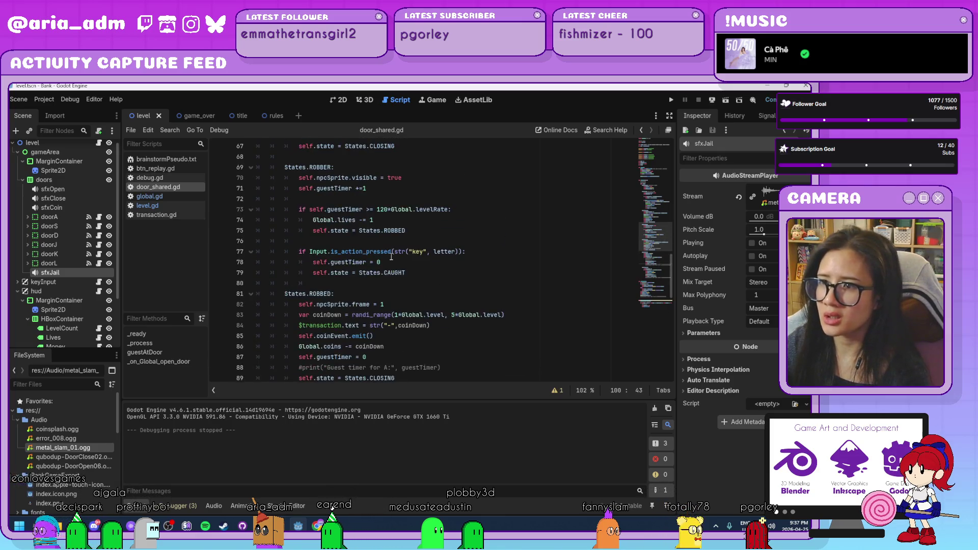
{"action": "scroll", "coordinate": [391, 256], "scroll_direction": "up", "scroll_amount": 4}
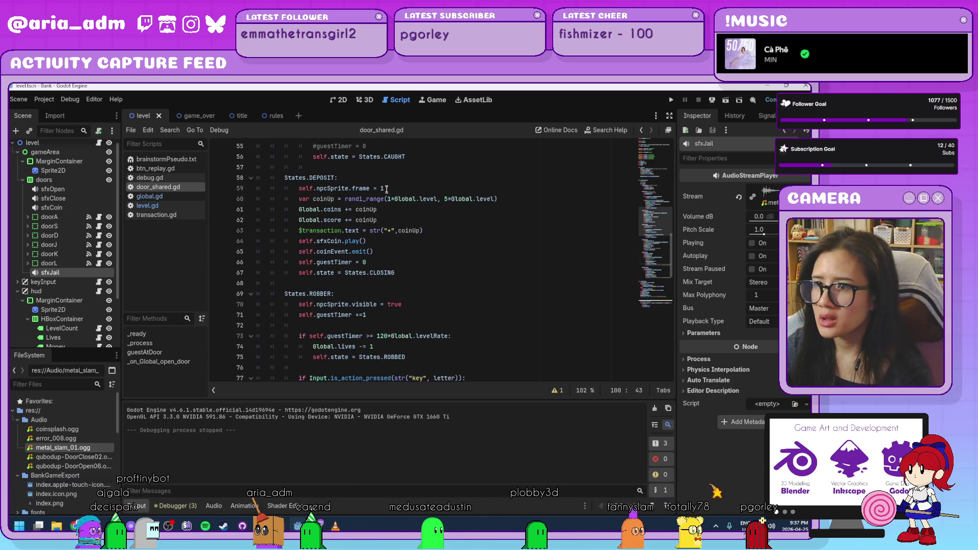
{"action": "scroll", "coordinate": [401, 237], "scroll_direction": "down", "scroll_amount": 5}
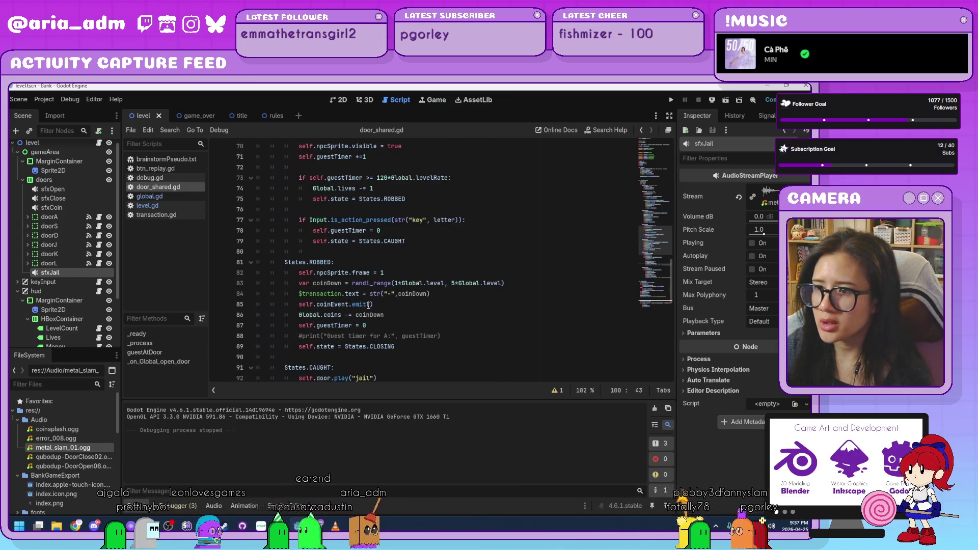
{"action": "scroll", "coordinate": [374, 306], "scroll_direction": "down", "scroll_amount": 4}
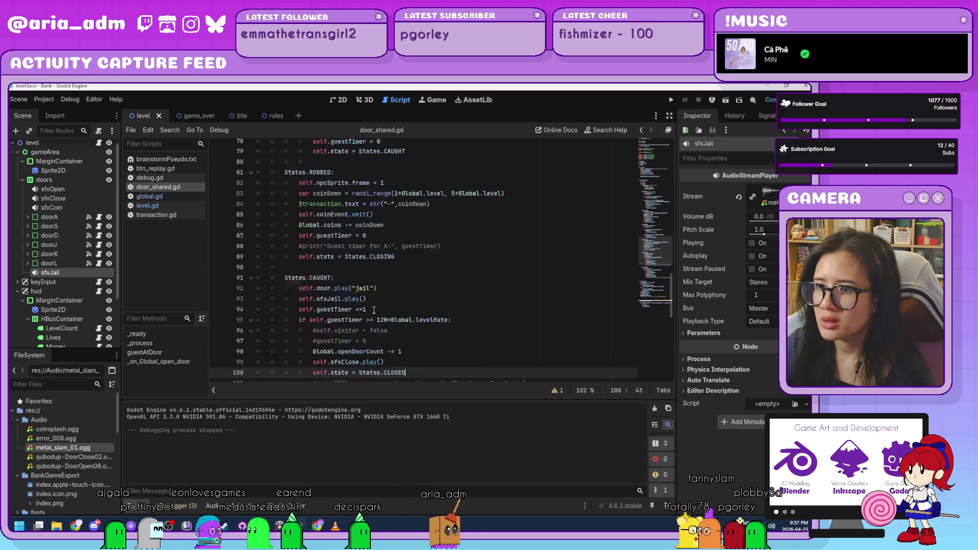
{"action": "left_click", "coordinate": [370, 262]}
{"action": "key", "text": "shift+Home"}
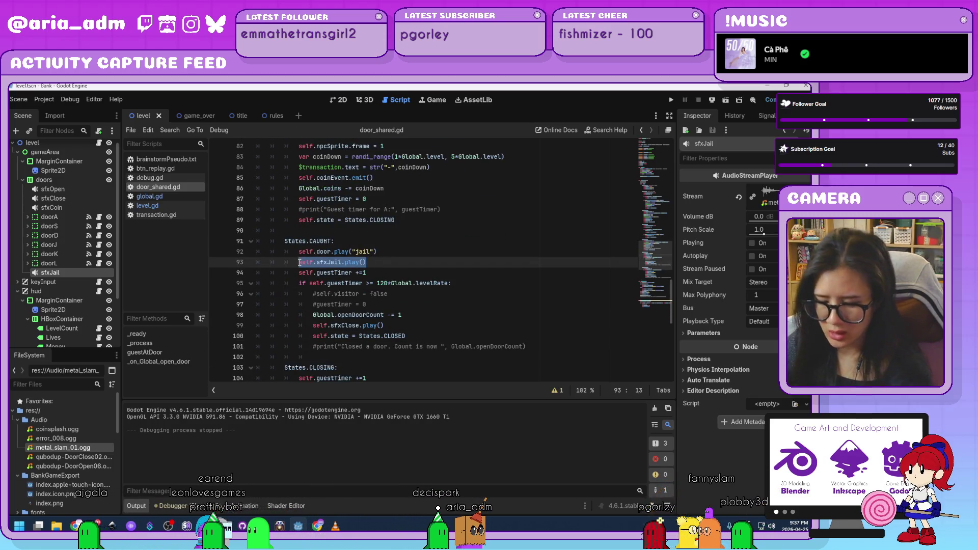
{"action": "key", "text": "BackSpace"}
{"action": "key", "text": "BackSpace"}
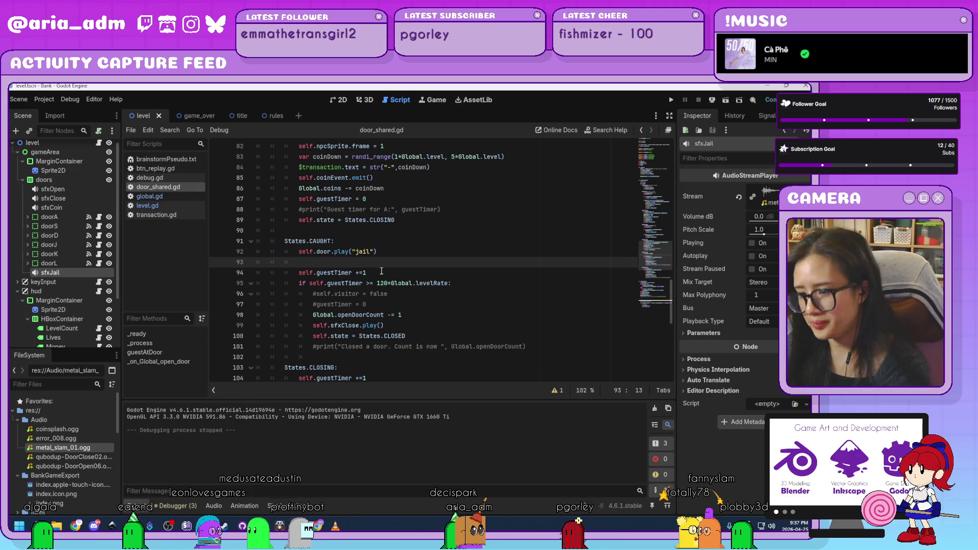
{"action": "key", "text": "BackSpace"}
- Add the jail-sound call under the robber and guest key-press checks, save, and launch a level
{"action": "scroll", "coordinate": [445, 294], "scroll_direction": "up", "scroll_amount": 5}
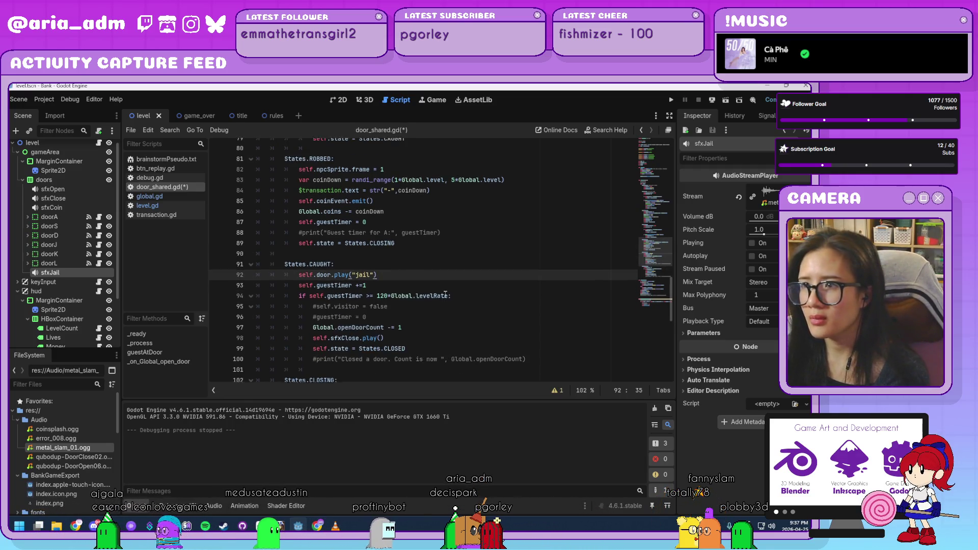
{"action": "scroll", "coordinate": [445, 294], "scroll_direction": "up", "scroll_amount": 1}
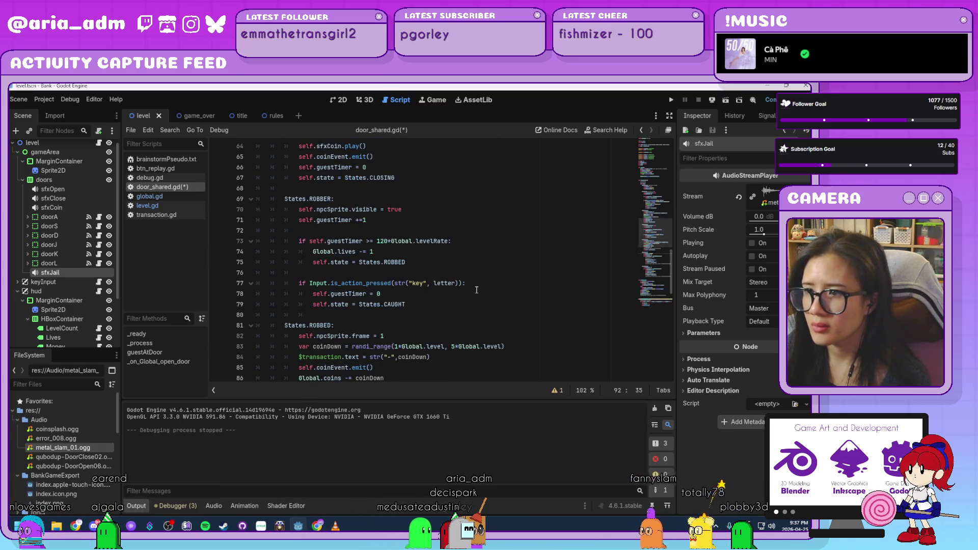
{"action": "left_click", "coordinate": [477, 286]}
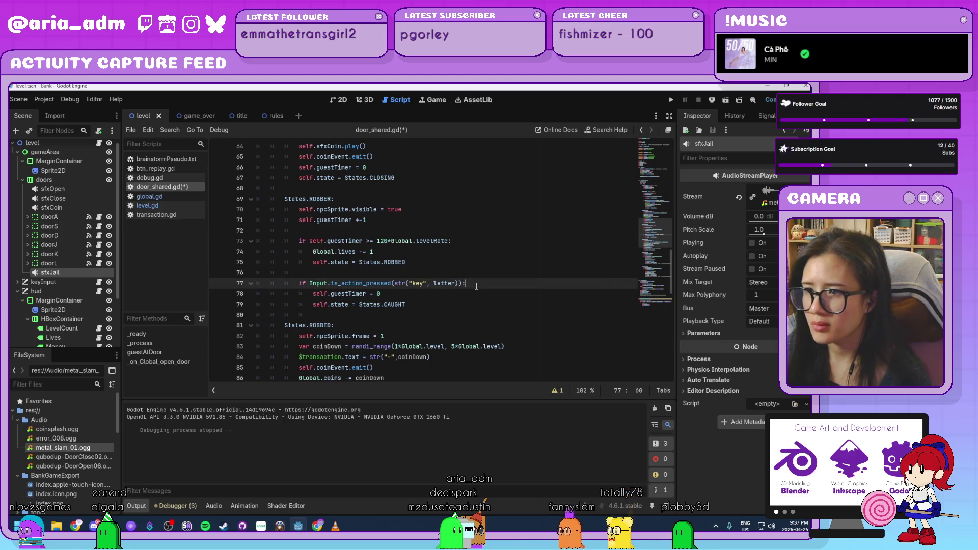
{"action": "key", "text": "Return"}
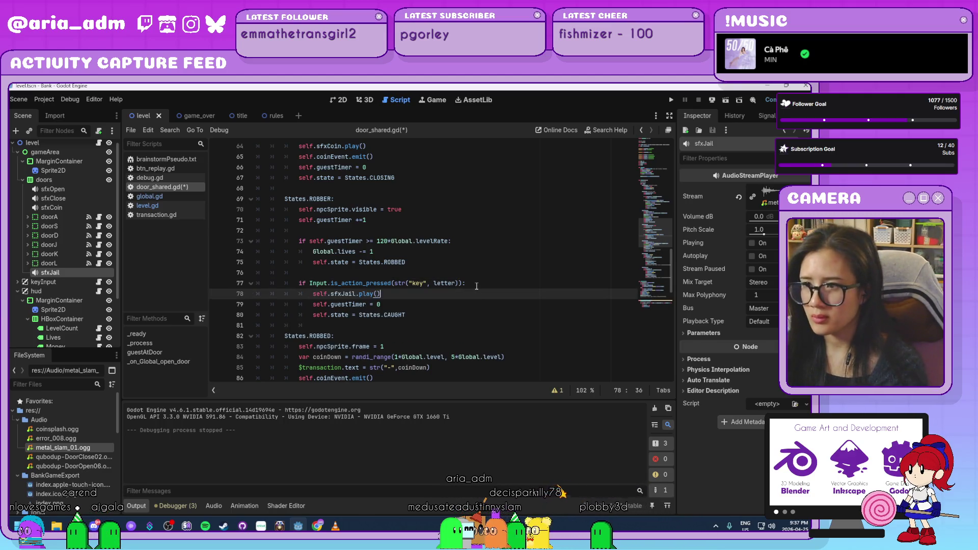
{"action": "key", "text": "ctrl+s"}
{"action": "scroll", "coordinate": [477, 286], "scroll_direction": "up", "scroll_amount": 5}
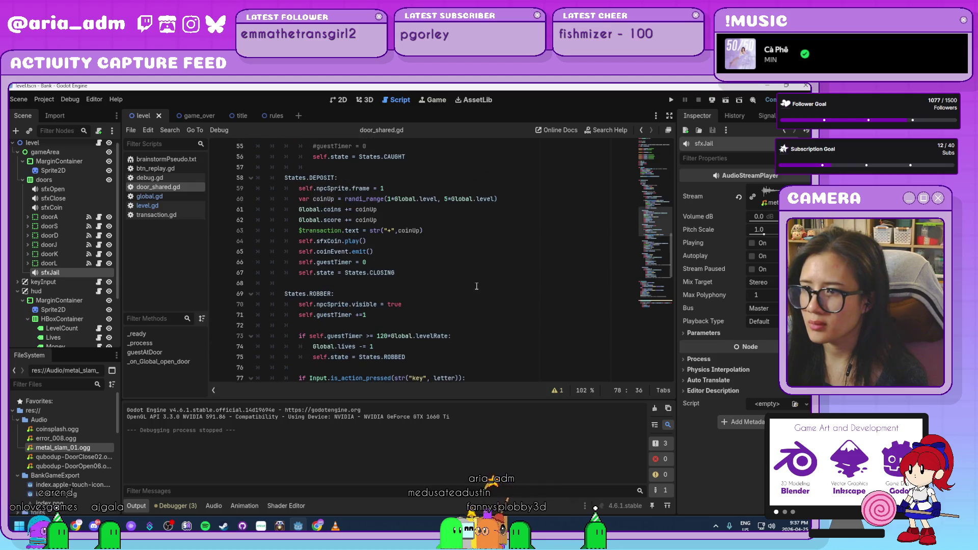
{"action": "scroll", "coordinate": [477, 286], "scroll_direction": "up", "scroll_amount": 3}
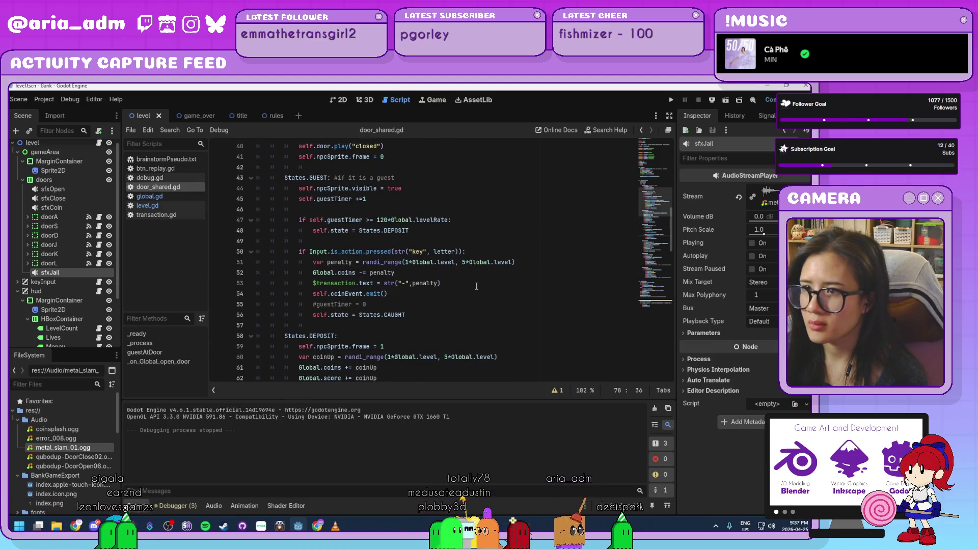
{"action": "left_click", "coordinate": [485, 256]}
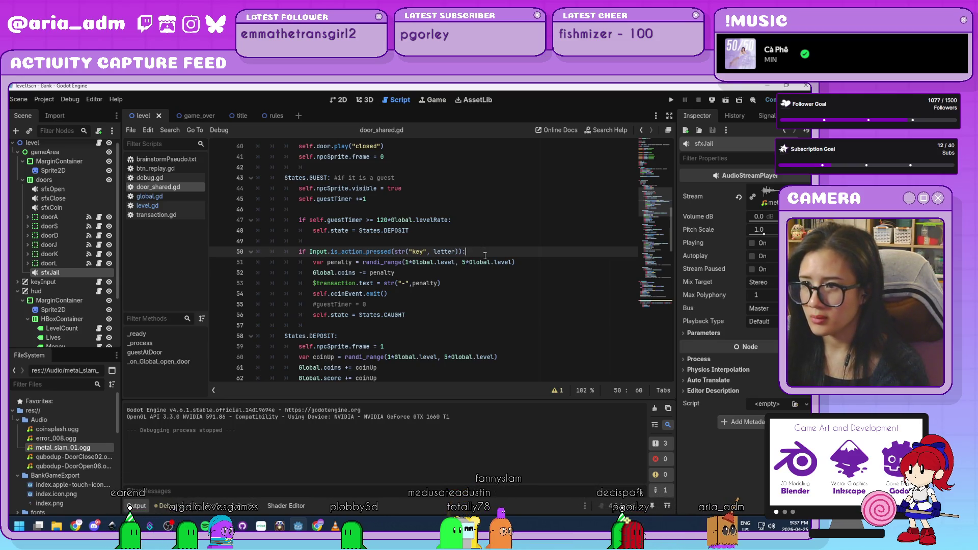
{"action": "key", "text": "Return"}
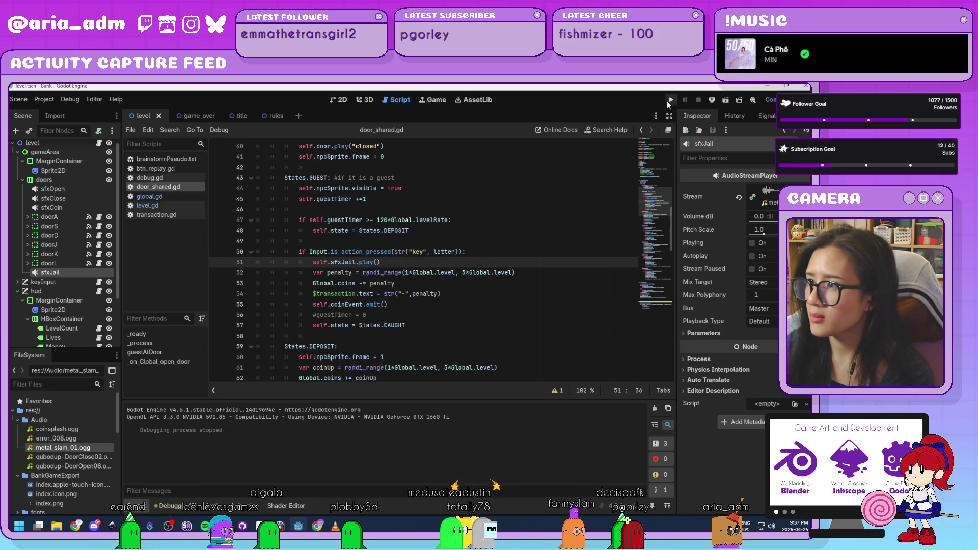
{"action": "left_click", "coordinate": [668, 101]}
{"action": "left_click", "coordinate": [460, 337]}
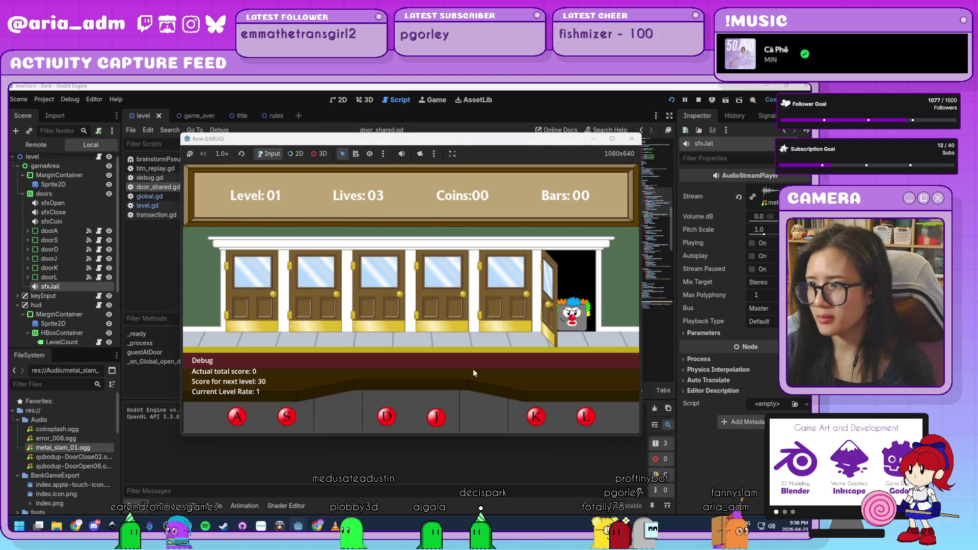
{"action": "key", "text": "l"}
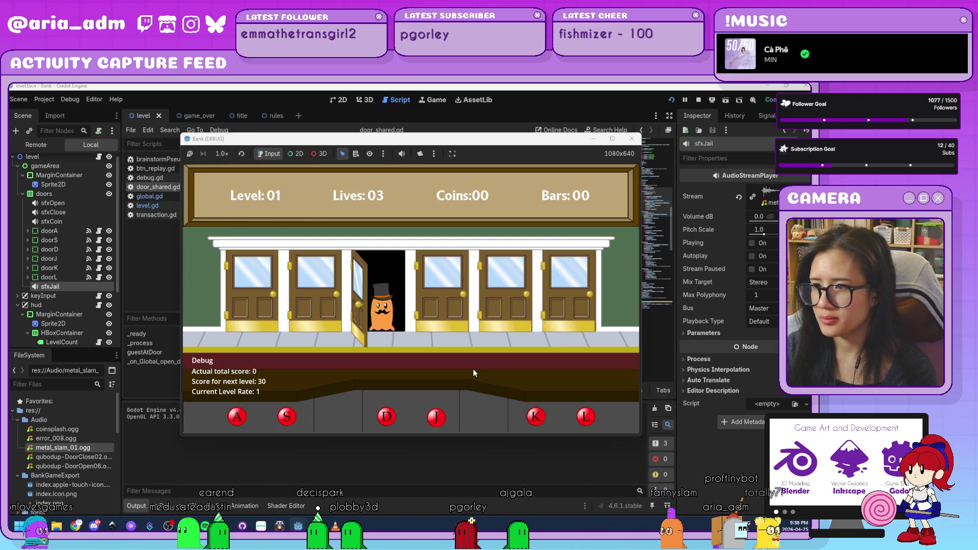
{"action": "key", "text": "d"}
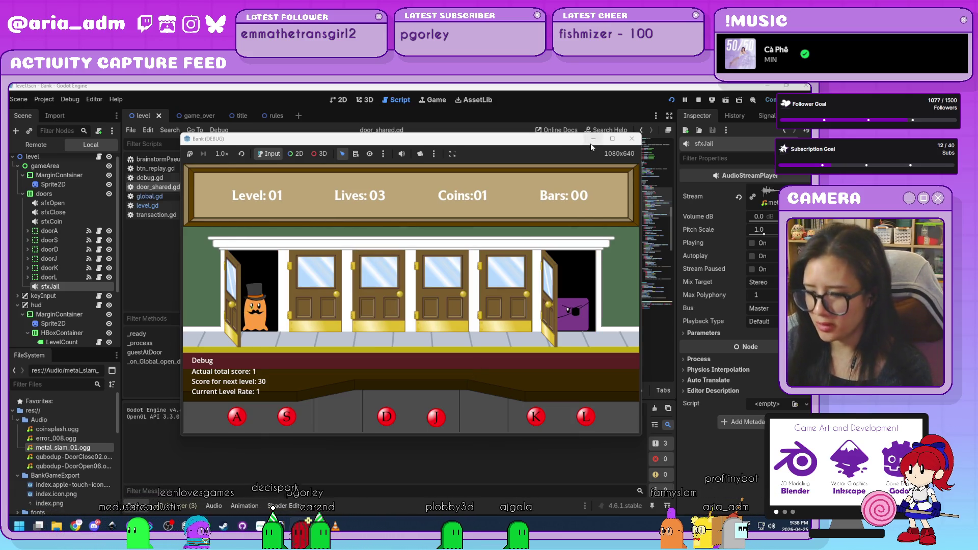
{"action": "key", "text": "a"}
{"action": "key", "text": "l"}
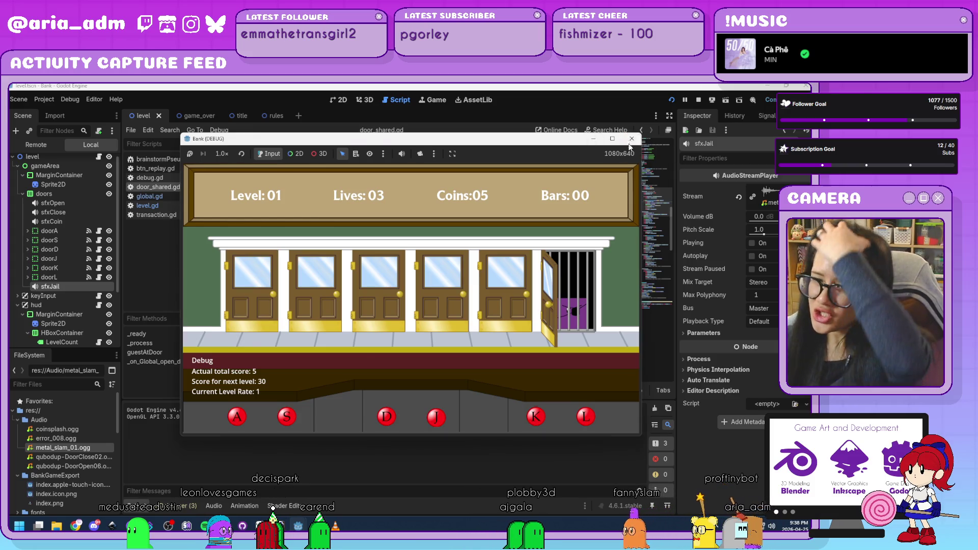
{"action": "left_click", "coordinate": [631, 138]}
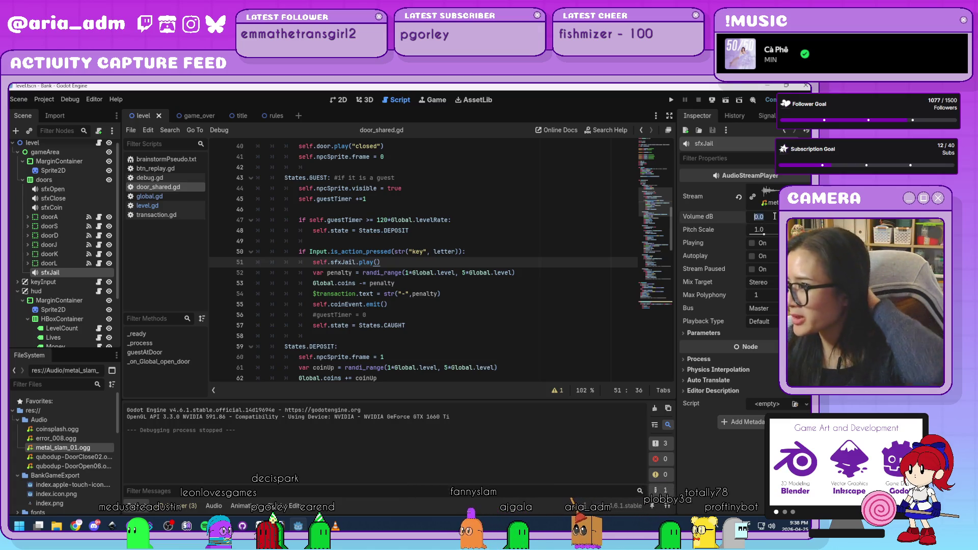
- Set sfxJail to -10 dB and add error_008.ogg as a sound player under doors
{"action": "type", "text": "10"}
{"action": "key", "text": "Return"}
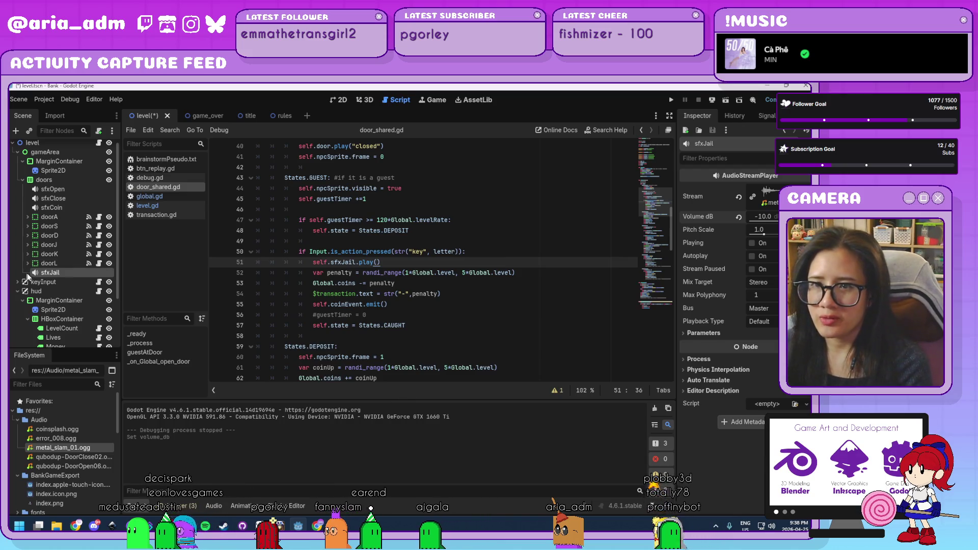
{"action": "left_click", "coordinate": [60, 181]}
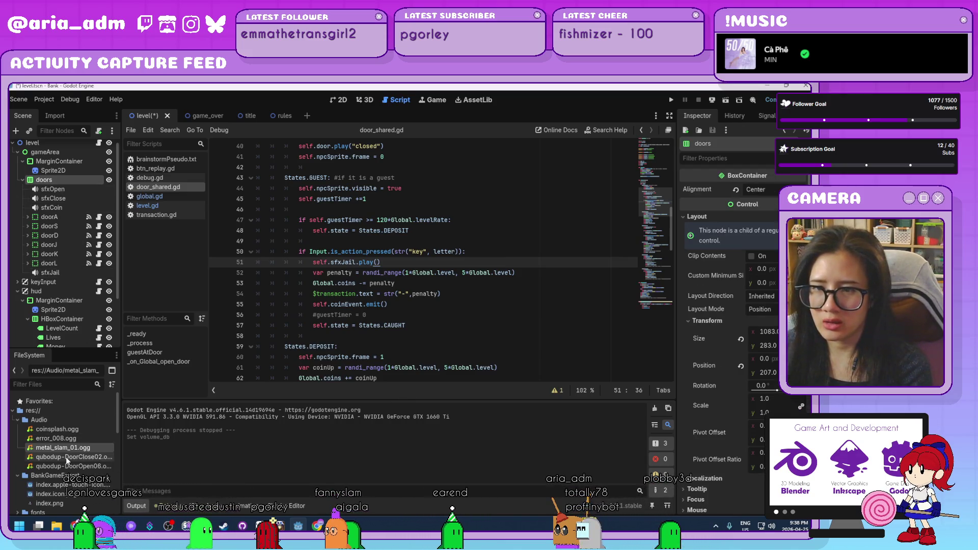
{"action": "left_click", "coordinate": [57, 438]}
{"action": "left_click_drag", "start_coordinate": [57, 438], "coordinate": [52, 279]}
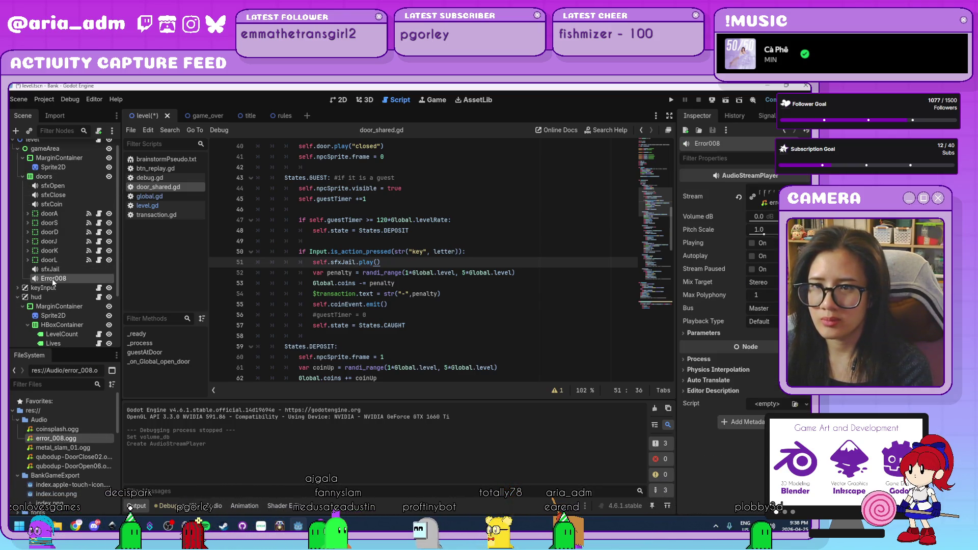
- Rename the new Error008 player to sfxBuzz and set its volume to -10 dB
{"action": "right_click", "coordinate": [60, 280]}
{"action": "left_click", "coordinate": [108, 369]}
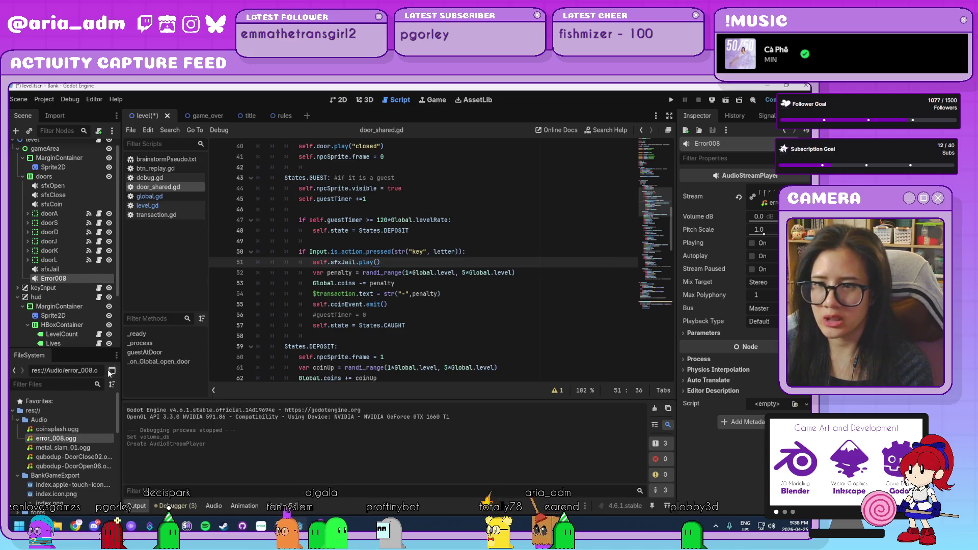
{"action": "type", "text": "sfxBuzz"}
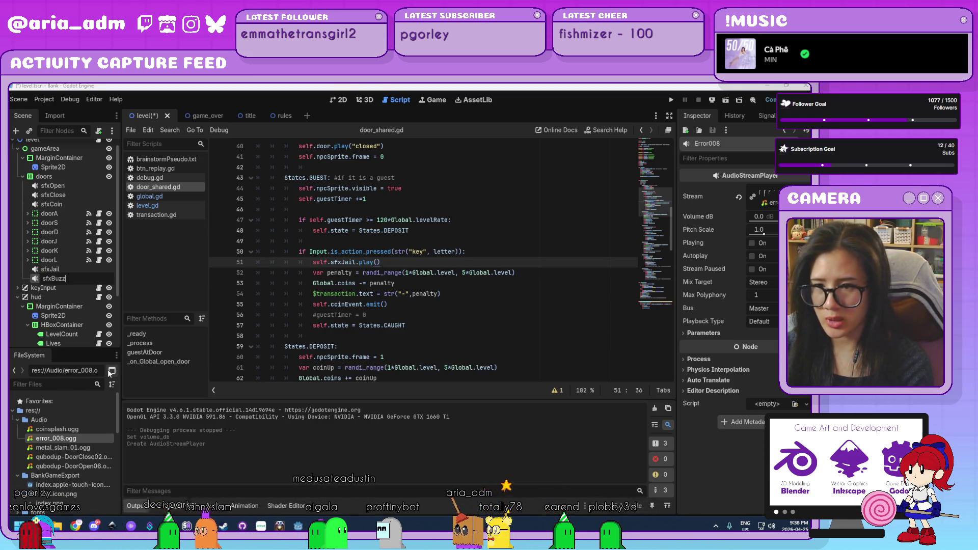
{"action": "key", "text": "Return"}
{"action": "left_click", "coordinate": [759, 217]}
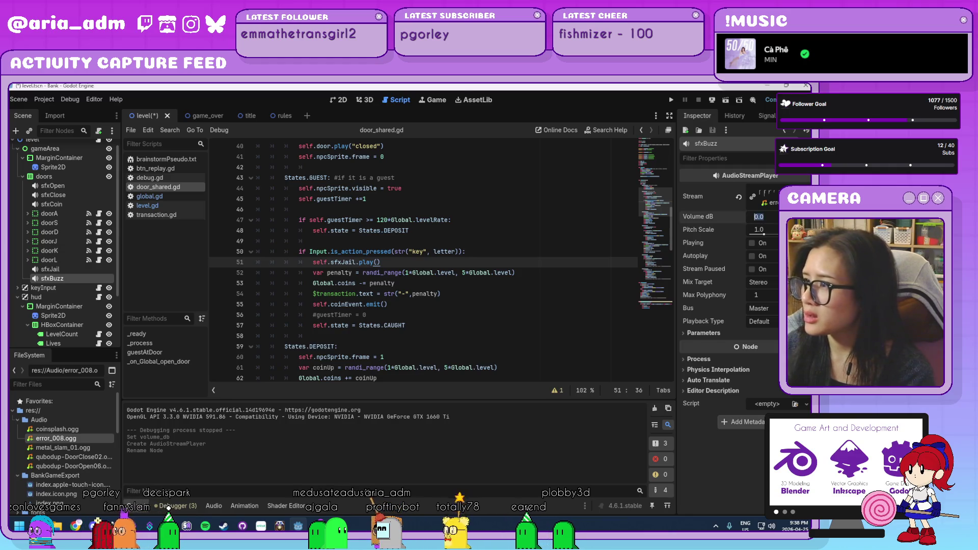
{"action": "type", "text": "0"}
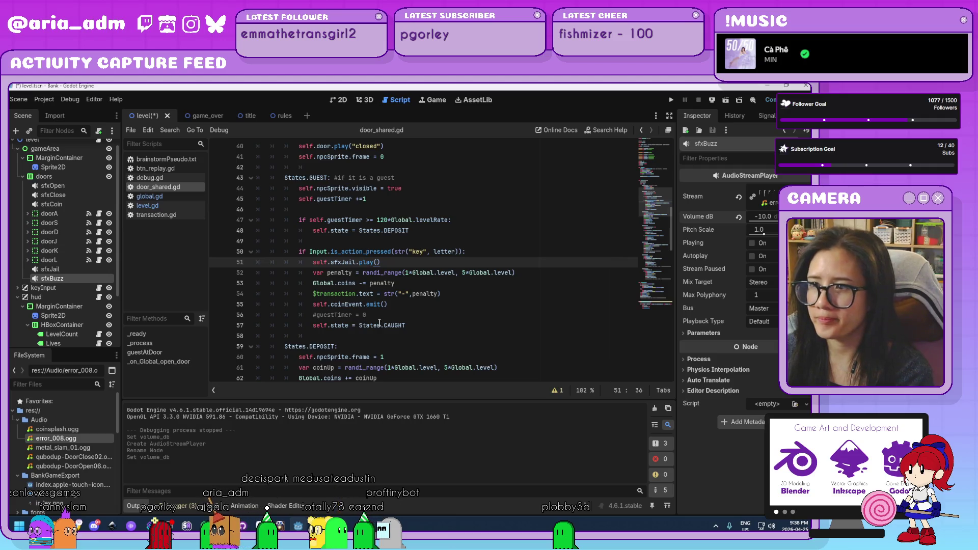
{"action": "scroll", "coordinate": [379, 323], "scroll_direction": "up", "scroll_amount": 10}
{"action": "left_click", "coordinate": [399, 252]}
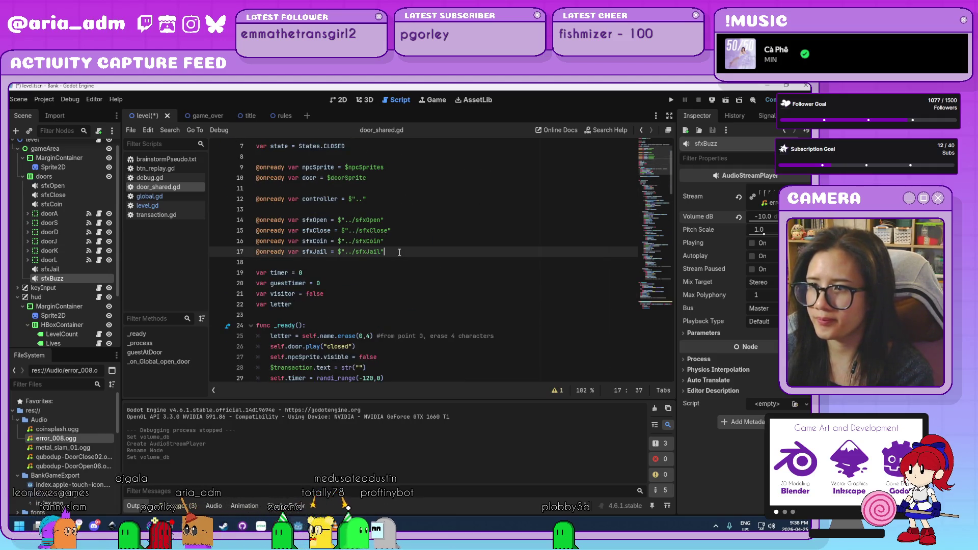
{"action": "key", "text": "Return"}
{"action": "type", "text": "@onready"}
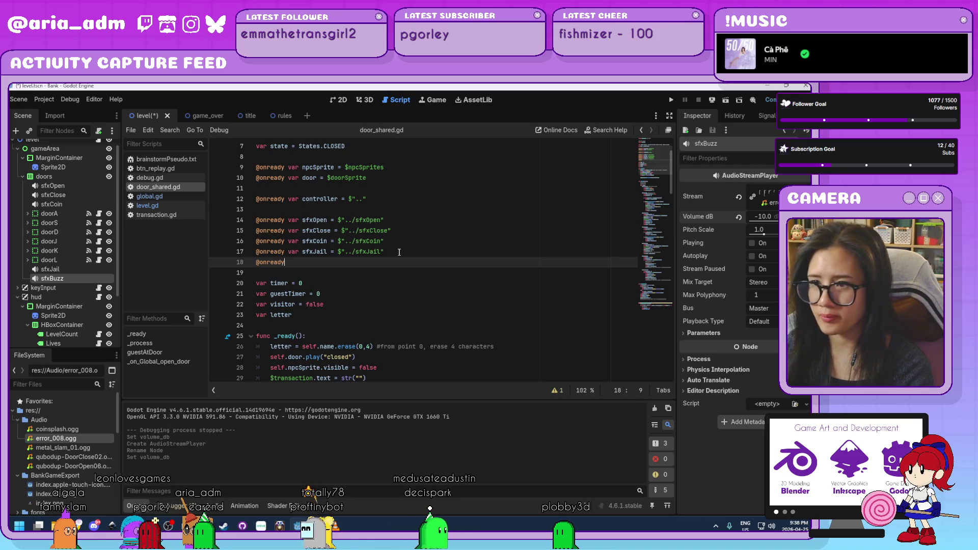
{"action": "type", "text": " var"}
{"action": "type", "text": "xBuz"}
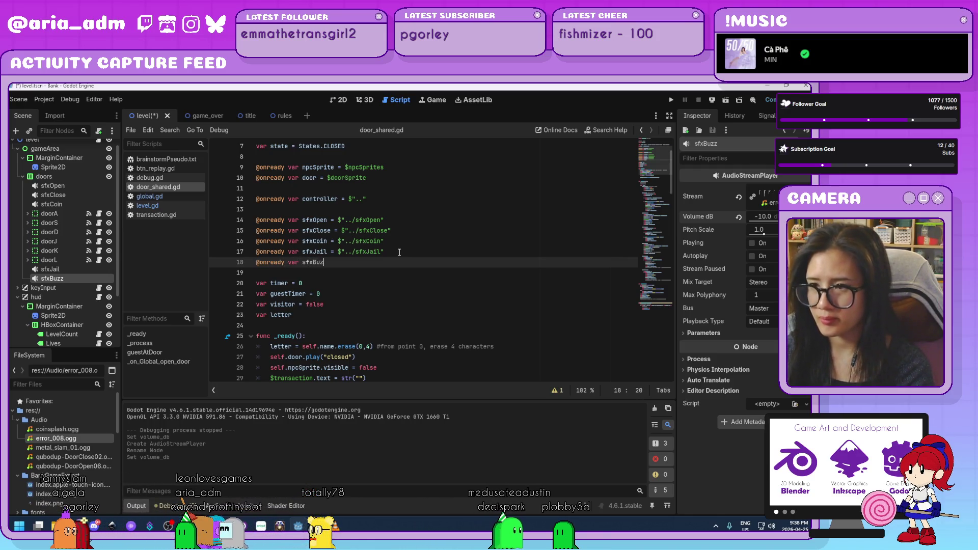
{"action": "left_click_drag", "start_coordinate": [52, 279], "coordinate": [377, 263]}
- Add self.sfxBuzz.play() after the jail sound call on line 52
{"action": "scroll", "coordinate": [403, 263], "scroll_direction": "down", "scroll_amount": 3}
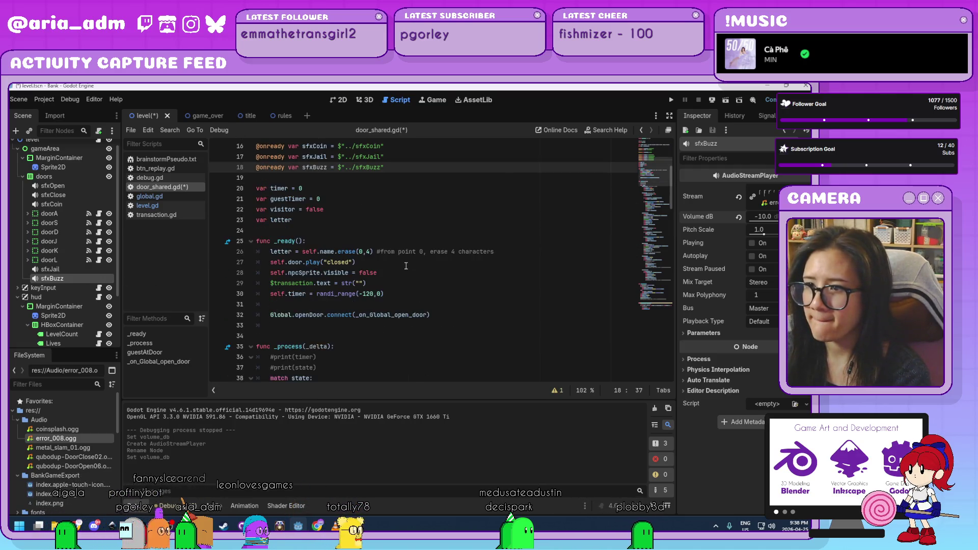
{"action": "scroll", "coordinate": [405, 266], "scroll_direction": "down", "scroll_amount": 9}
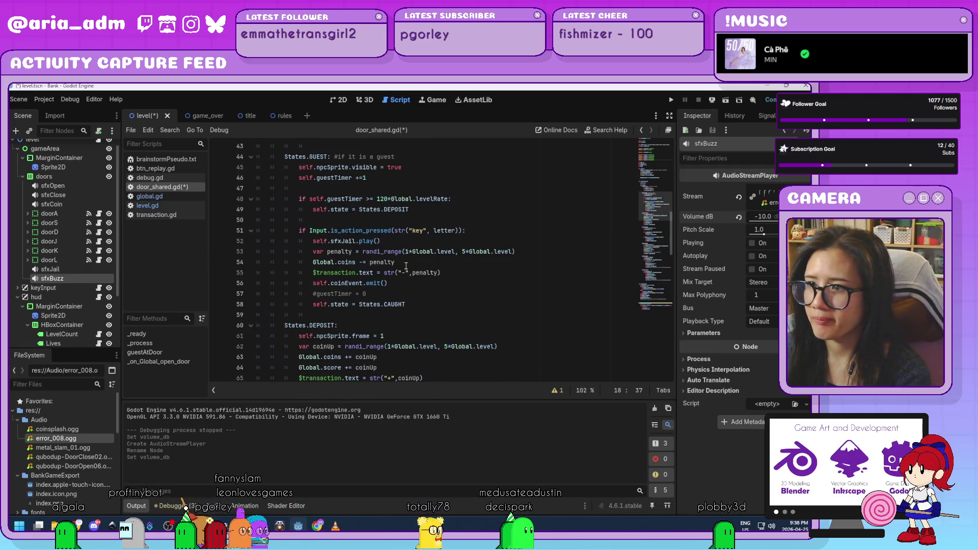
{"action": "left_click_drag", "start_coordinate": [385, 240], "coordinate": [314, 243]}
{"action": "left_click", "coordinate": [389, 240]}
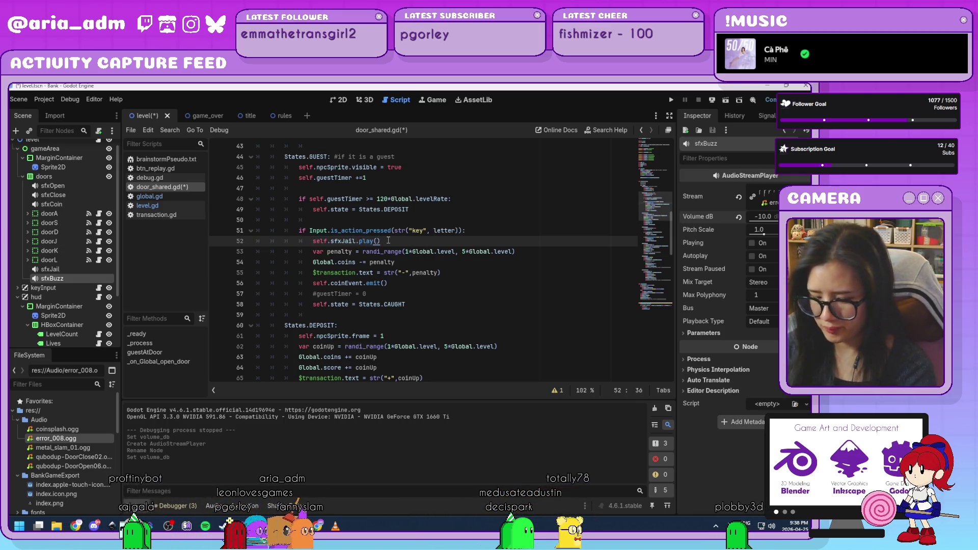
{"action": "key", "text": "Return"}
{"action": "type", "text": "self."}
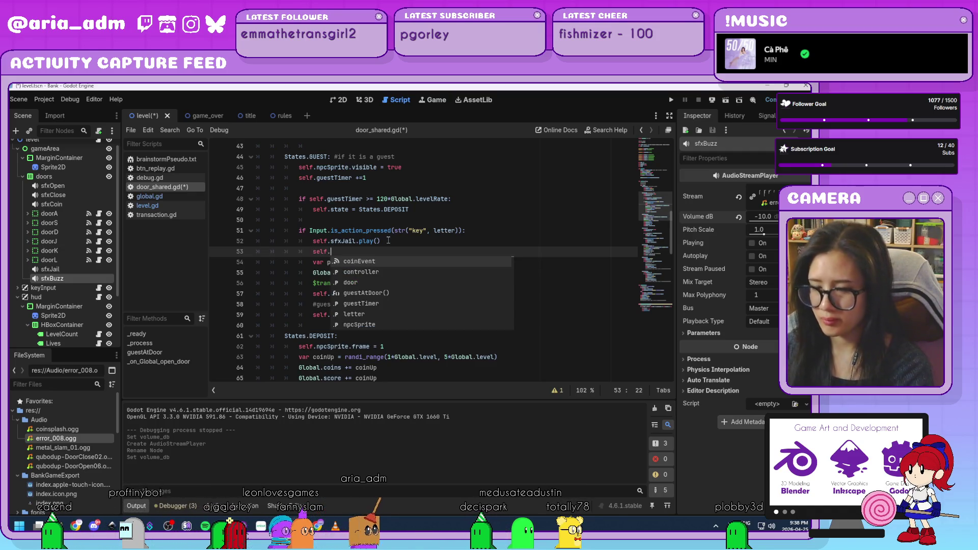
{"action": "type", "text": "sfxBuzz"}
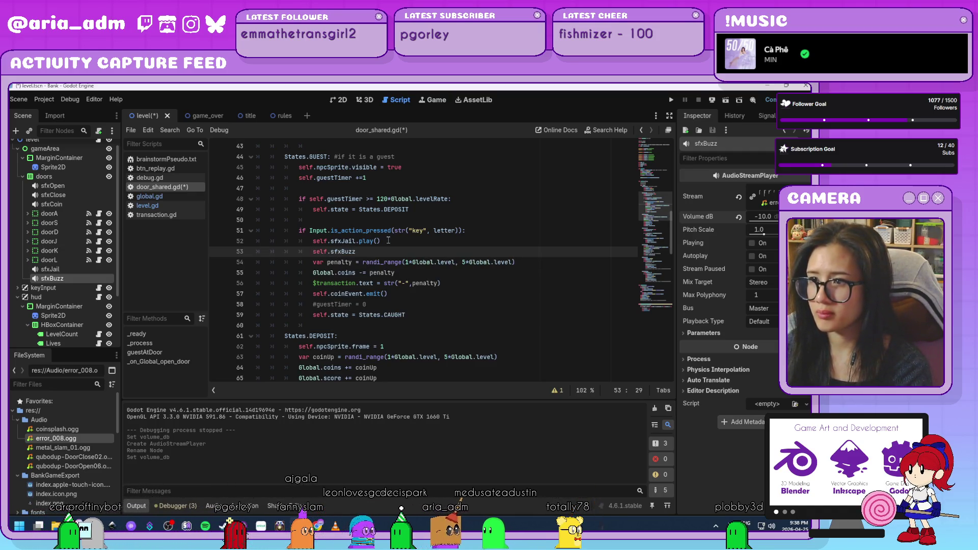
{"action": "type", "text": ".play()"}
{"action": "key", "text": "shift+Home"}
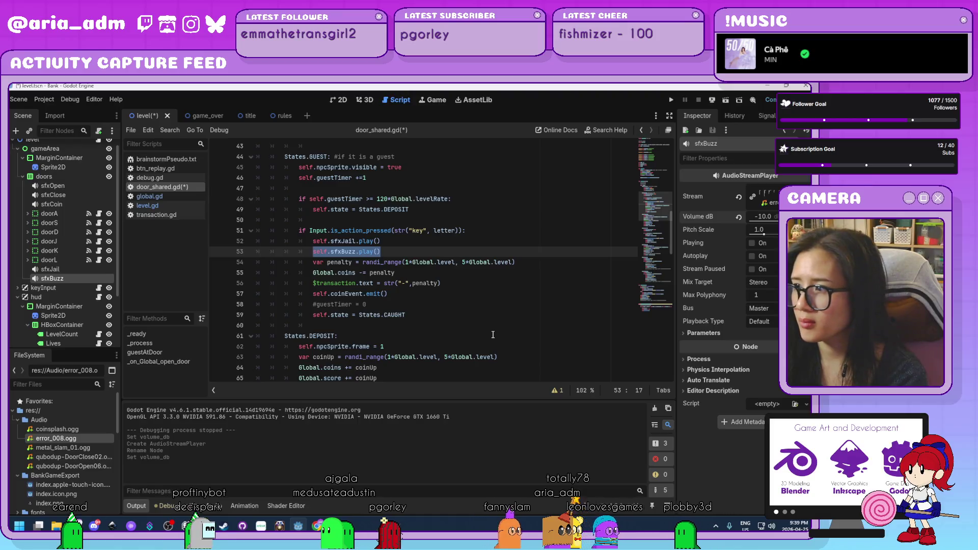
- Add self.sfxBuzz.play() to the robber key-check branch and save the script
{"action": "left_click", "coordinate": [482, 305]}
{"action": "scroll", "coordinate": [482, 306], "scroll_direction": "down", "scroll_amount": 1}
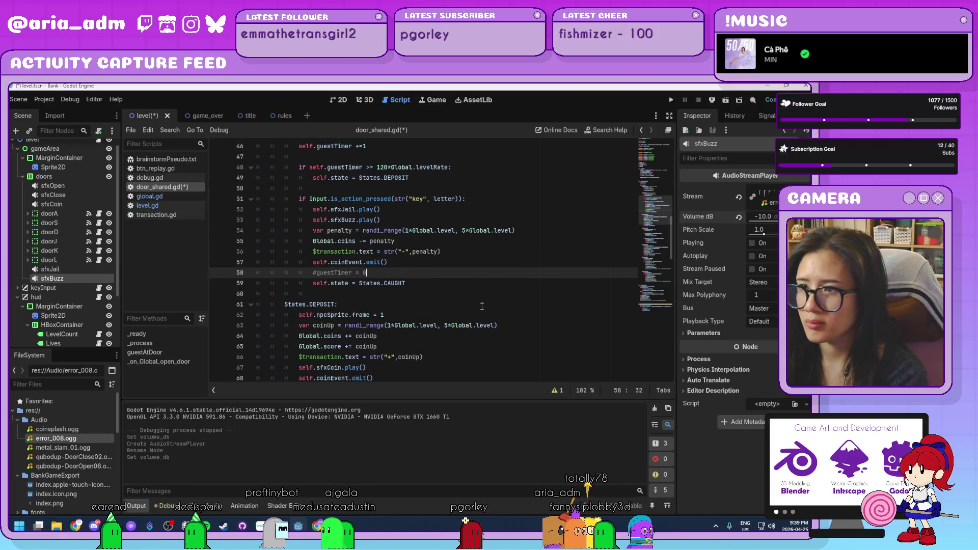
{"action": "scroll", "coordinate": [482, 306], "scroll_direction": "down", "scroll_amount": 6}
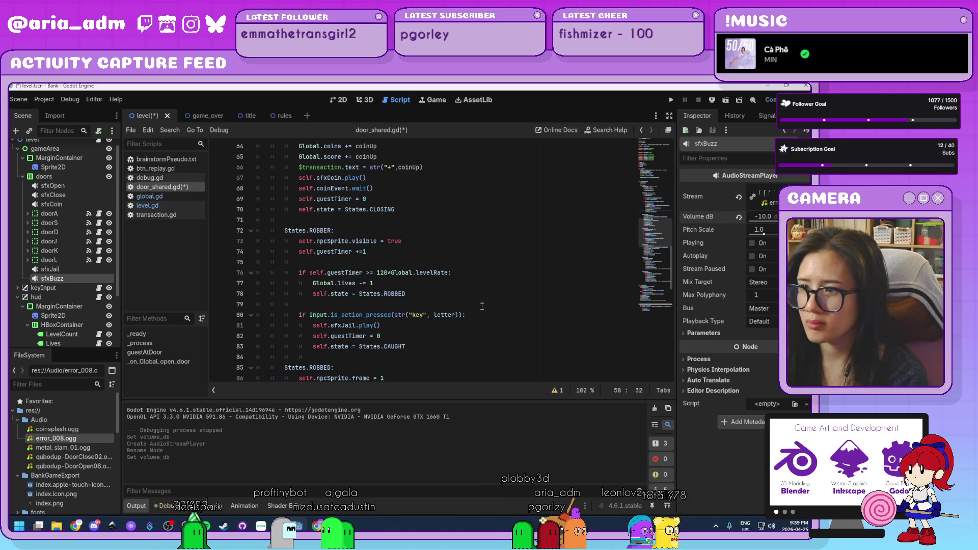
{"action": "left_click", "coordinate": [471, 315]}
{"action": "key", "text": "Return"}
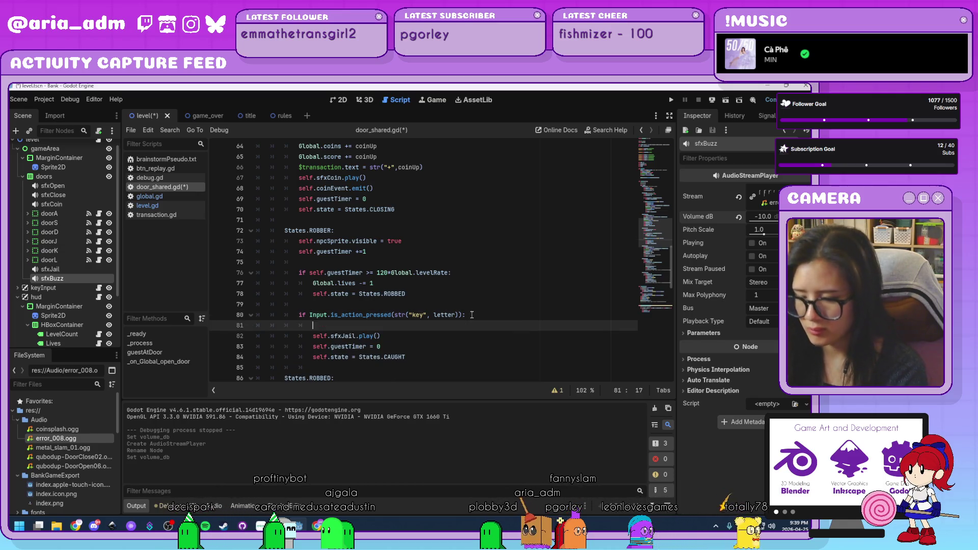
{"action": "type", "text": "self.sfxBuzz.play()"}
{"action": "key", "text": "ctrl+s"}
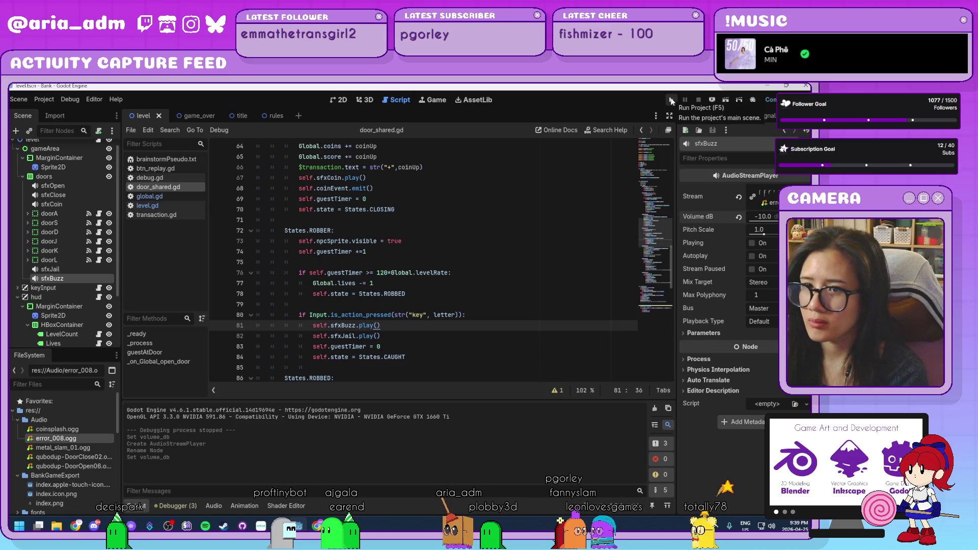
- Review the sfxOpen player's settings and run the game to test the buzz
{"action": "left_click", "coordinate": [75, 183]}
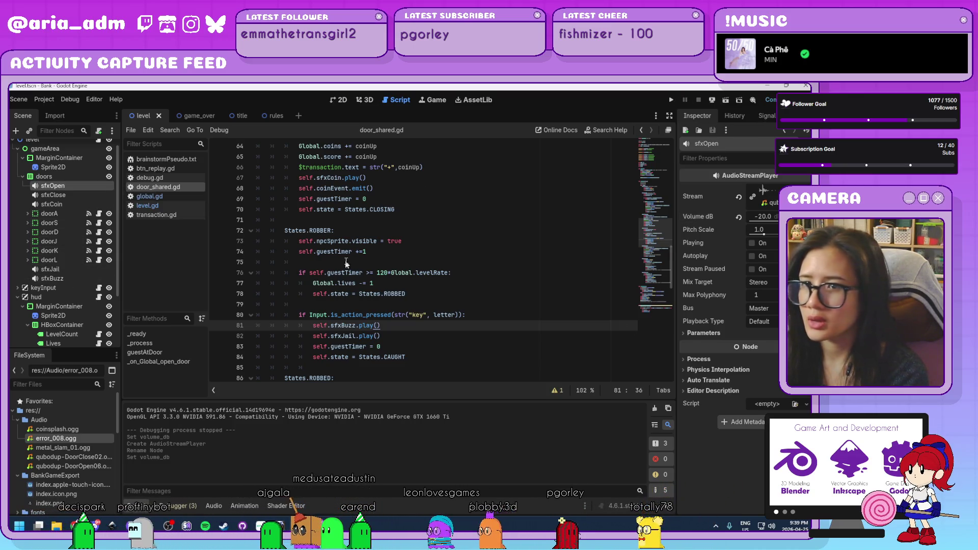
{"action": "mouse_move", "coordinate": [704, 298]}
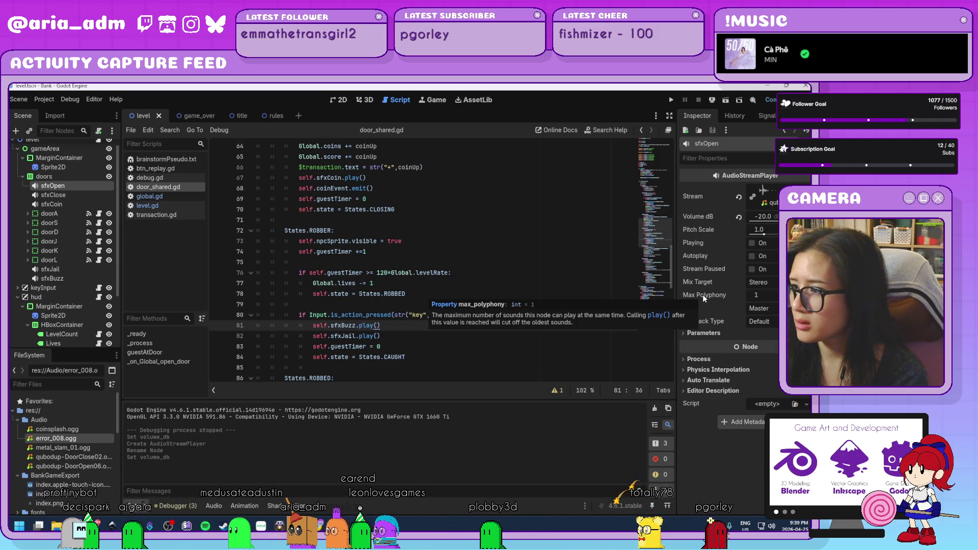
{"action": "left_click", "coordinate": [671, 100]}
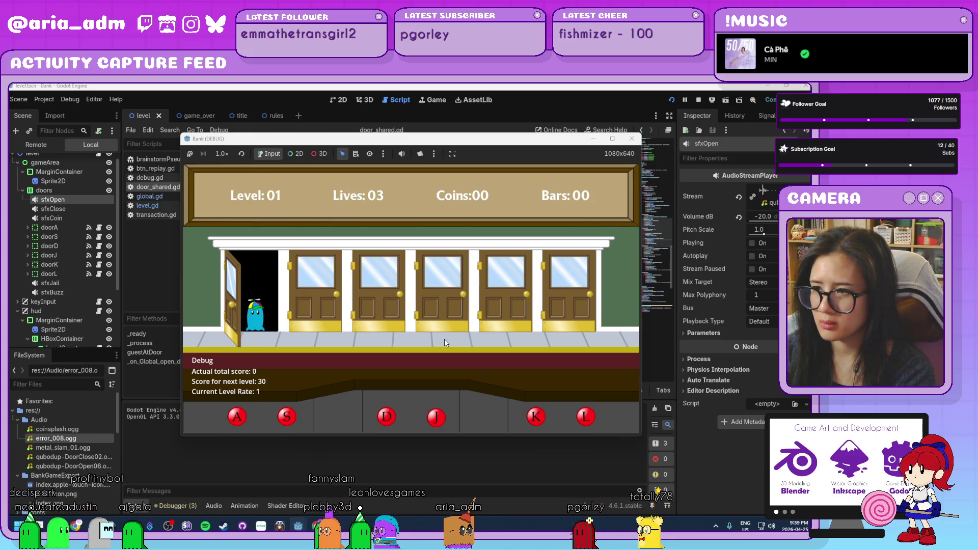
- Serve guests at doors A, J, S, L, K and jail robbers at L and S, then stop
{"action": "key", "text": "a"}
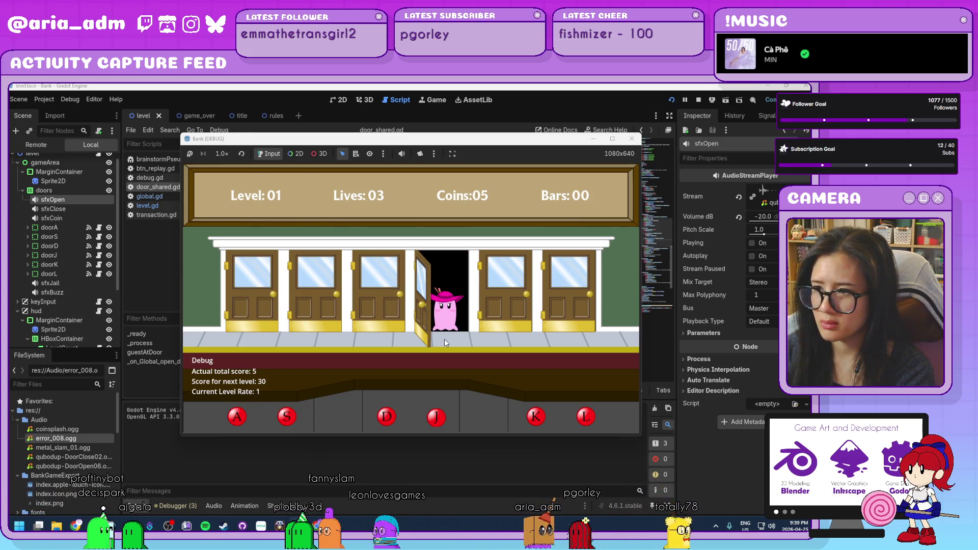
{"action": "key", "text": "j"}
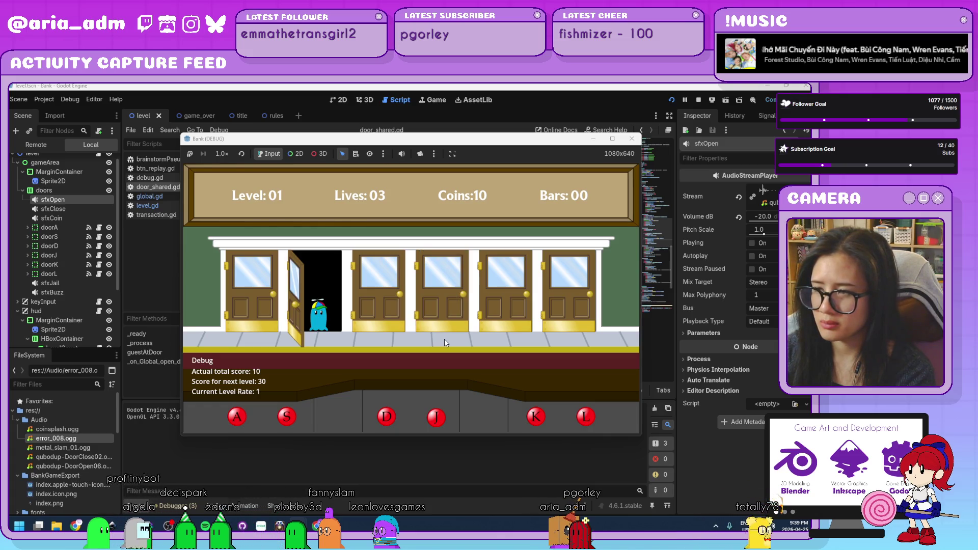
{"action": "key", "text": "s"}
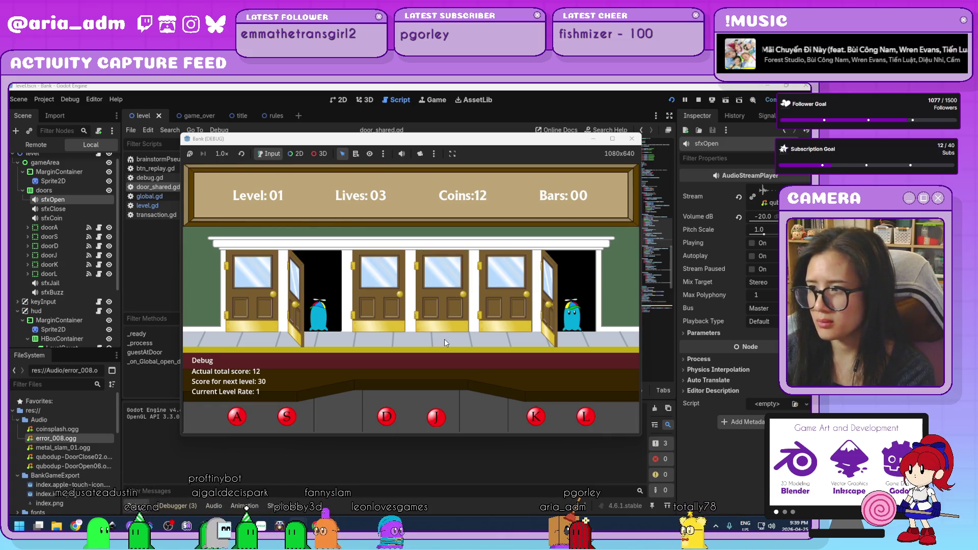
{"action": "key", "text": "l"}
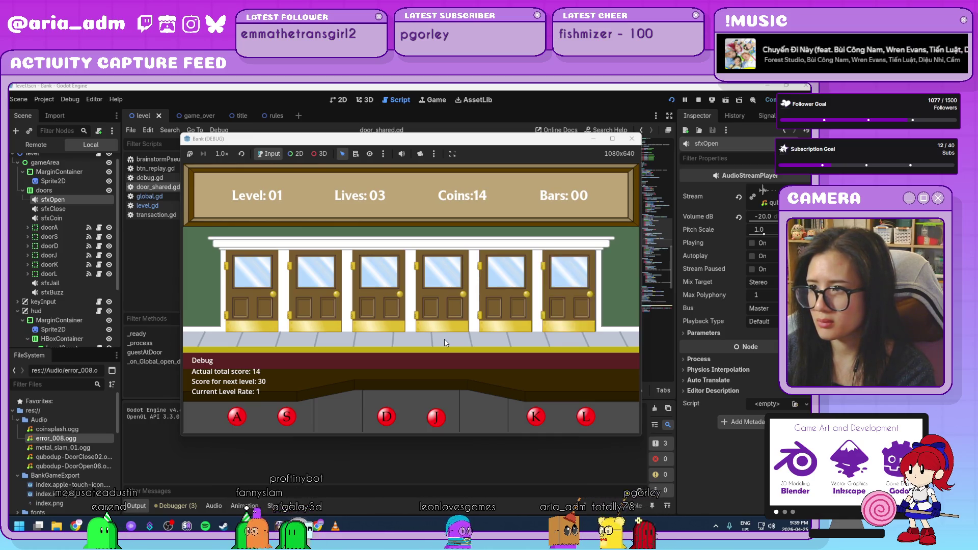
{"action": "key", "text": "l"}
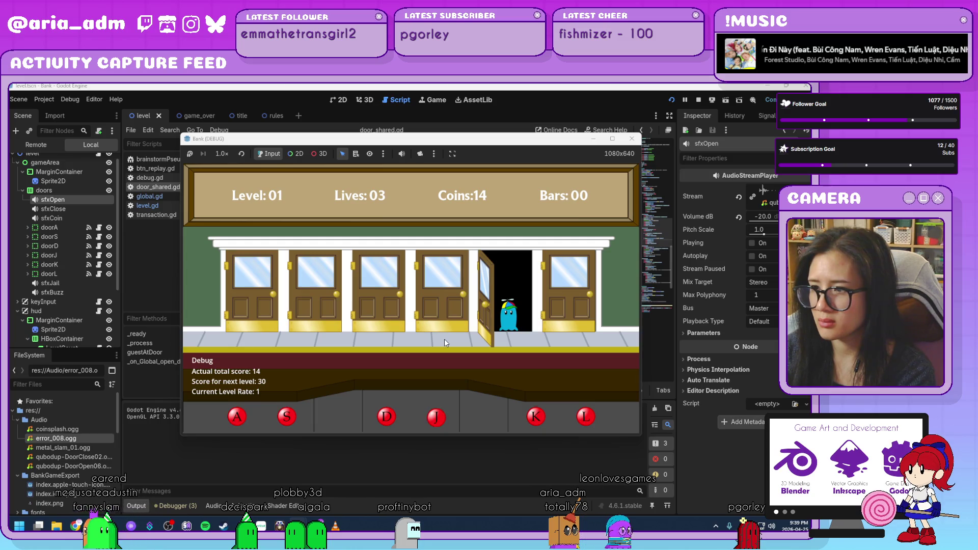
{"action": "key", "text": "k"}
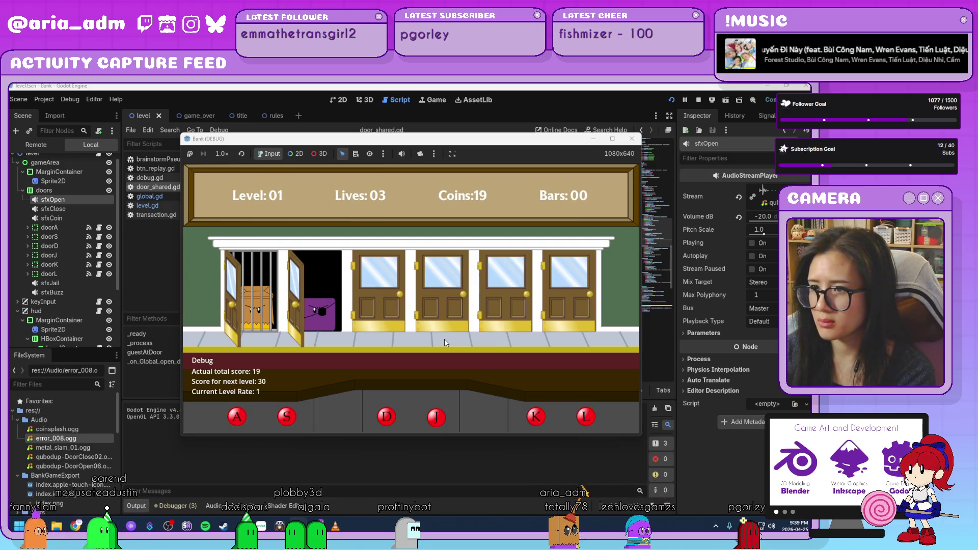
{"action": "key", "text": "s"}
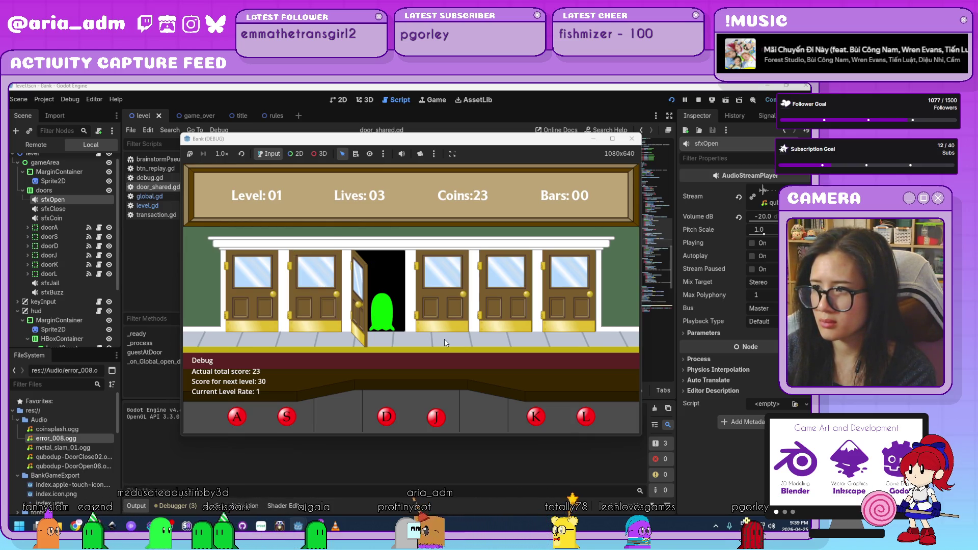
{"action": "left_click", "coordinate": [637, 143]}
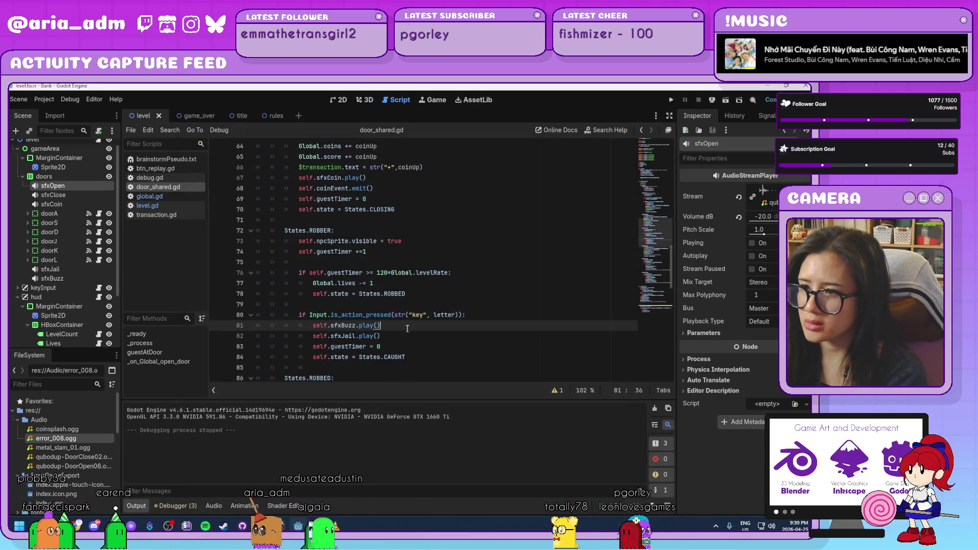
- Delete both sfxBuzz.play() calls and the sfxBuzz reference from door_shared.gd
{"action": "key", "text": "ctrl+shift+k"}
{"action": "key", "text": "alt+Left"}
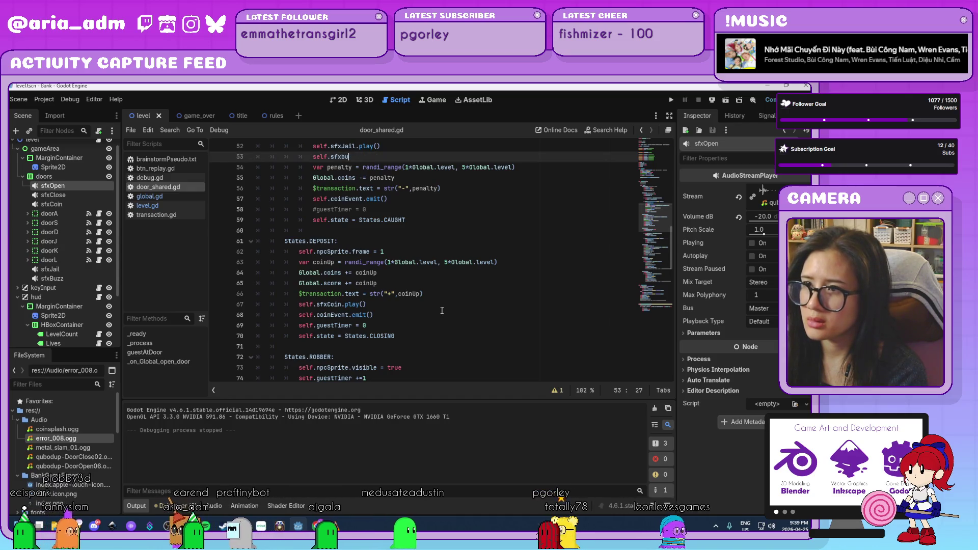
{"action": "key", "text": "ctrl+shift+k"}
{"action": "scroll", "coordinate": [442, 310], "scroll_direction": "up", "scroll_amount": 10}
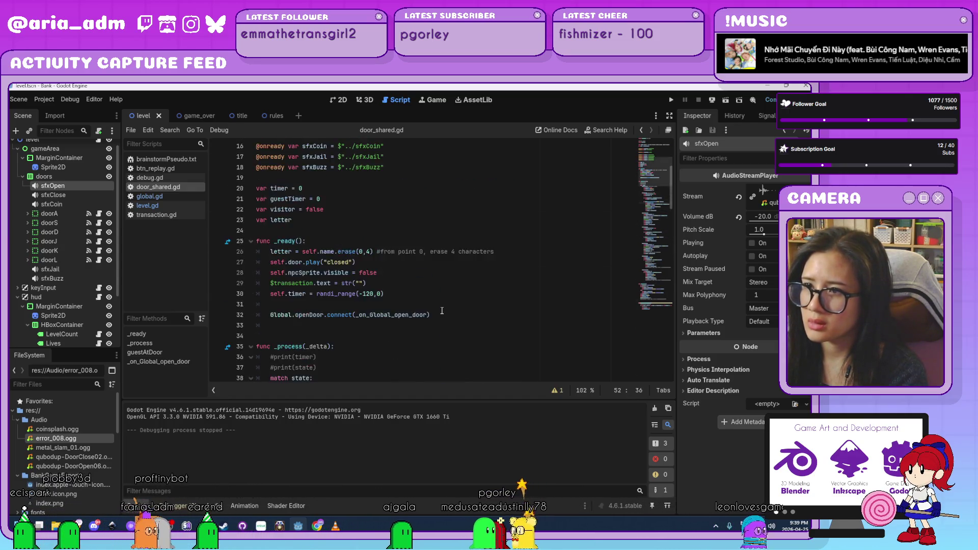
{"action": "key", "text": "ctrl+z"}
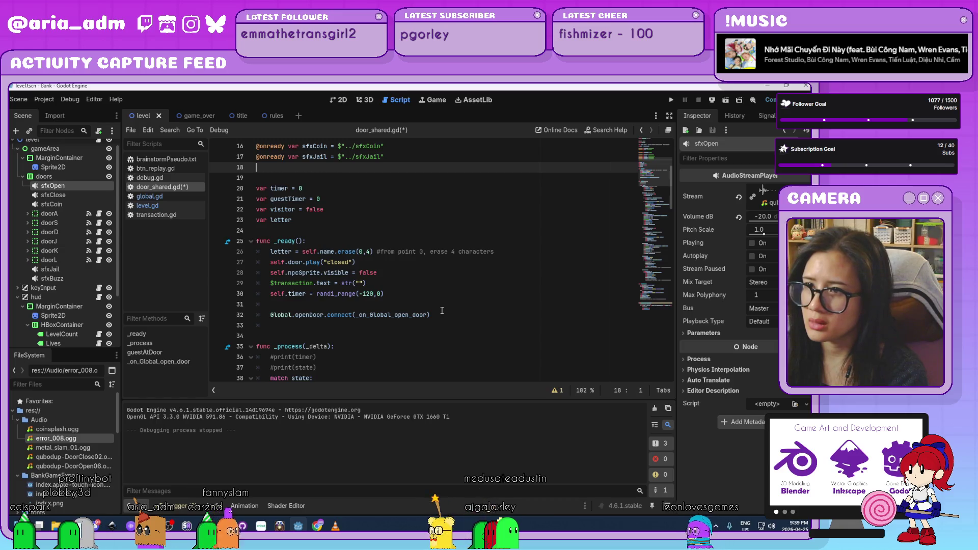
{"action": "key", "text": "BackSpace"}
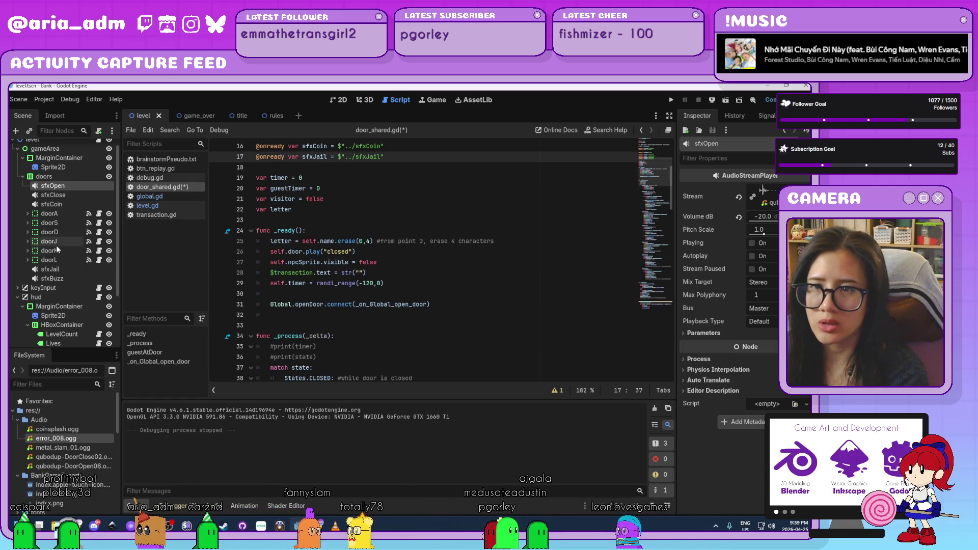
- Move sfxBuzz to be keyInput's first child and open key_input.gd
{"action": "left_click", "coordinate": [18, 288]}
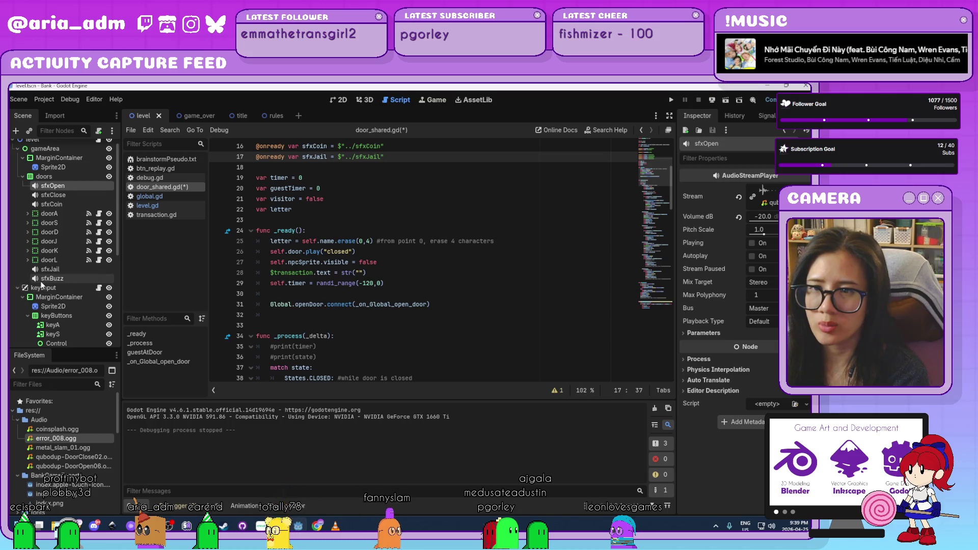
{"action": "scroll", "coordinate": [46, 249], "scroll_direction": "down", "scroll_amount": 1}
{"action": "left_click_drag", "start_coordinate": [58, 270], "coordinate": [57, 268]}
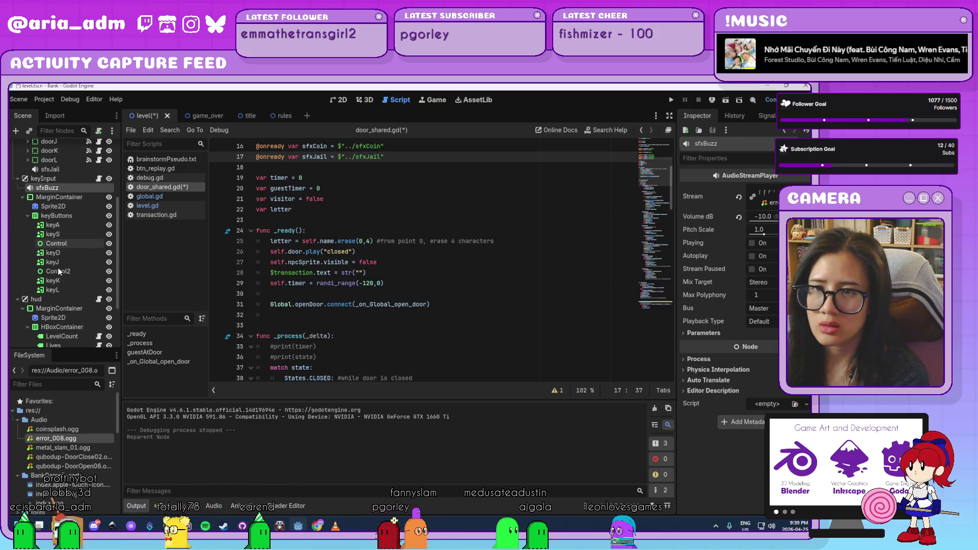
{"action": "left_click", "coordinate": [52, 225]}
{"action": "scroll", "coordinate": [81, 219], "scroll_direction": "up", "scroll_amount": 1}
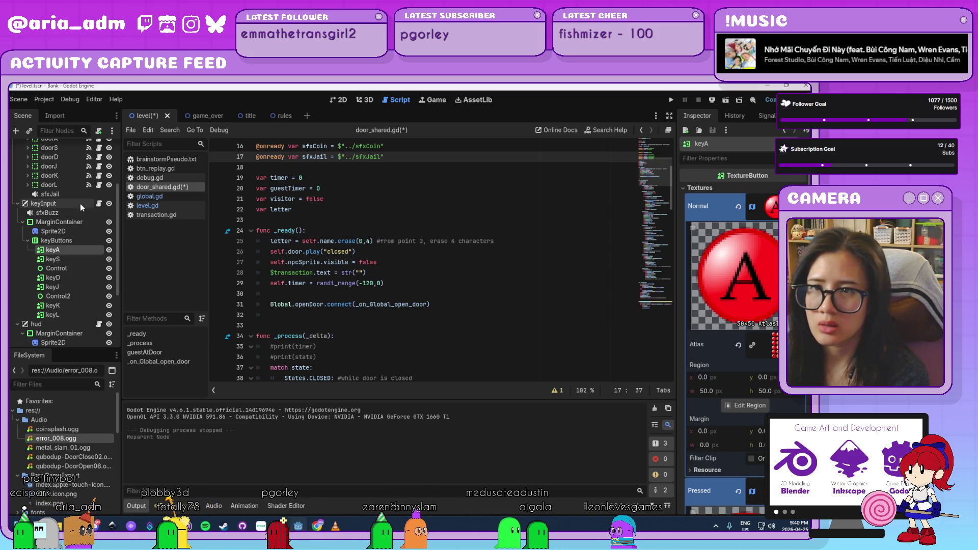
{"action": "left_click", "coordinate": [99, 203]}
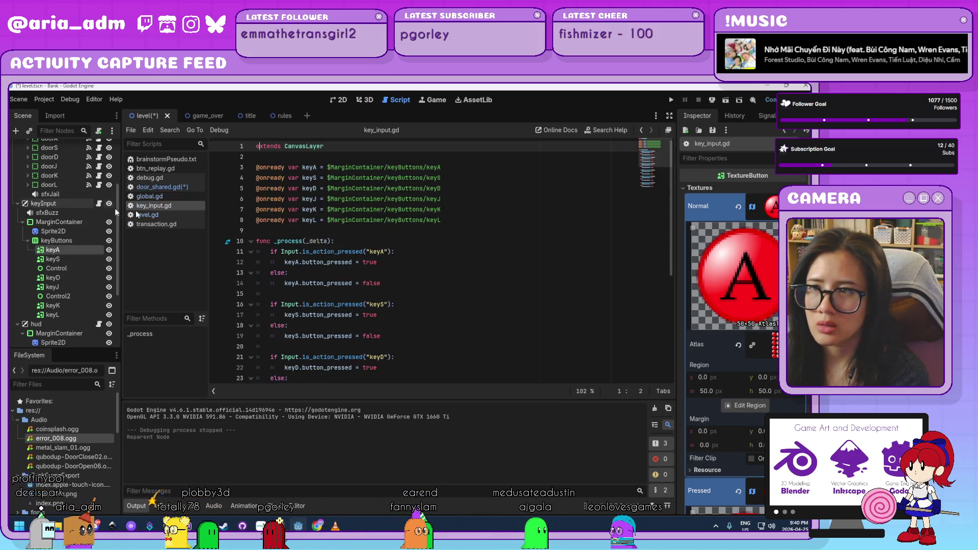
{"action": "left_click", "coordinate": [462, 226]}
{"action": "left_click", "coordinate": [462, 221]}
{"action": "key", "text": "Return"}
{"action": "key", "text": "Return"}
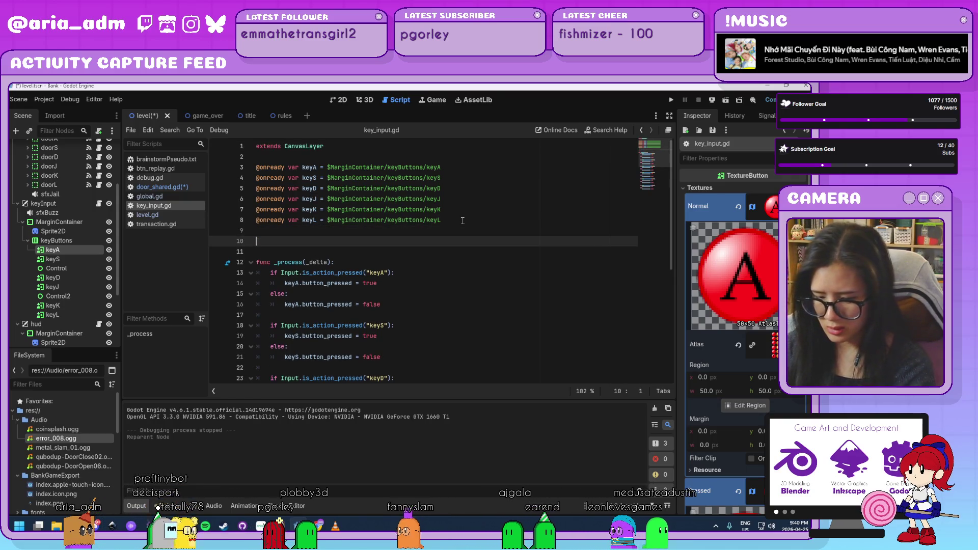
{"action": "type", "text": "@onready var "}
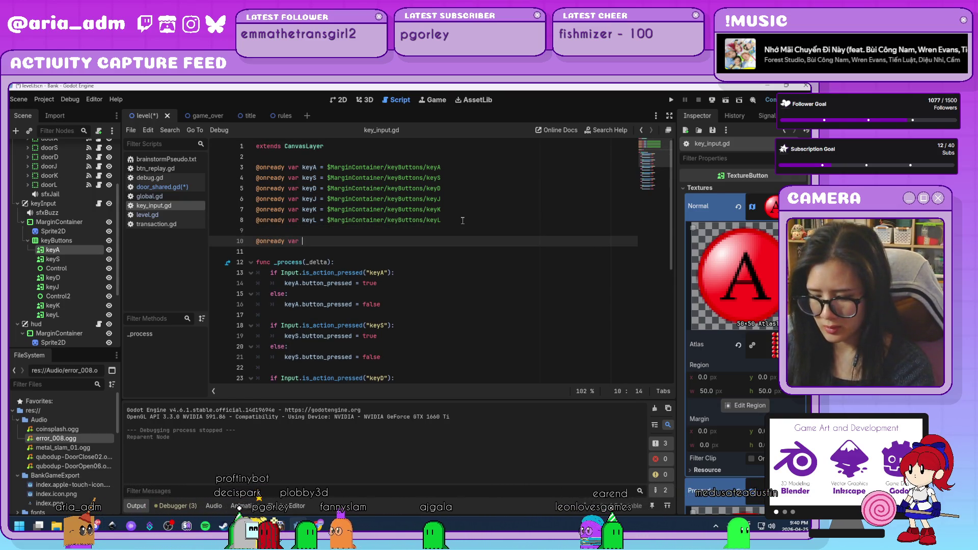
{"action": "type", "text": "sfx"}
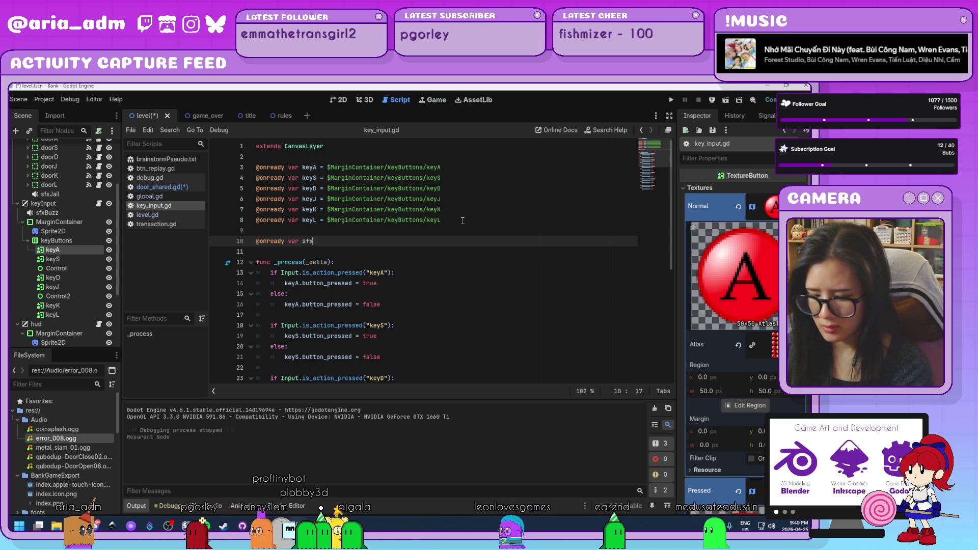
{"action": "type", "text": "Buzz"}
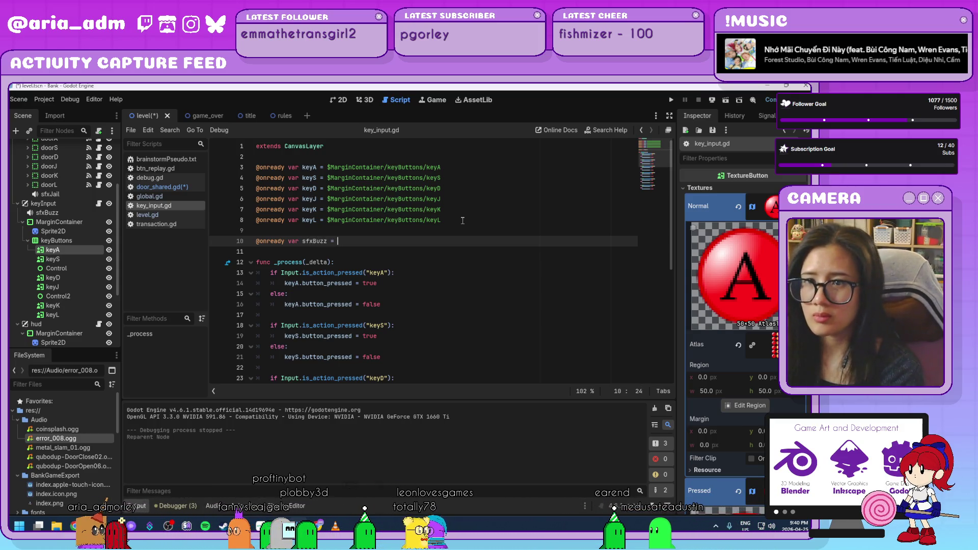
{"action": "type", "text": " ="}
{"action": "left_click_drag", "start_coordinate": [46, 212], "coordinate": [340, 240]}
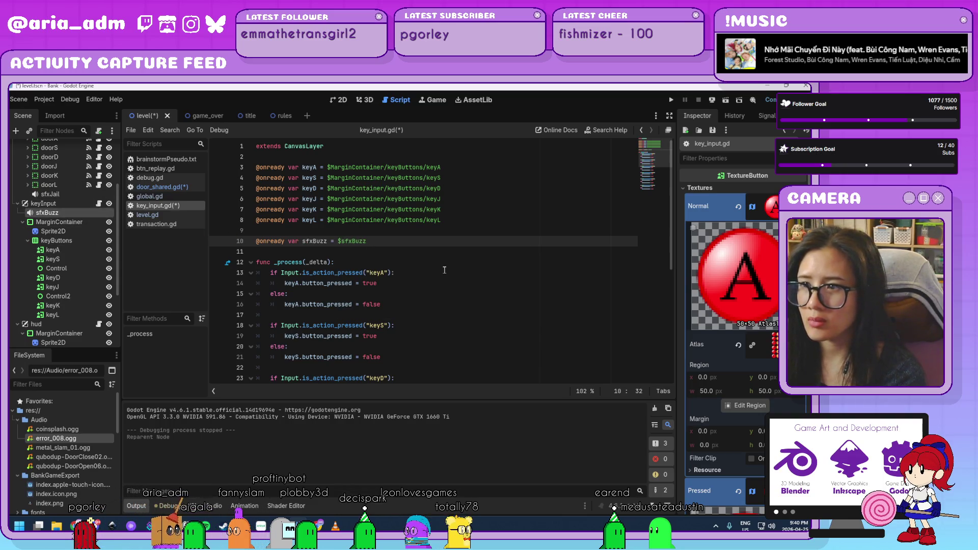
- Check the key button's signals and position the caret after the keyA pressed assignment
{"action": "scroll", "coordinate": [425, 259], "scroll_direction": "down", "scroll_amount": 1}
{"action": "left_click", "coordinate": [395, 243]}
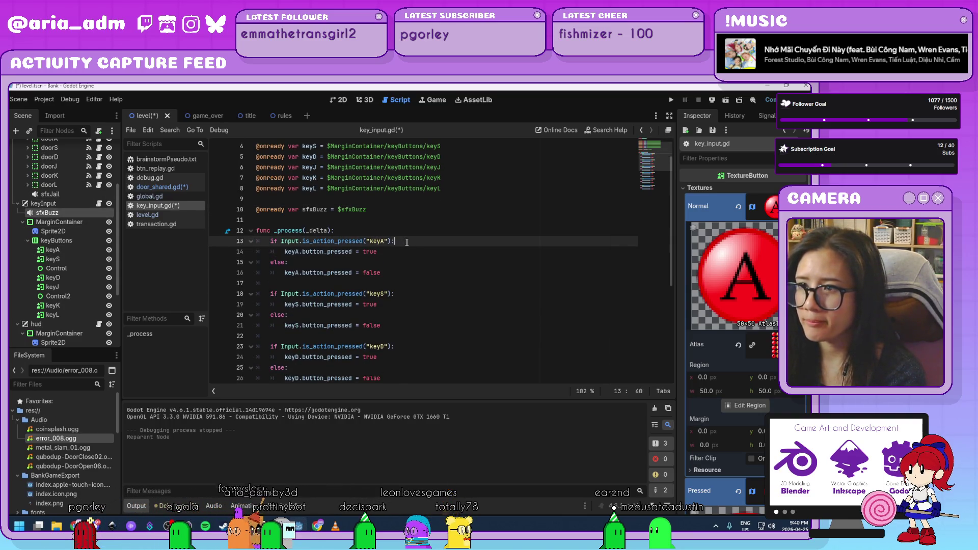
{"action": "scroll", "coordinate": [406, 242], "scroll_direction": "down", "scroll_amount": 4}
{"action": "scroll", "coordinate": [406, 241], "scroll_direction": "up", "scroll_amount": 5}
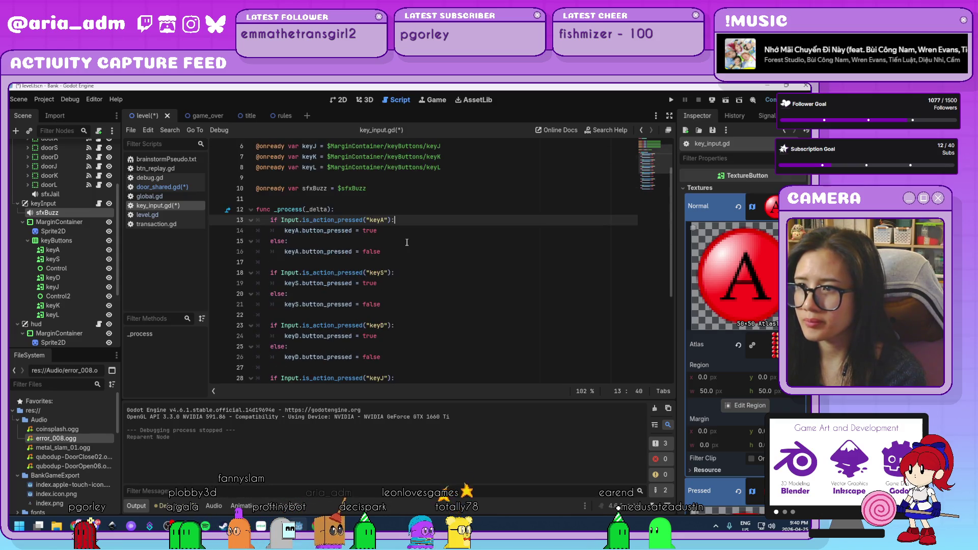
{"action": "scroll", "coordinate": [407, 242], "scroll_direction": "up", "scroll_amount": 1}
{"action": "left_click", "coordinate": [406, 242]}
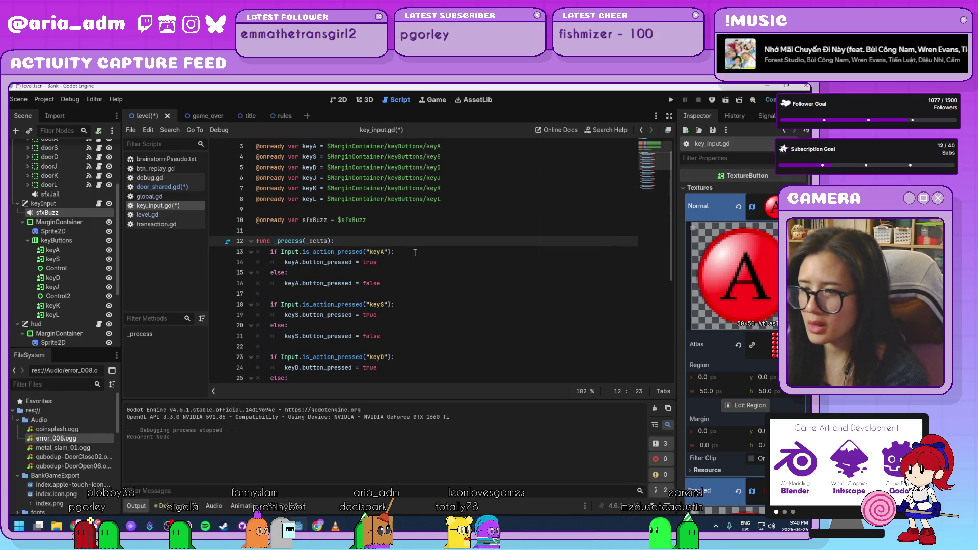
{"action": "left_click", "coordinate": [415, 253]}
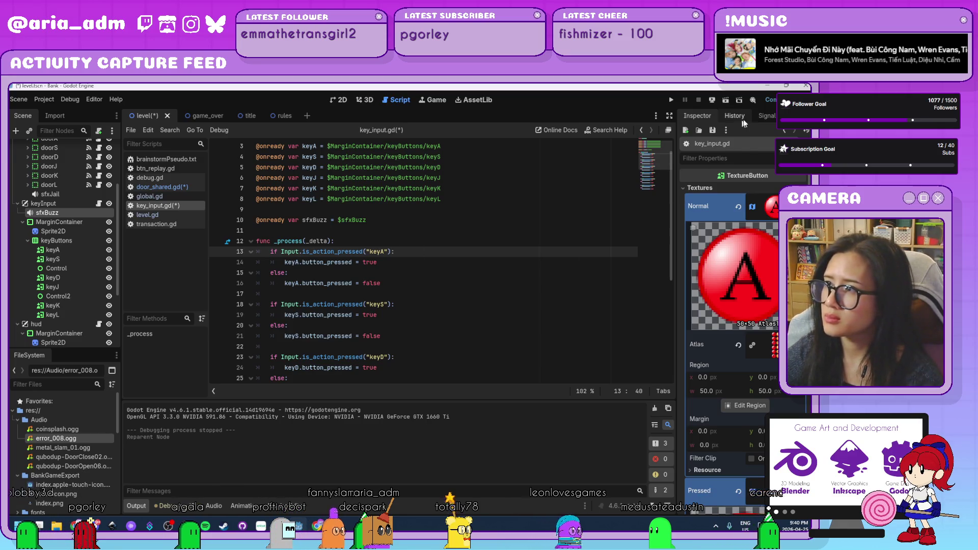
{"action": "left_click", "coordinate": [764, 116]}
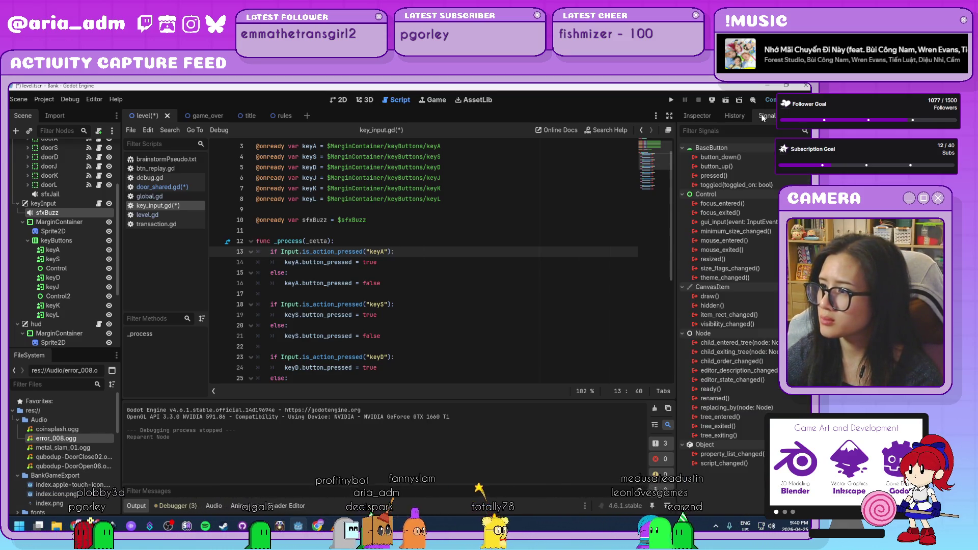
{"action": "left_click", "coordinate": [702, 118]}
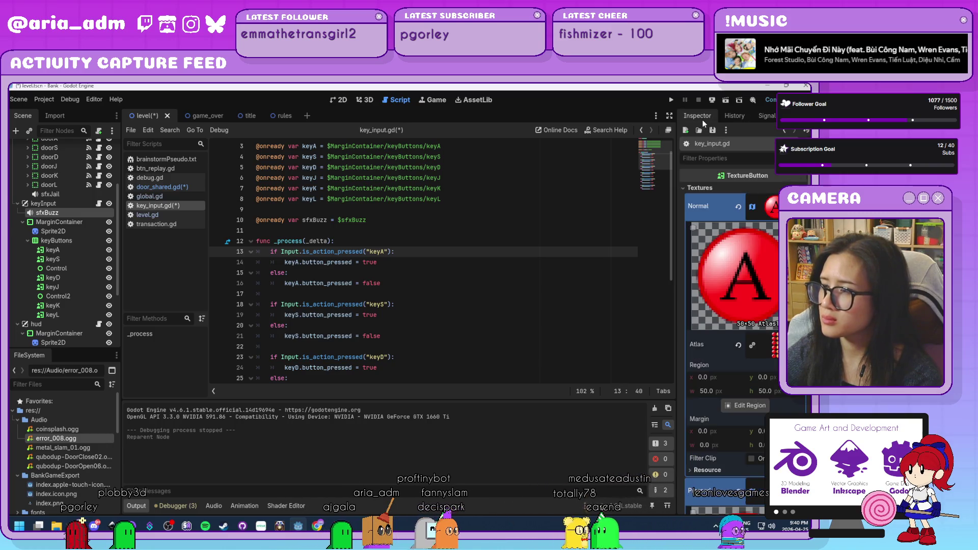
{"action": "left_click", "coordinate": [402, 273]}
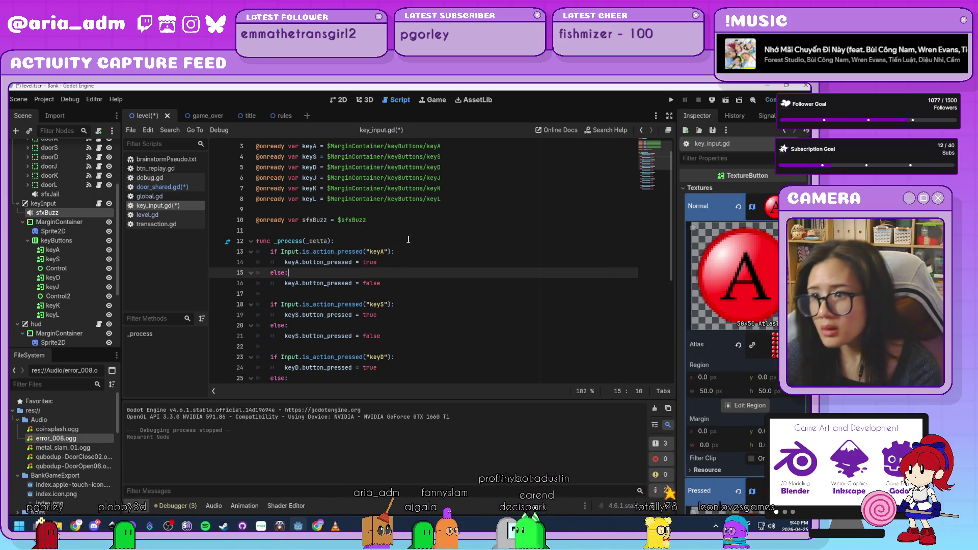
{"action": "left_click", "coordinate": [399, 262]}
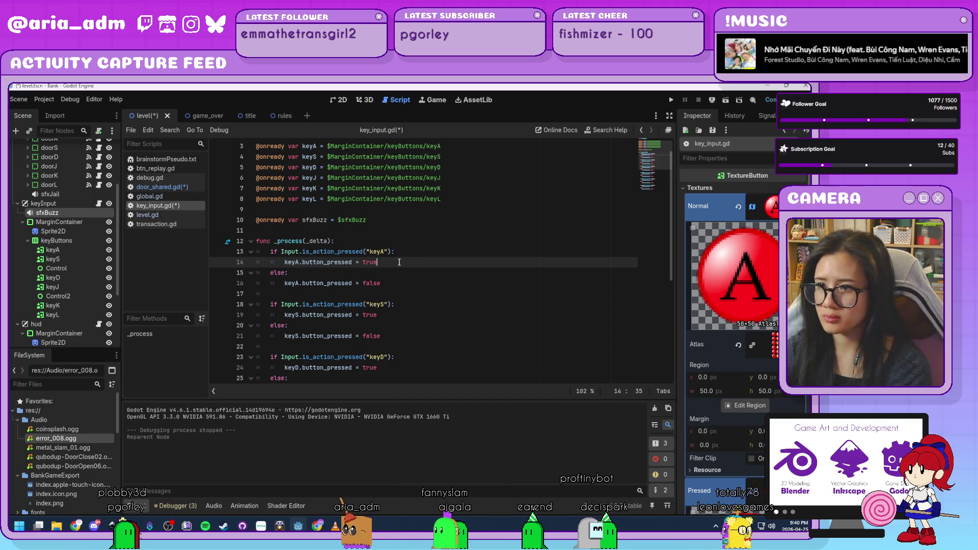
- Add sfxBuzz.play() under the keyA, keyS and keyD press checks
{"action": "key", "text": "Return"}
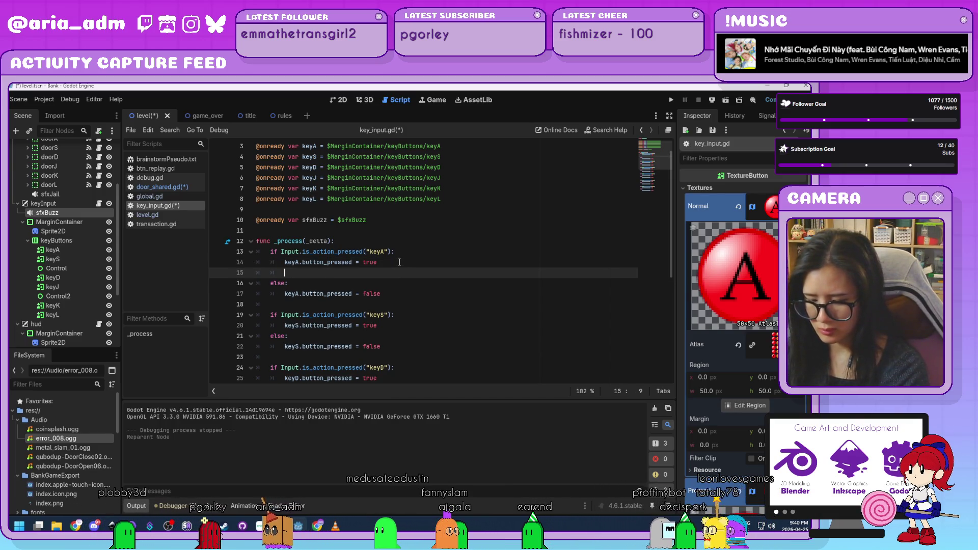
{"action": "type", "text": "sfx"}
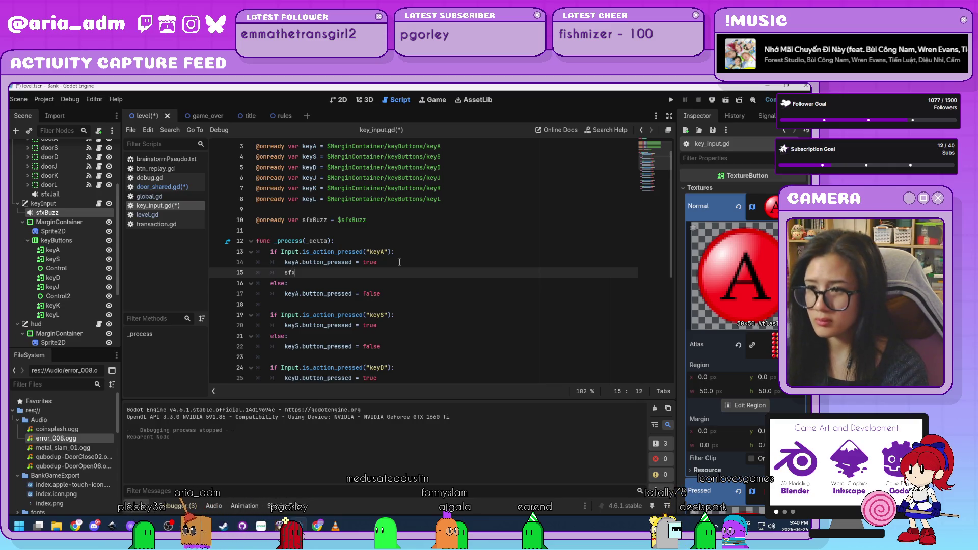
{"action": "type", "text": "Buzz.pl"}
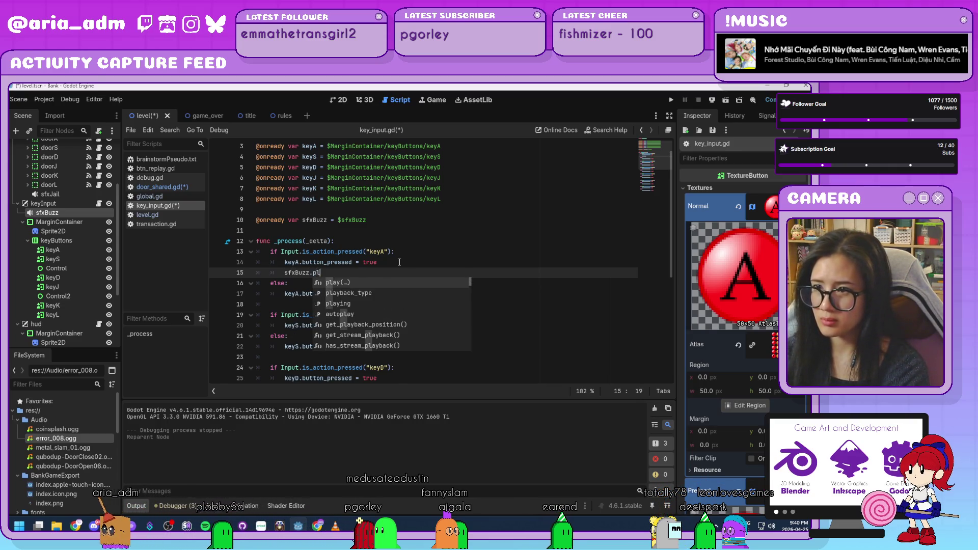
{"action": "key", "text": "Return"}
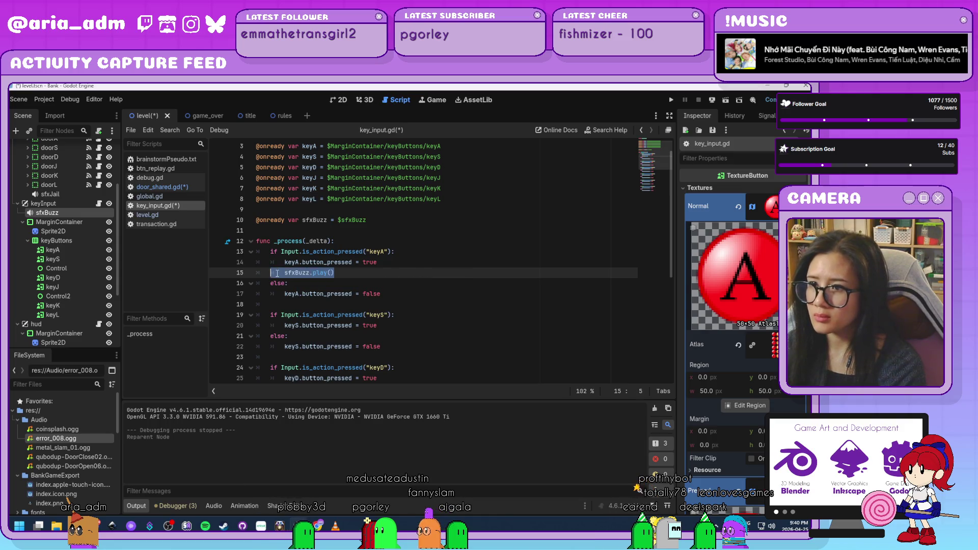
{"action": "left_click", "coordinate": [401, 324]}
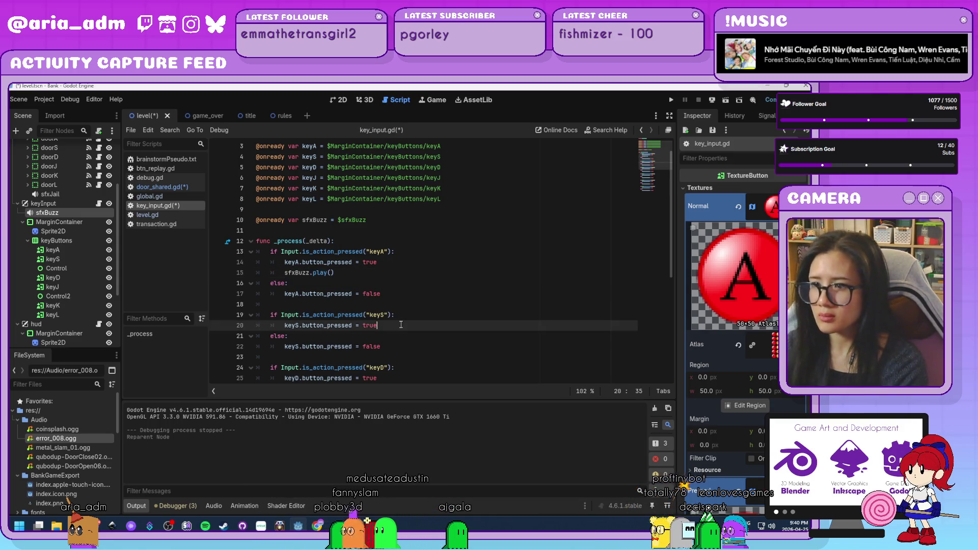
{"action": "key", "text": "Return"}
{"action": "type", "text": "sfxBuzz.play()"}
{"action": "scroll", "coordinate": [402, 306], "scroll_direction": "down", "scroll_amount": 3}
{"action": "left_click", "coordinate": [408, 285]}
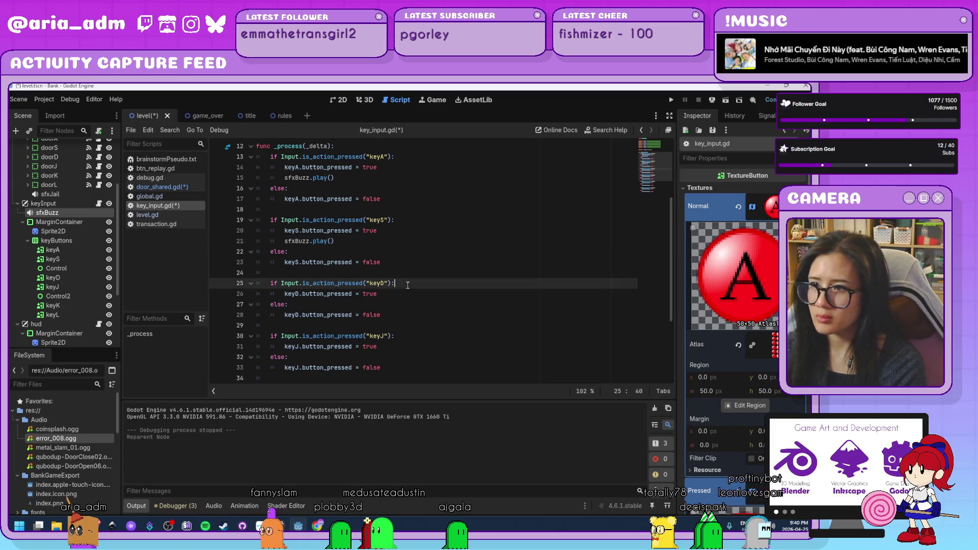
{"action": "key", "text": "Return"}
{"action": "key", "text": "ctrl+v"}
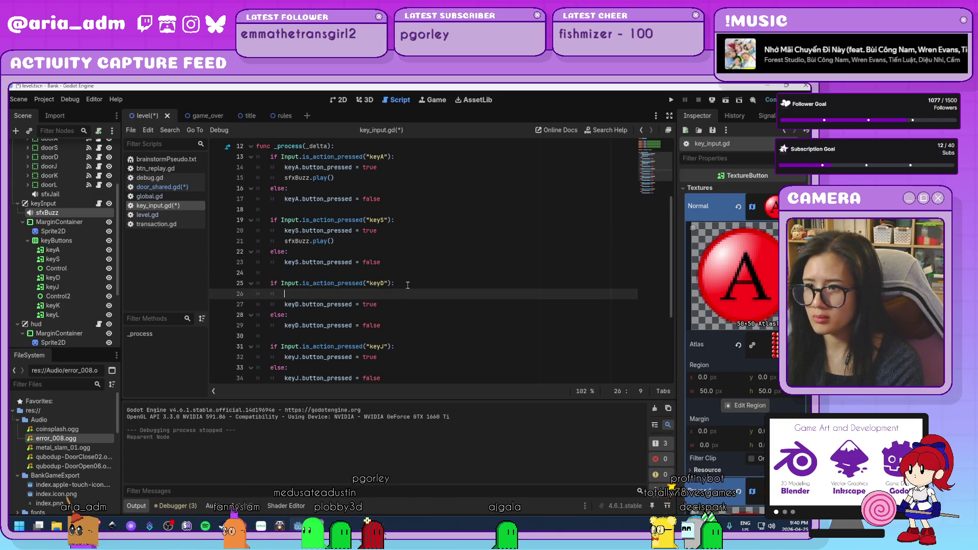
- Add sfxBuzz.play() under the keyJ, keyK and keyL checks, then save and run
{"action": "left_click", "coordinate": [414, 348]}
{"action": "key", "text": "Return"}
{"action": "type", "text": "sfxBuzz.play()"}
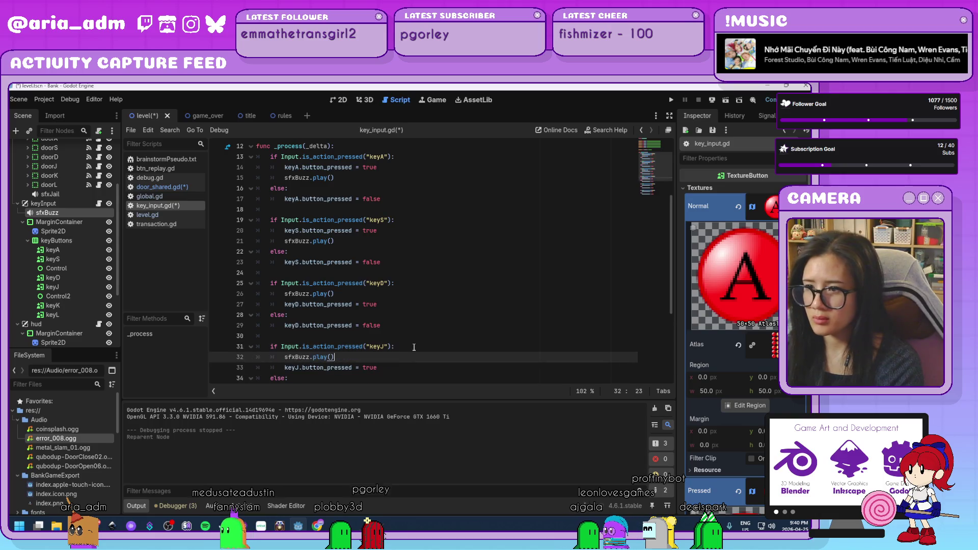
{"action": "scroll", "coordinate": [399, 274], "scroll_direction": "down", "scroll_amount": 4}
{"action": "left_click", "coordinate": [405, 283]}
{"action": "key", "text": "Return"}
{"action": "key", "text": "ctrl+v"}
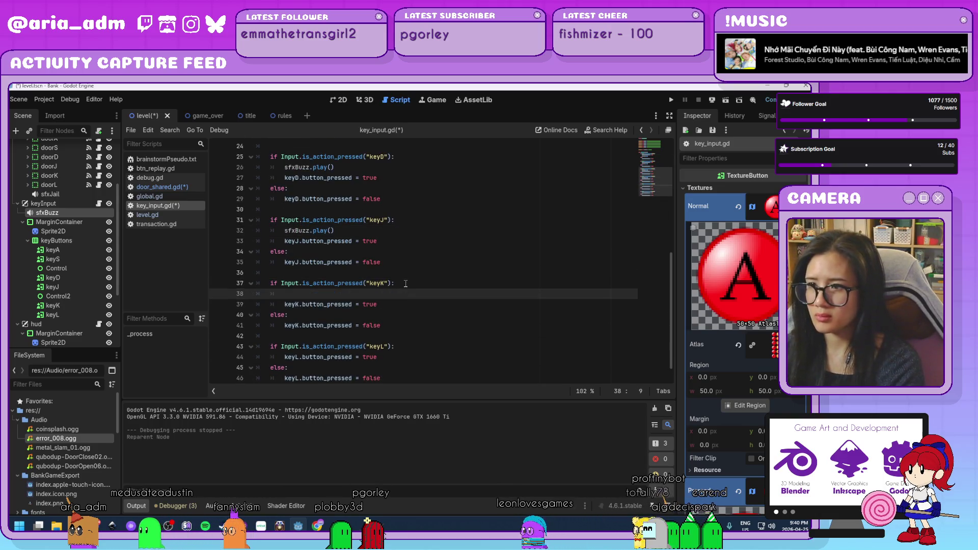
{"action": "left_click", "coordinate": [413, 348]}
{"action": "key", "text": "Return"}
{"action": "key", "text": "ctrl+v"}
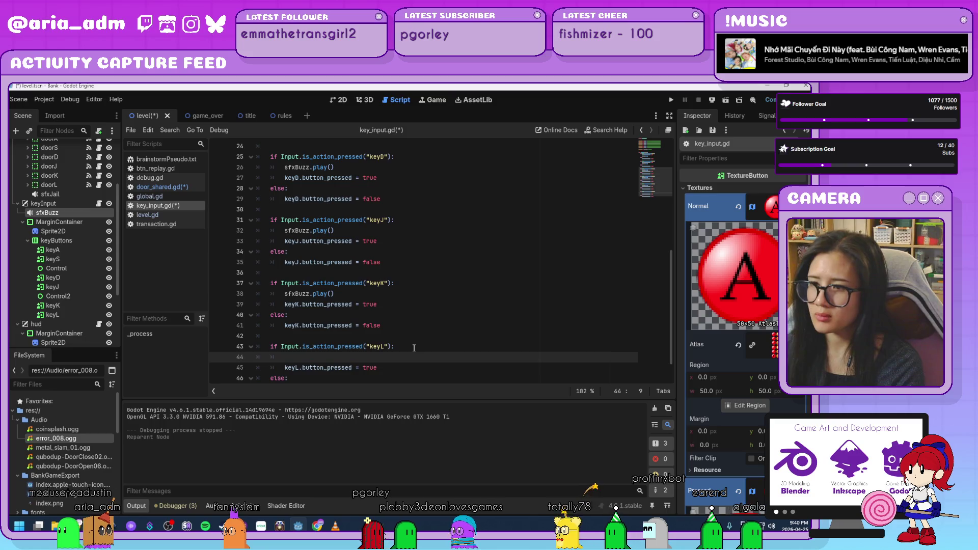
{"action": "scroll", "coordinate": [477, 301], "scroll_direction": "down", "scroll_amount": 1}
{"action": "key", "text": "F5"}
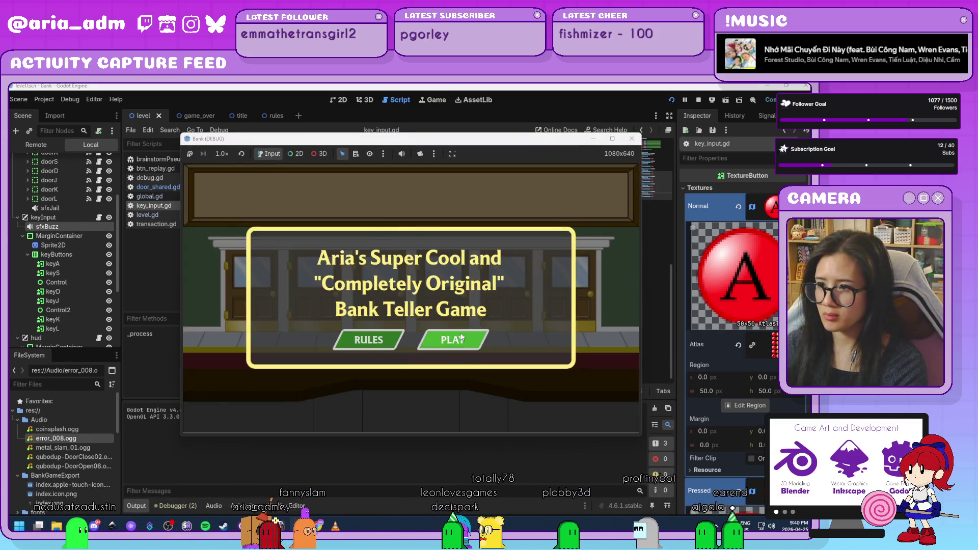
- Close the game, set sfxBuzz volume to -30 dB, then rerun and start level 1
{"action": "left_click", "coordinate": [450, 338]}
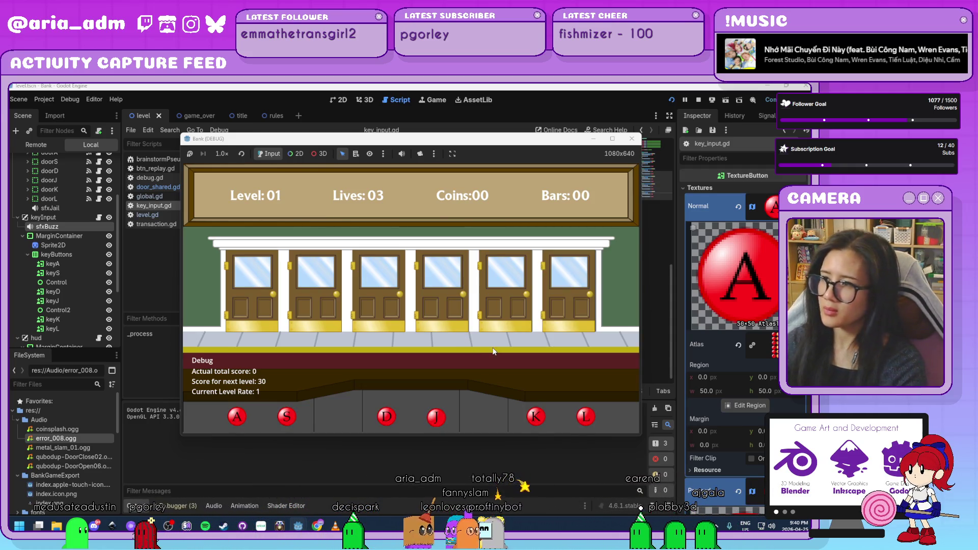
{"action": "left_click", "coordinate": [634, 141]}
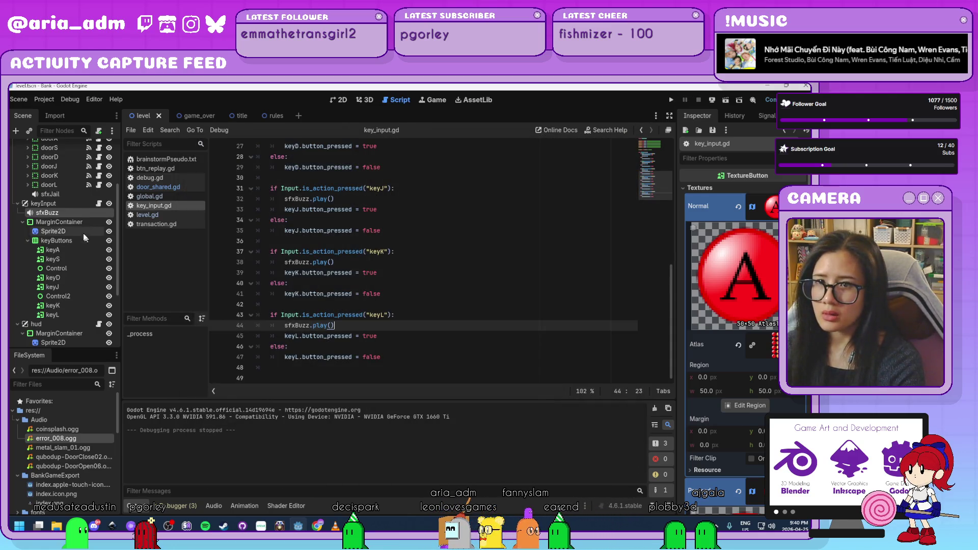
{"action": "left_click", "coordinate": [71, 212]}
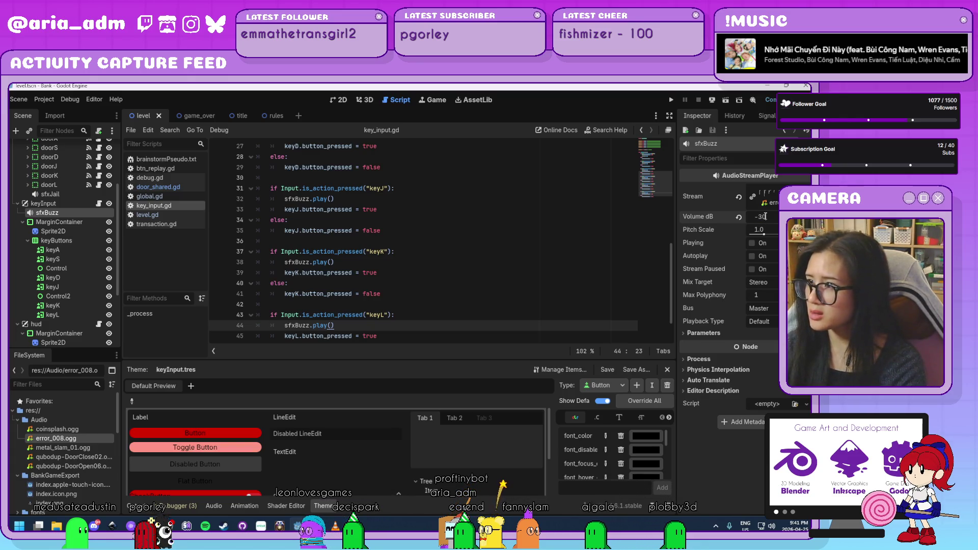
{"action": "left_click", "coordinate": [671, 100]}
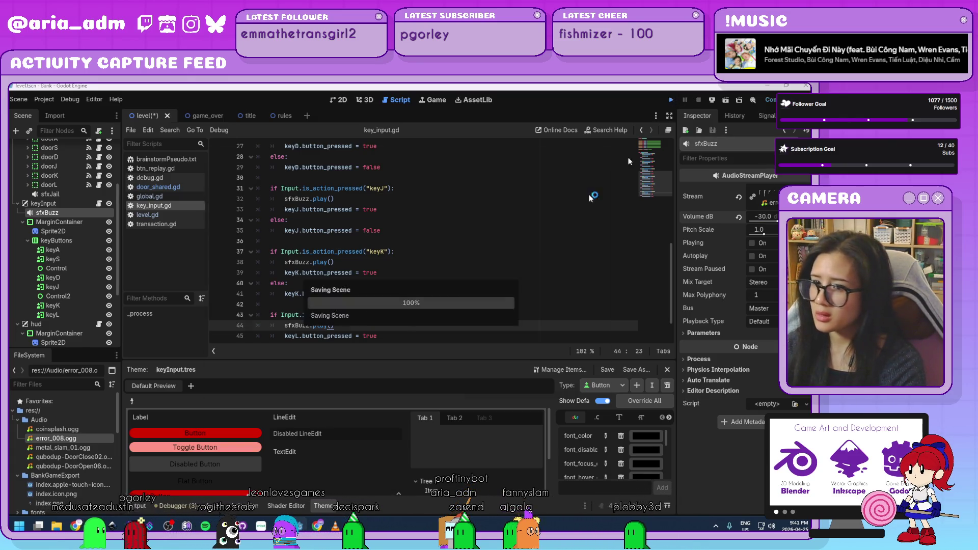
{"action": "left_click", "coordinate": [434, 342]}
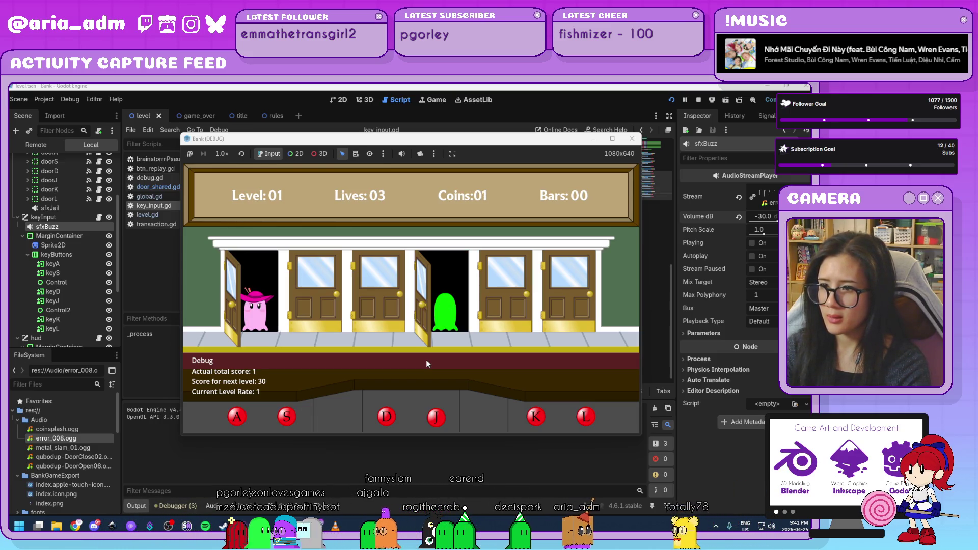
- Serve ghosts and jail the clown at D and red figure at K, reaching 21 coins, then stop
{"action": "key", "text": "j"}
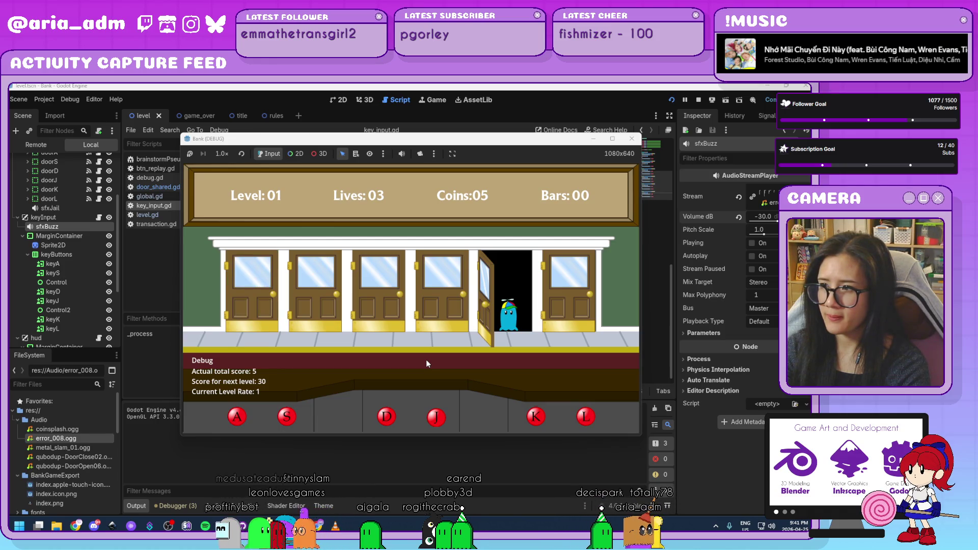
{"action": "key", "text": "k"}
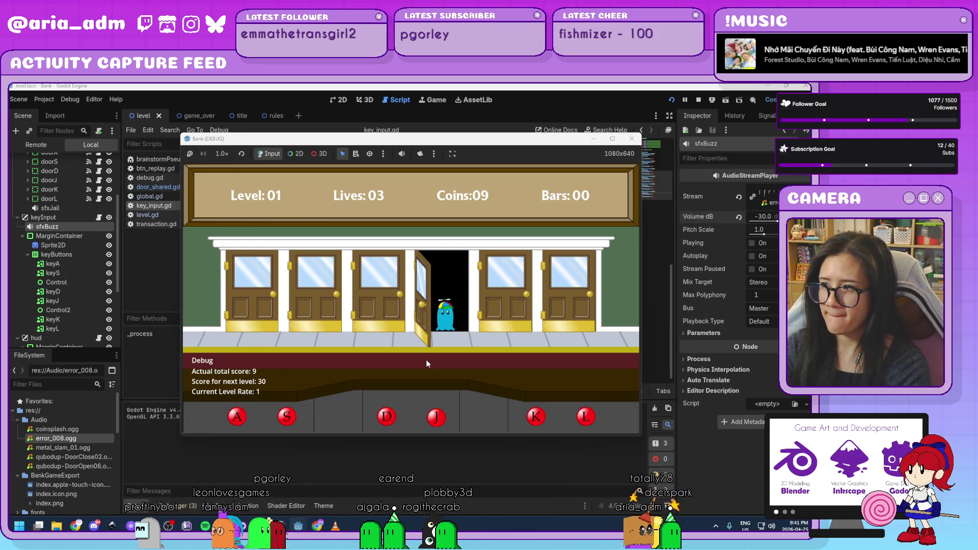
{"action": "key", "text": "j"}
{"action": "key", "text": "j"}
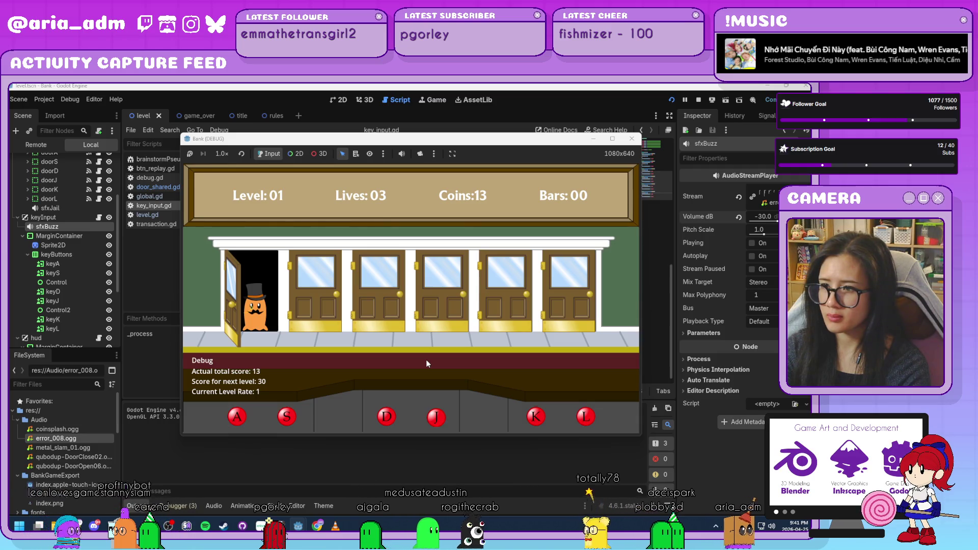
{"action": "key", "text": "a"}
{"action": "key", "text": "d"}
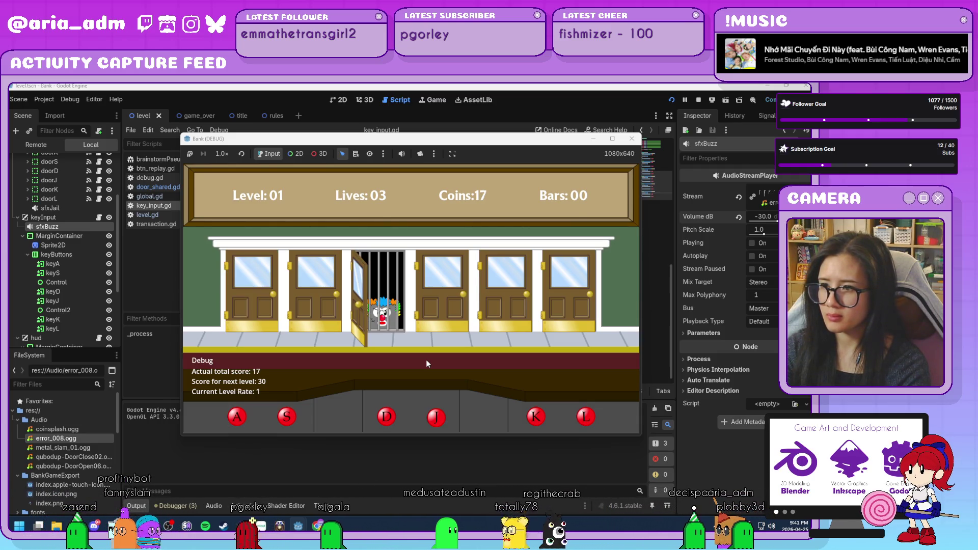
{"action": "key", "text": "s"}
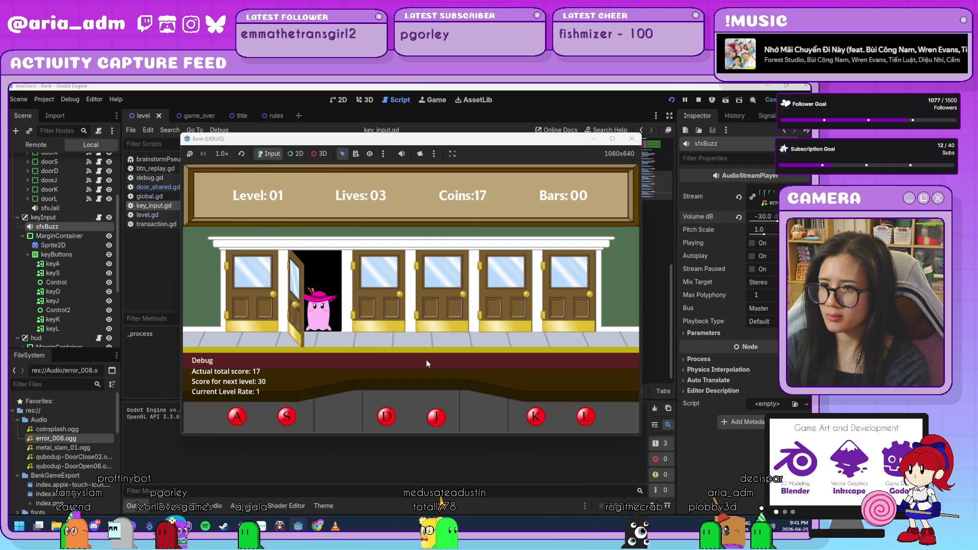
{"action": "key", "text": "k"}
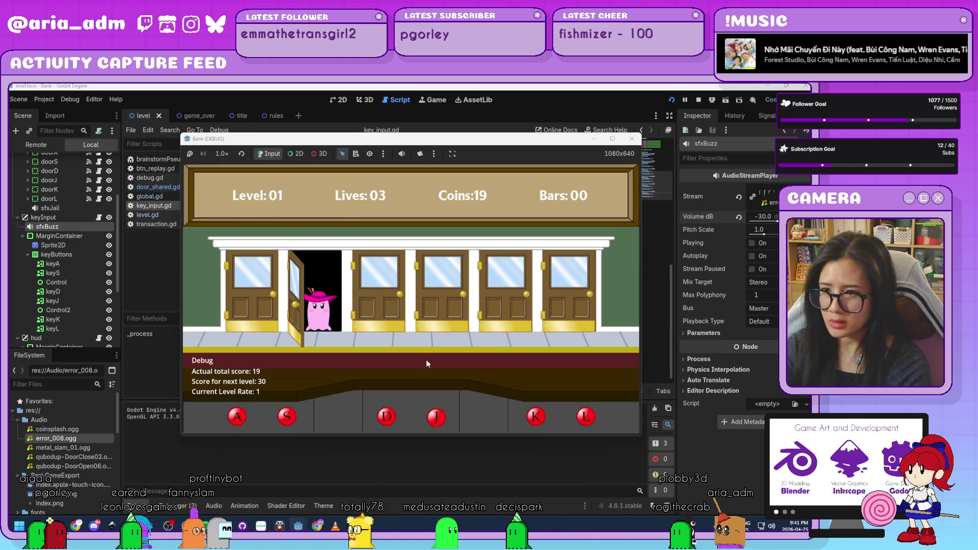
{"action": "key", "text": "s"}
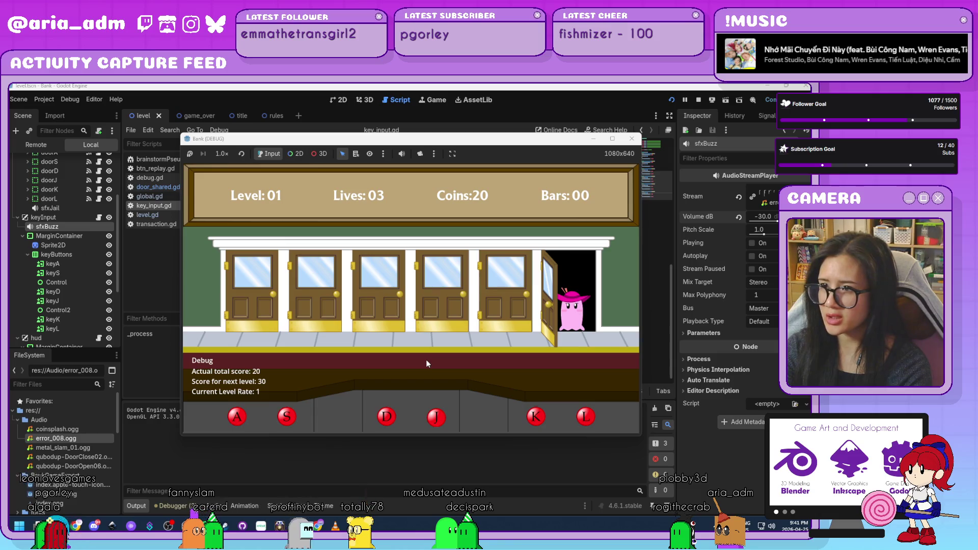
{"action": "key", "text": "l"}
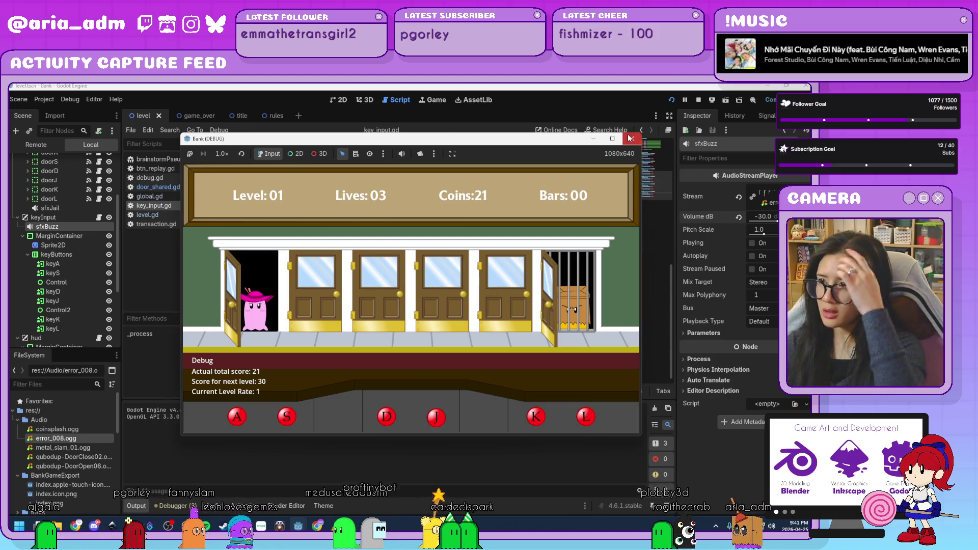
{"action": "left_click", "coordinate": [698, 99]}
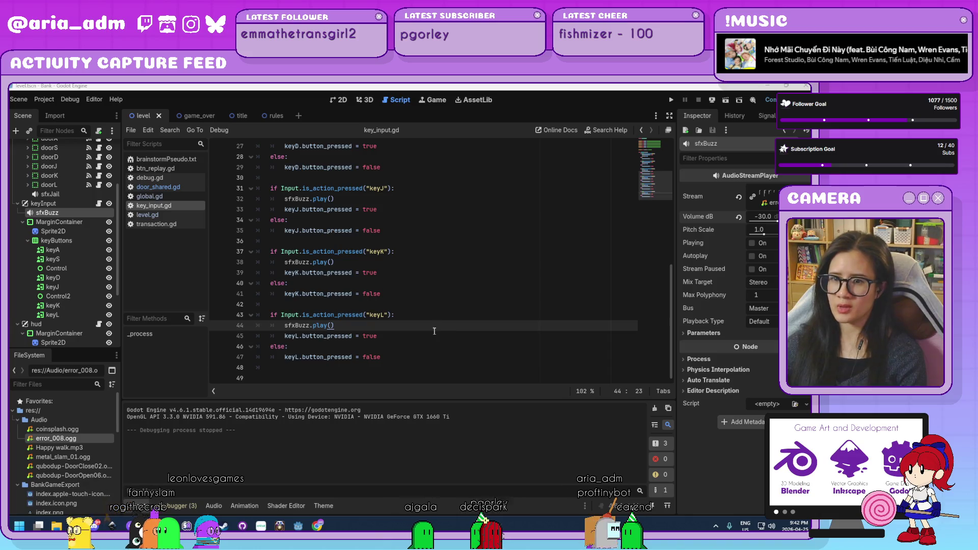
- Switch to the game_over scene tab in the editor
{"action": "mouse_move", "coordinate": [194, 124]}
{"action": "left_click", "coordinate": [239, 115]}
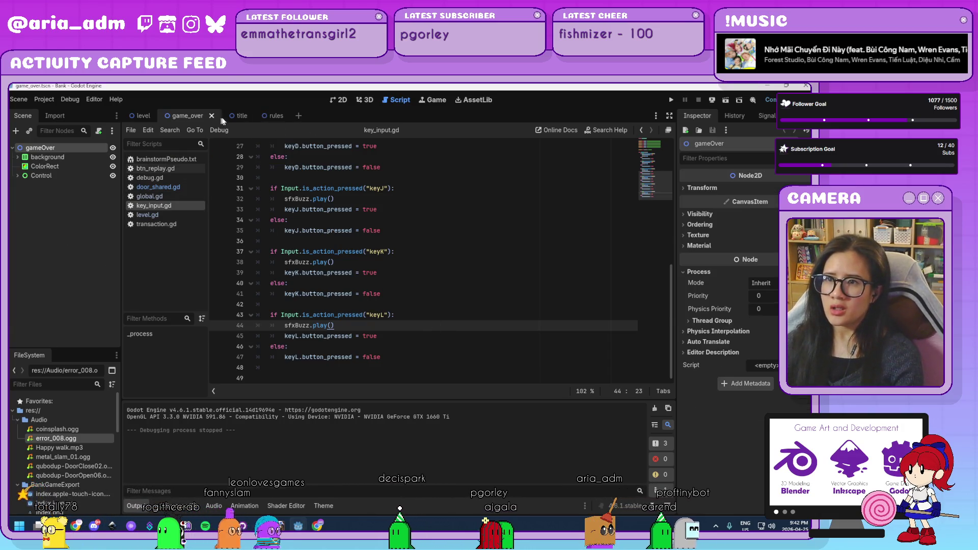
- Create a new scene with a plain Node root named 'audio'
{"action": "left_click", "coordinate": [274, 116]}
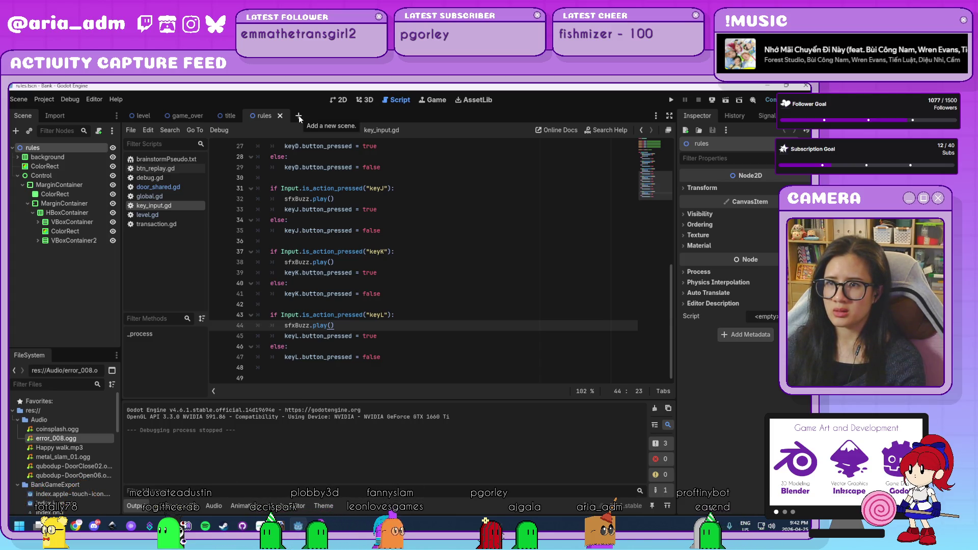
{"action": "left_click", "coordinate": [299, 116]}
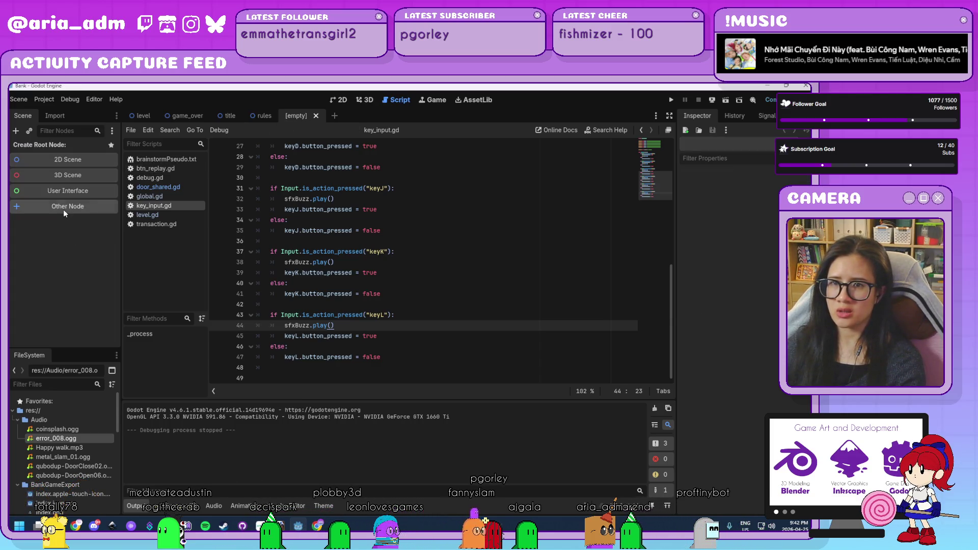
{"action": "left_click", "coordinate": [64, 206]}
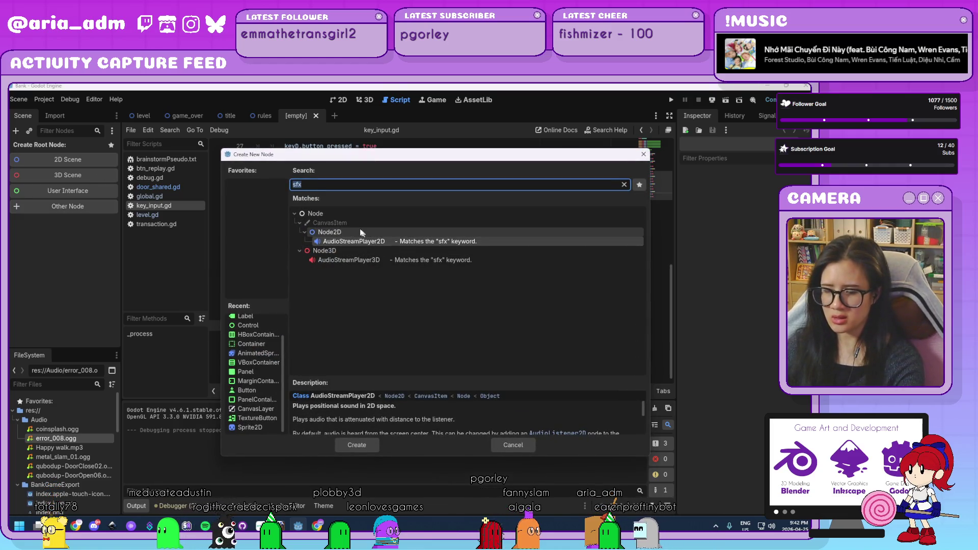
{"action": "type", "text": "au"}
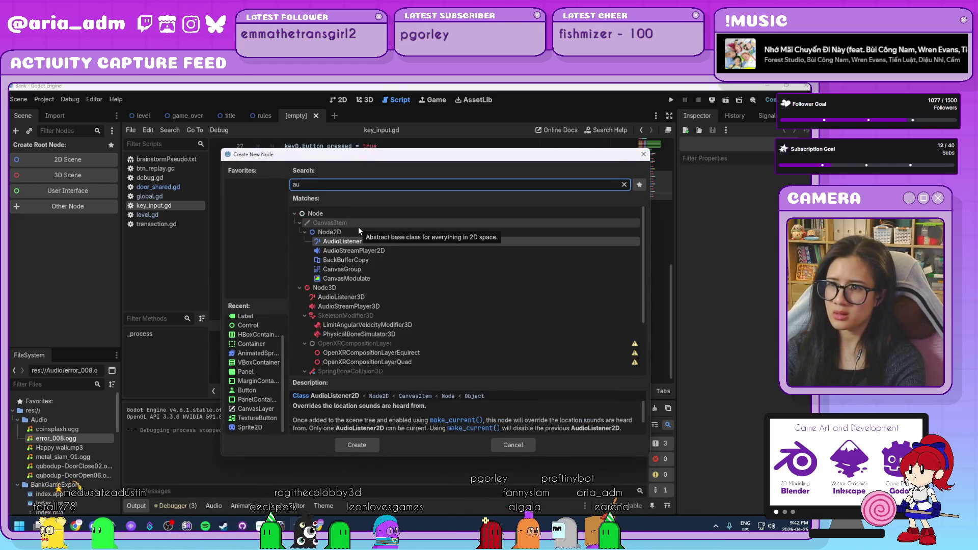
{"action": "key", "text": "BackSpace"}
{"action": "key", "text": "BackSpace"}
{"action": "double_click", "coordinate": [354, 214]}
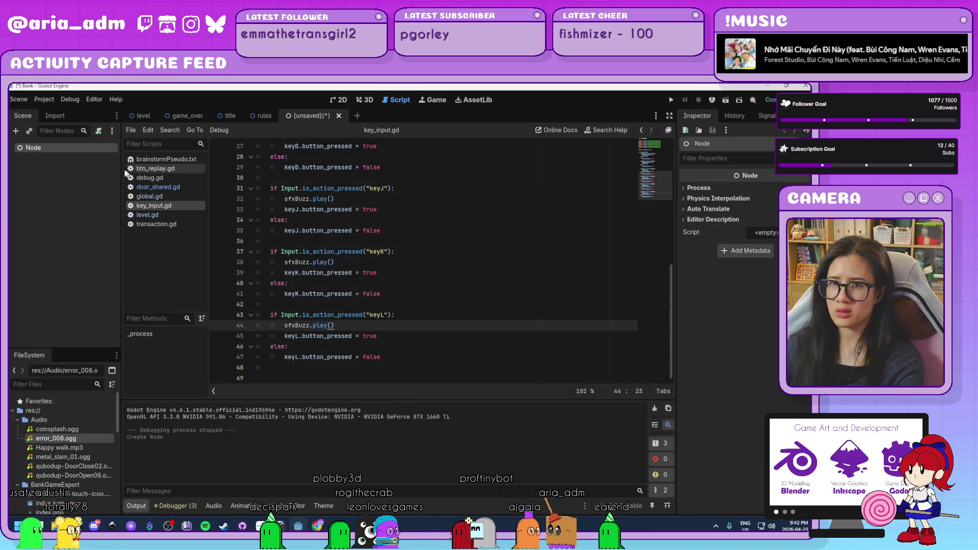
{"action": "type", "text": "audio"}
{"action": "key", "text": "Return"}
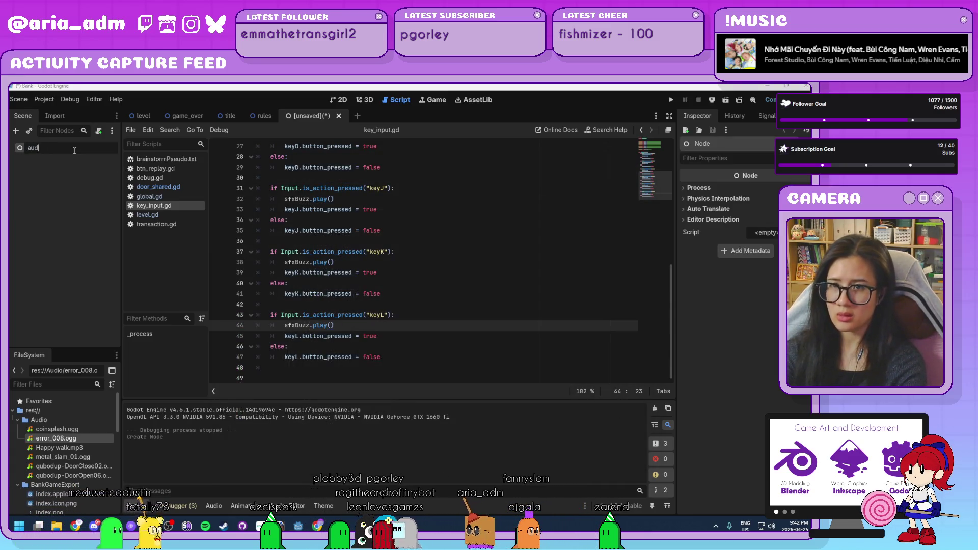
- Add Happy walk.mp3 as a looping, autoplaying music player at -30 dB
{"action": "key", "text": "ctrl+a"}
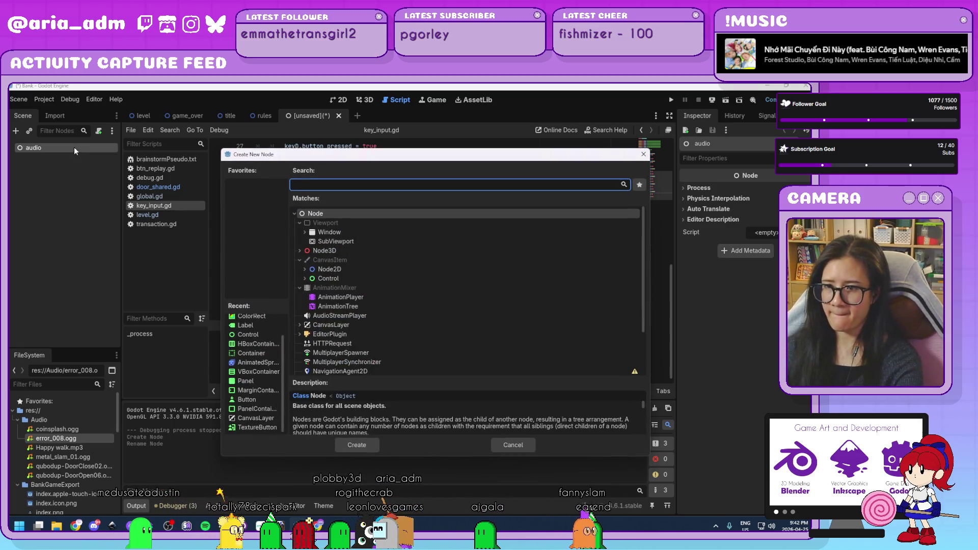
{"action": "left_click", "coordinate": [502, 446]}
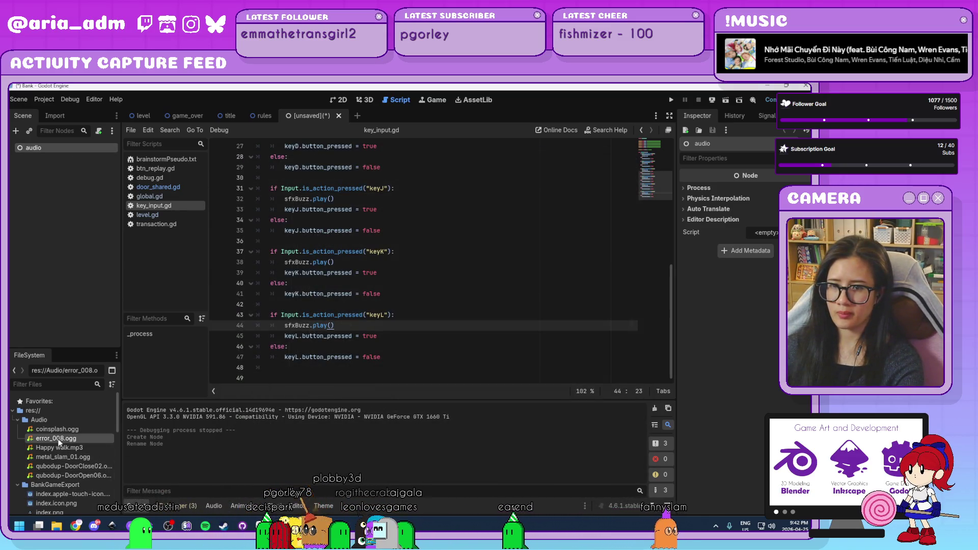
{"action": "left_click", "coordinate": [53, 448]}
{"action": "left_click_drag", "start_coordinate": [53, 448], "coordinate": [34, 149]}
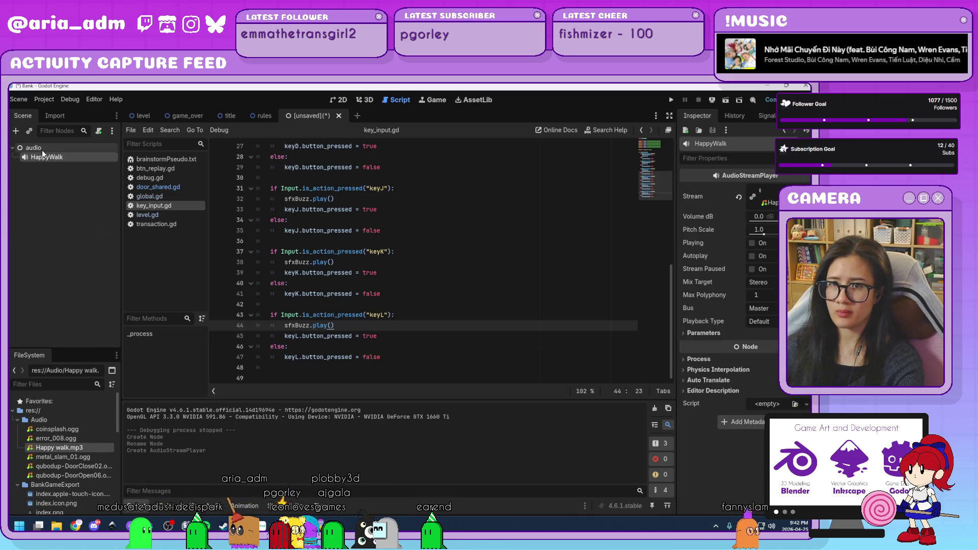
{"action": "left_click", "coordinate": [764, 331]}
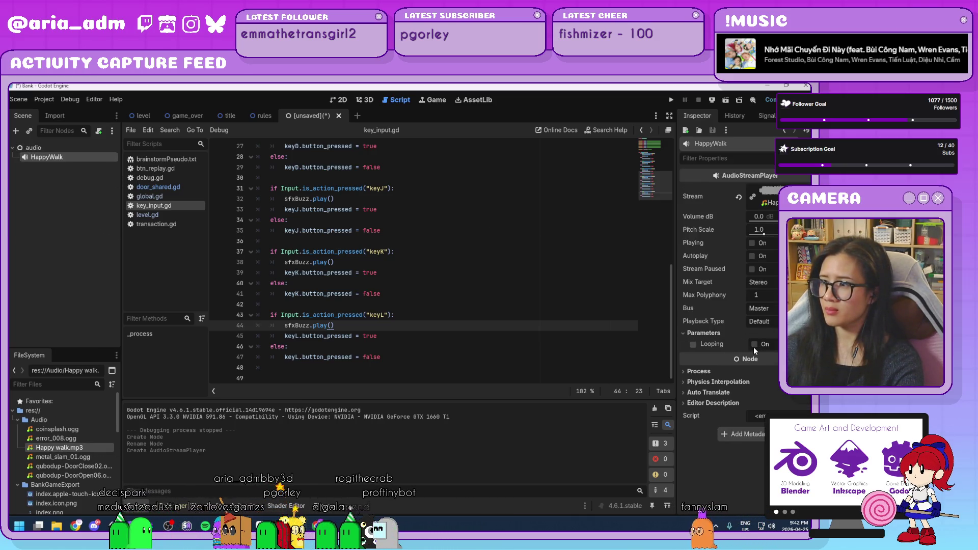
{"action": "left_click", "coordinate": [753, 345]}
{"action": "left_click", "coordinate": [758, 217]}
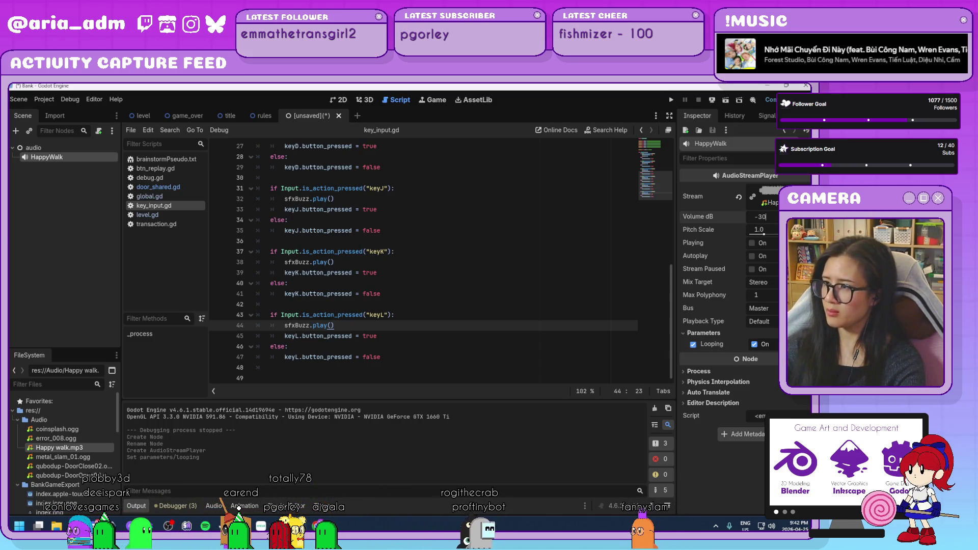
{"action": "key", "text": "Return"}
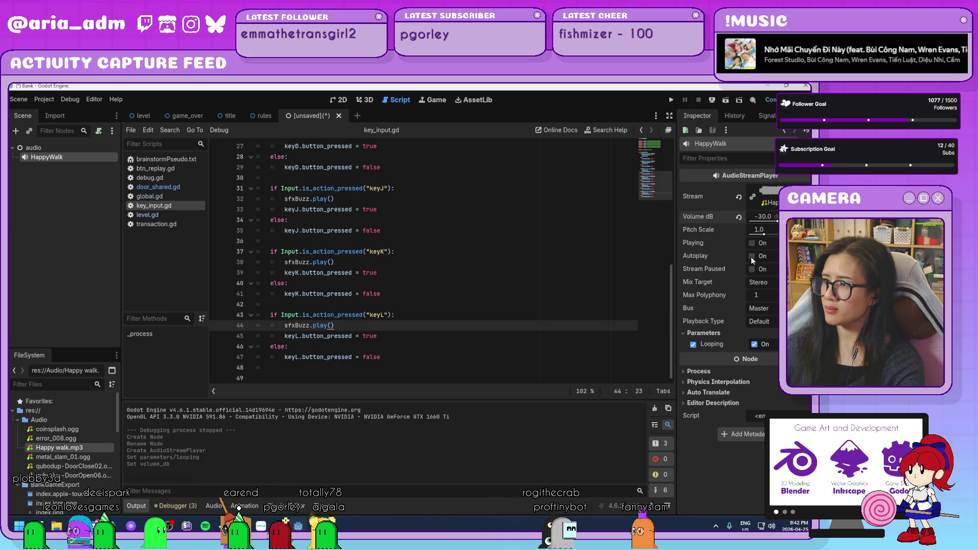
{"action": "left_click", "coordinate": [752, 256]}
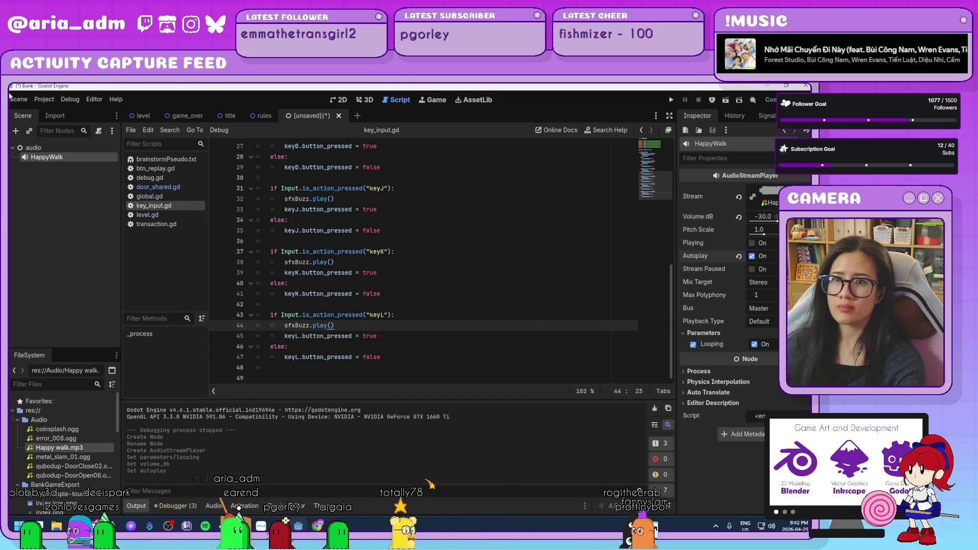
{"action": "left_click", "coordinate": [45, 99]}
{"action": "left_click", "coordinate": [58, 113]}
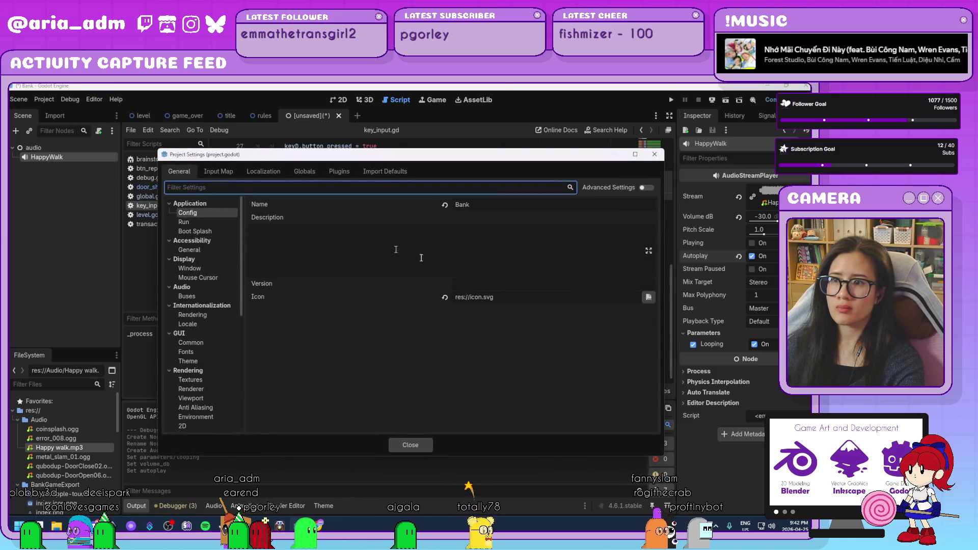
- Save the new scene as audio.tscn in the scenes folder
{"action": "left_click", "coordinate": [406, 443]}
{"action": "key", "text": "ctrl+s"}
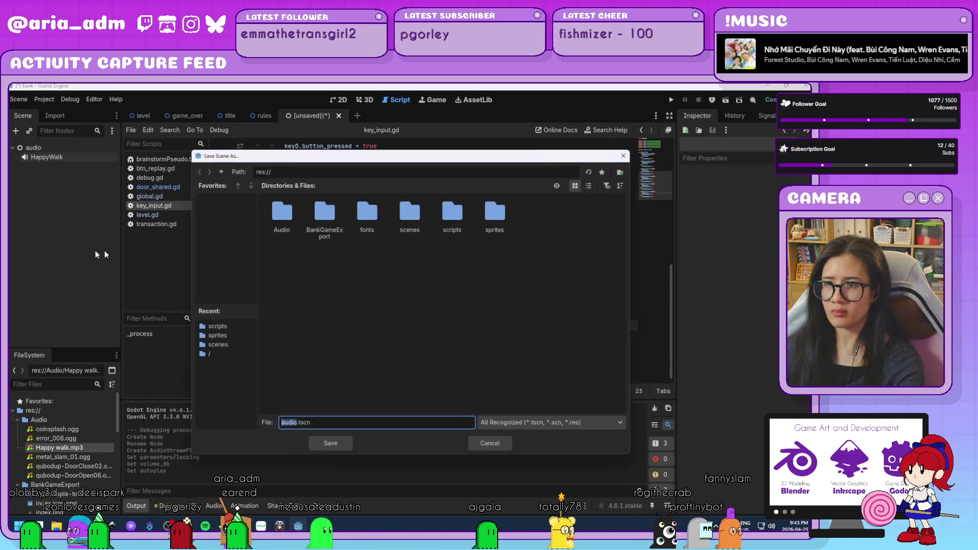
{"action": "double_click", "coordinate": [410, 216]}
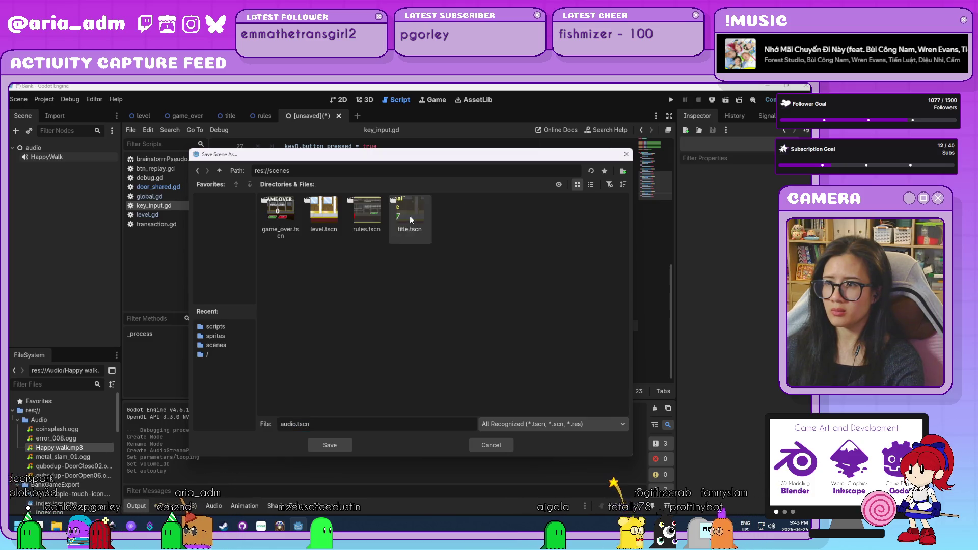
{"action": "left_click", "coordinate": [339, 450]}
- Register scenes/audio.tscn as the Audio autoload in Project Settings
{"action": "left_click", "coordinate": [44, 100]}
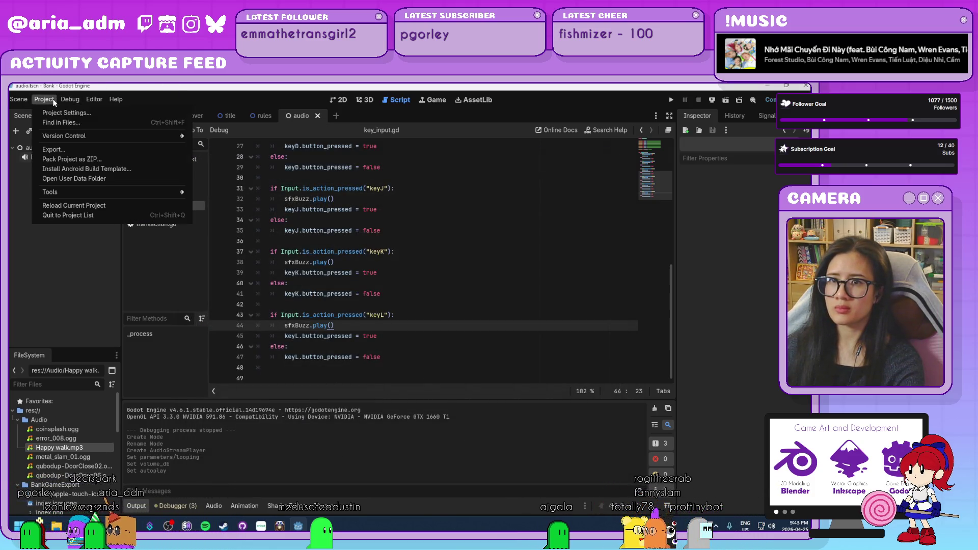
{"action": "left_click", "coordinate": [72, 113]}
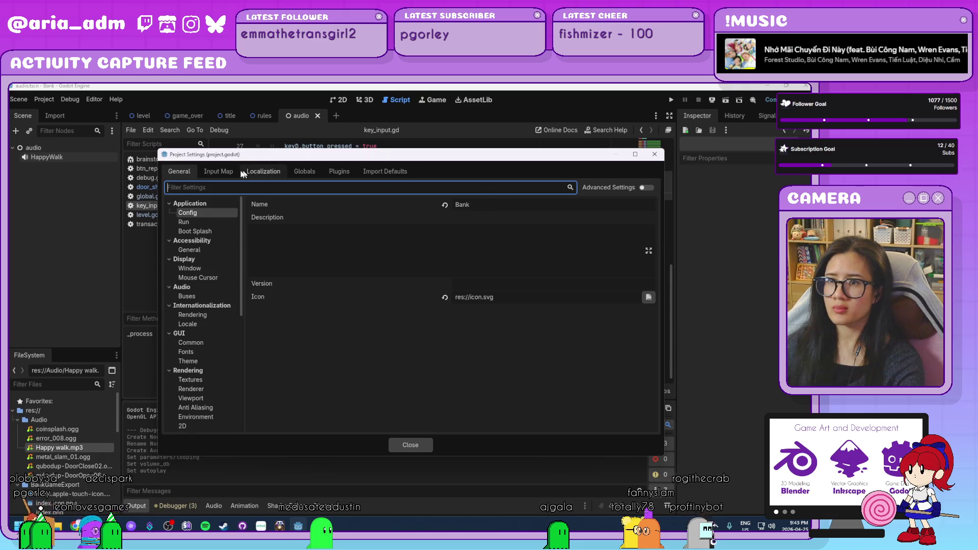
{"action": "left_click", "coordinate": [299, 173]}
{"action": "left_click", "coordinate": [386, 204]}
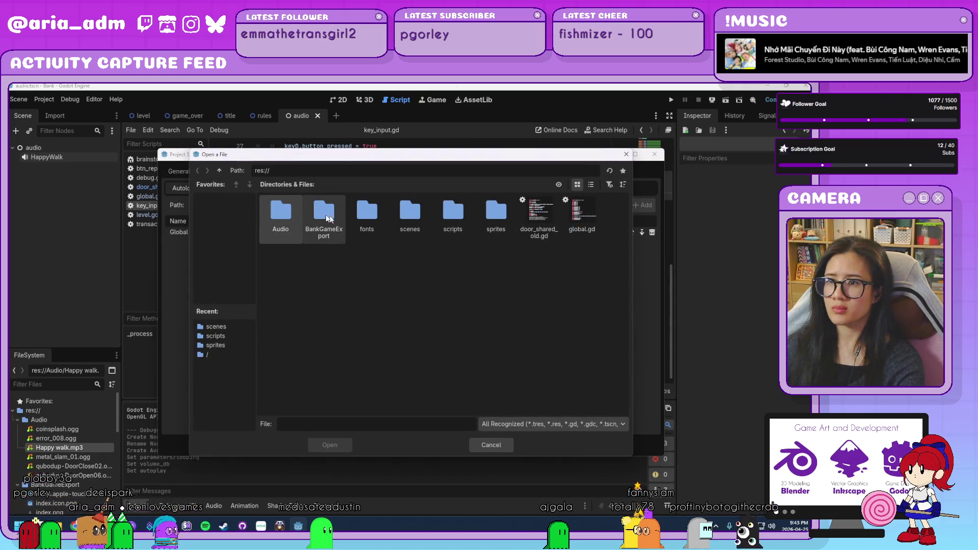
{"action": "double_click", "coordinate": [410, 214]}
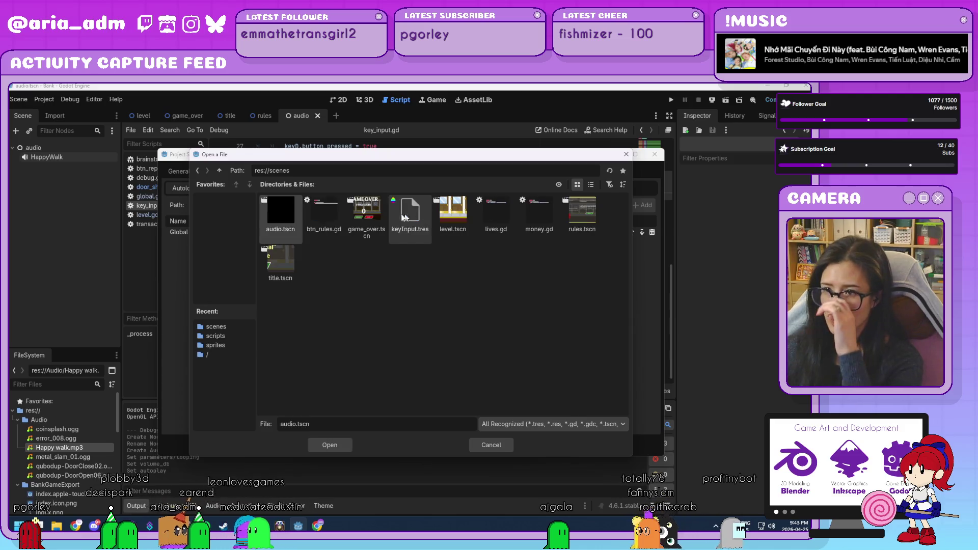
{"action": "double_click", "coordinate": [324, 217]}
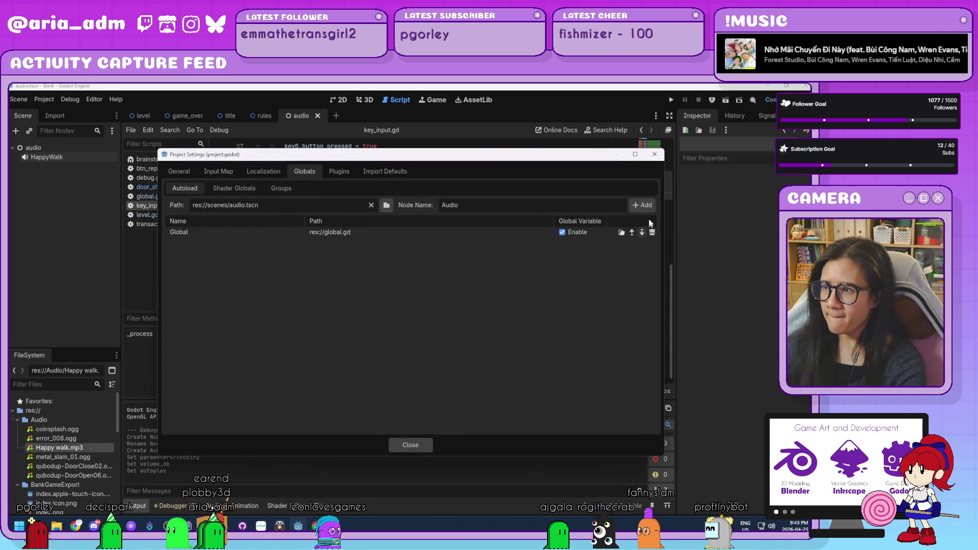
{"action": "left_click", "coordinate": [641, 205]}
{"action": "left_click", "coordinate": [411, 445]}
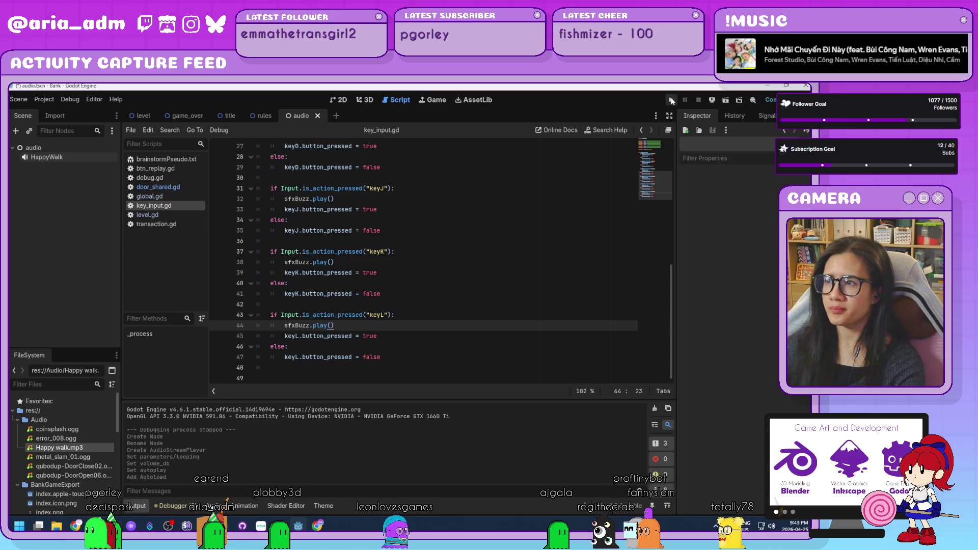
- Run the game from the title screen to test the music, then stop it
{"action": "left_click", "coordinate": [672, 100]}
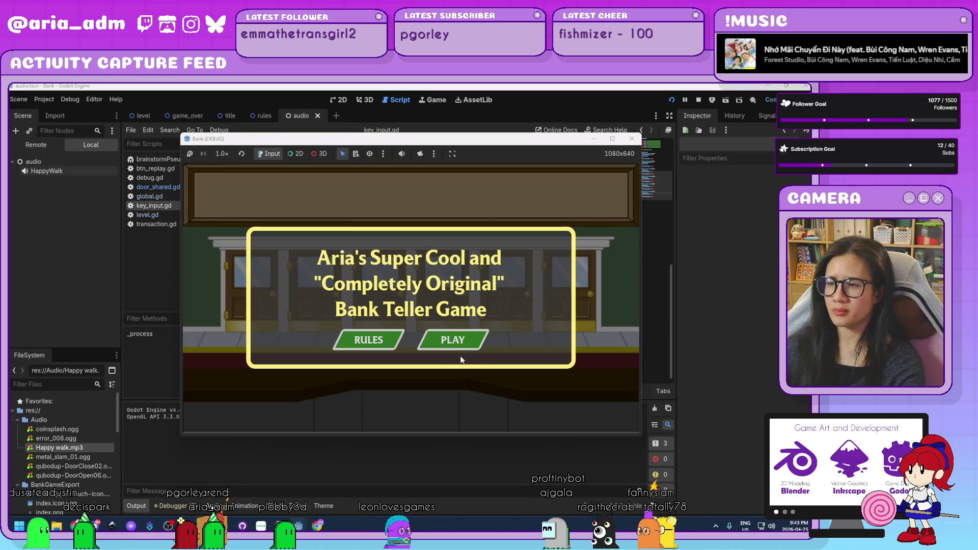
{"action": "left_click", "coordinate": [455, 341]}
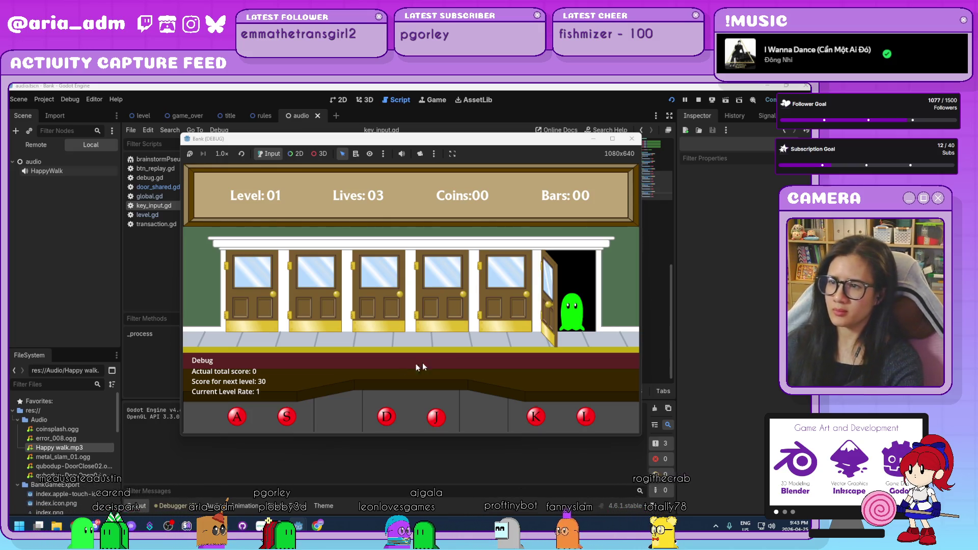
{"action": "key", "text": "F8"}
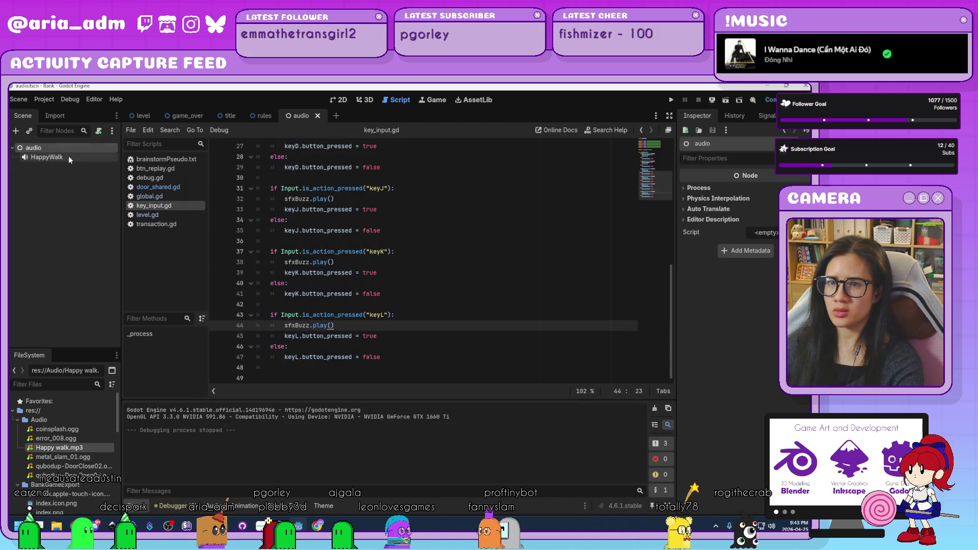
- Select HappyWalk and start entering -10 as its Volume dB value
{"action": "left_click", "coordinate": [68, 156]}
{"action": "left_click", "coordinate": [769, 218]}
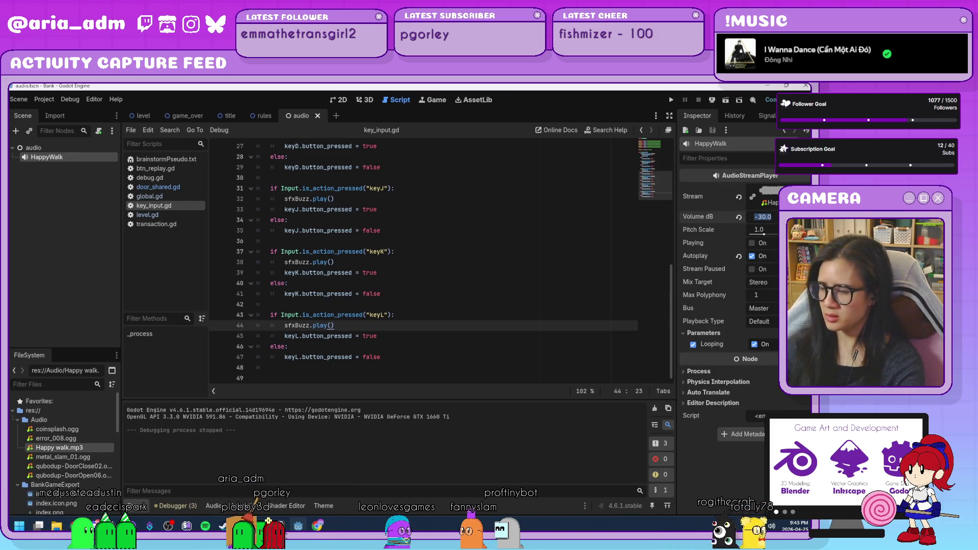
{"action": "type", "text": "-10"}
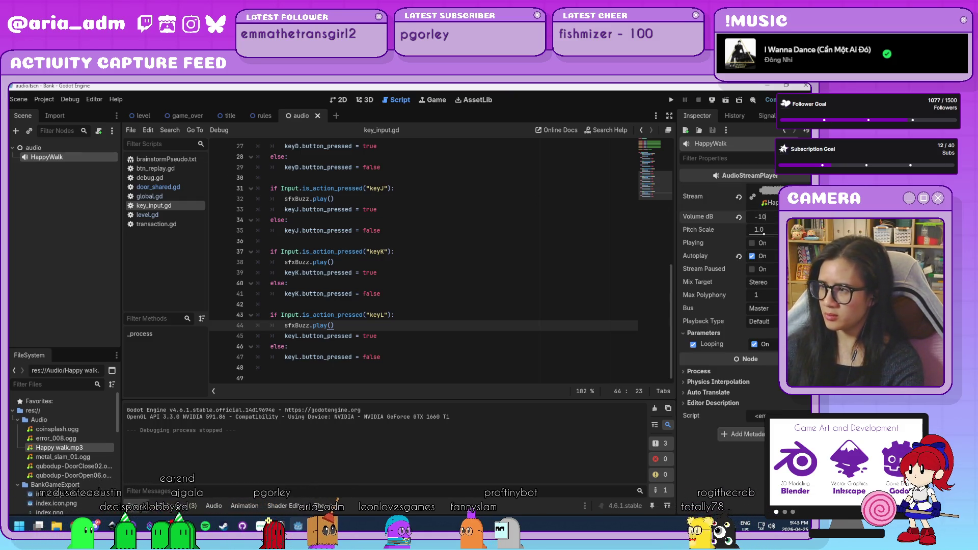
{"action": "key", "text": "Return"}
{"action": "left_click", "coordinate": [672, 101]}
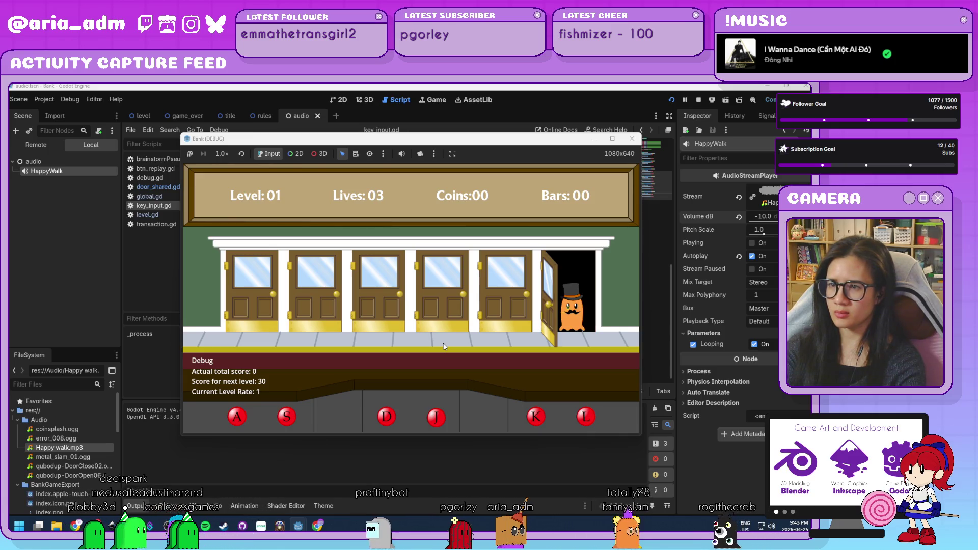
{"action": "key", "text": "l"}
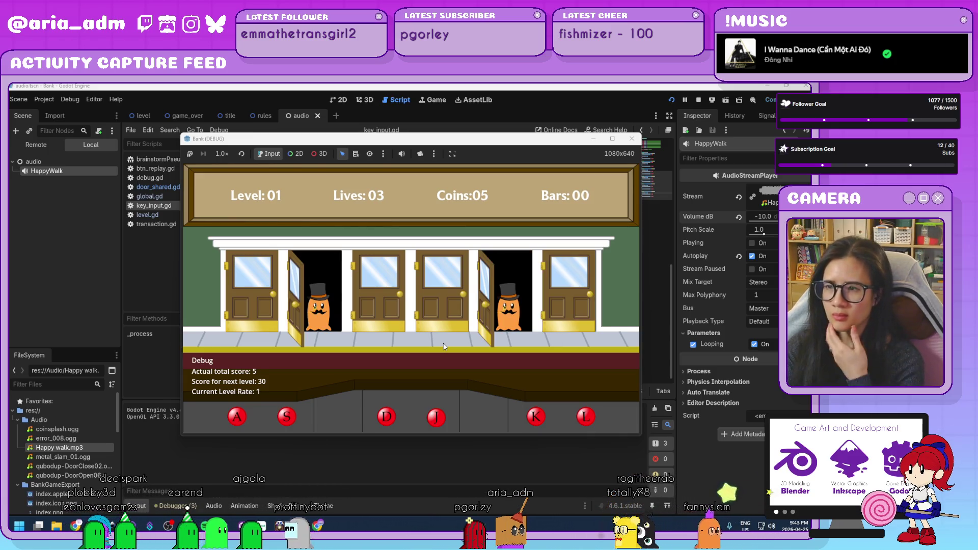
{"action": "key", "text": "s"}
{"action": "key", "text": "k"}
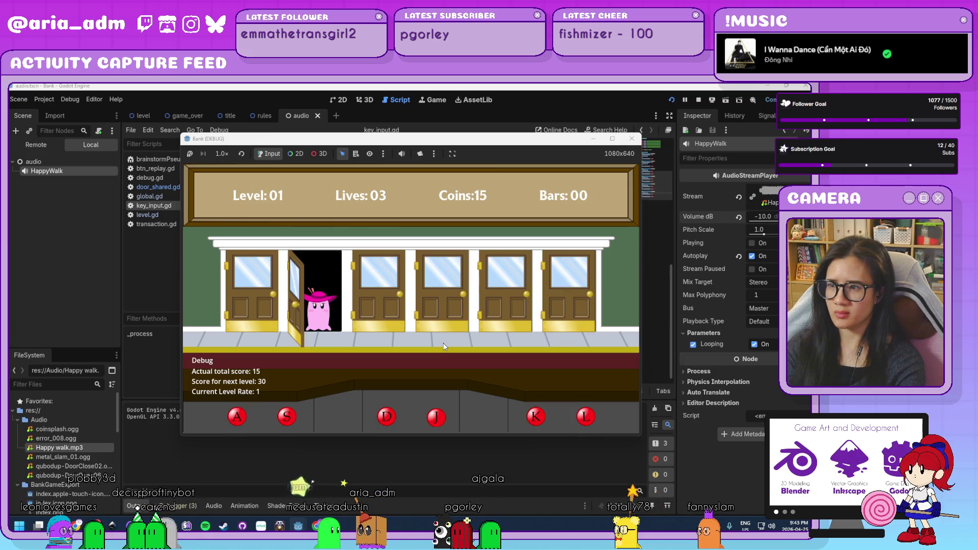
{"action": "key", "text": "F8"}
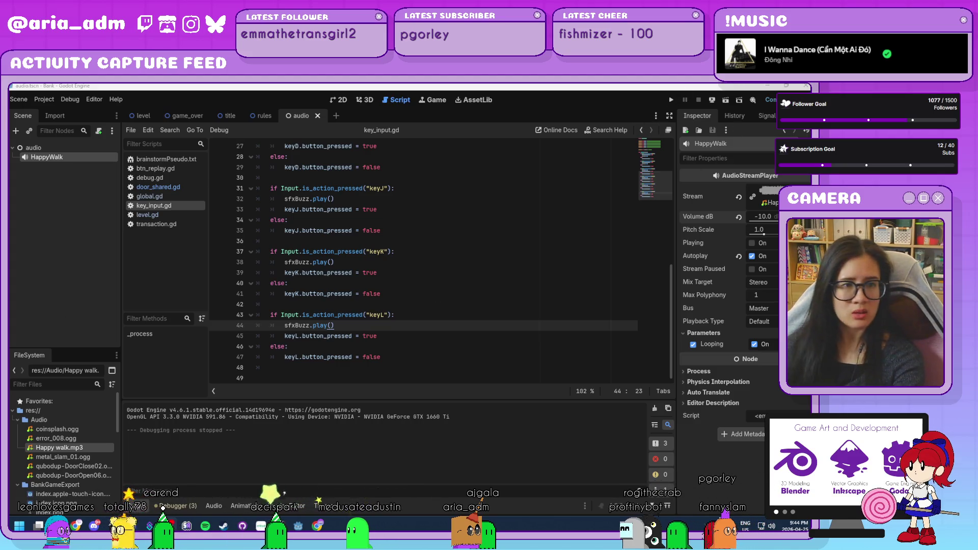
{"action": "left_click", "coordinate": [668, 101]}
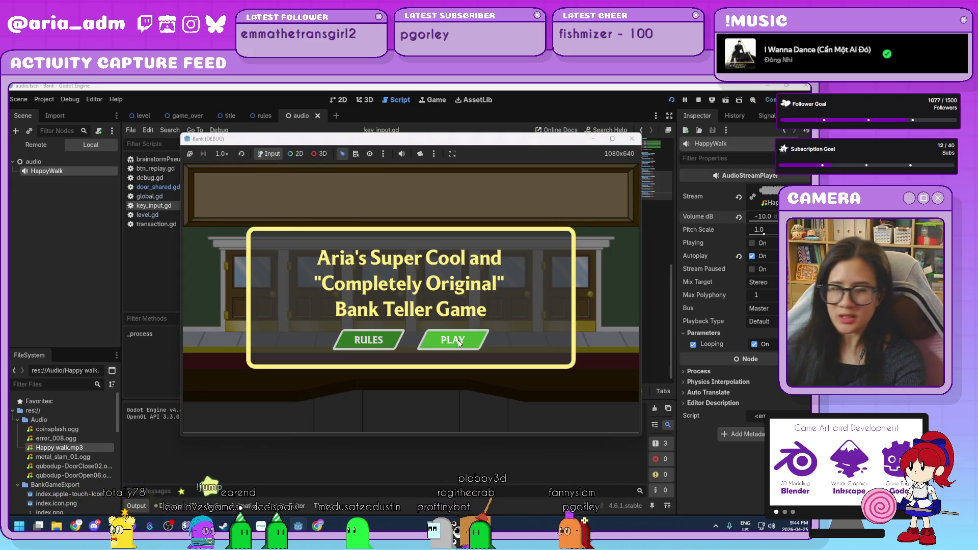
- Start play from the title screen and serve door customers, advancing to level 2 with 99 coins
{"action": "left_click", "coordinate": [459, 343]}
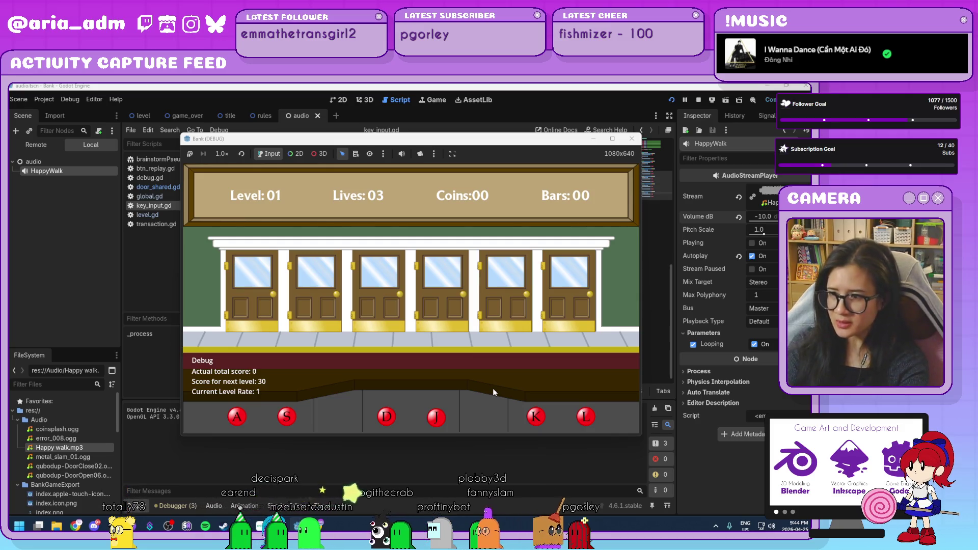
{"action": "key", "text": "a"}
{"action": "key", "text": "j"}
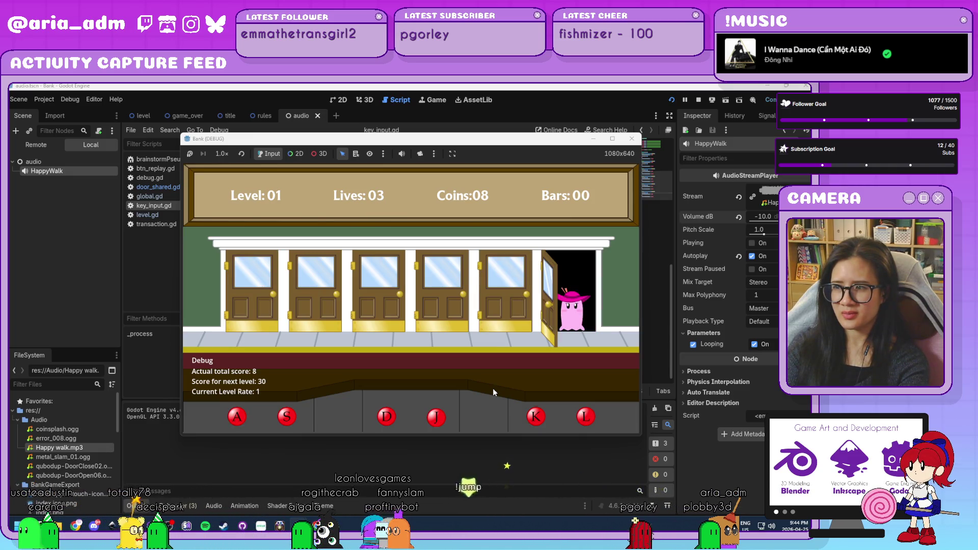
{"action": "key", "text": "l"}
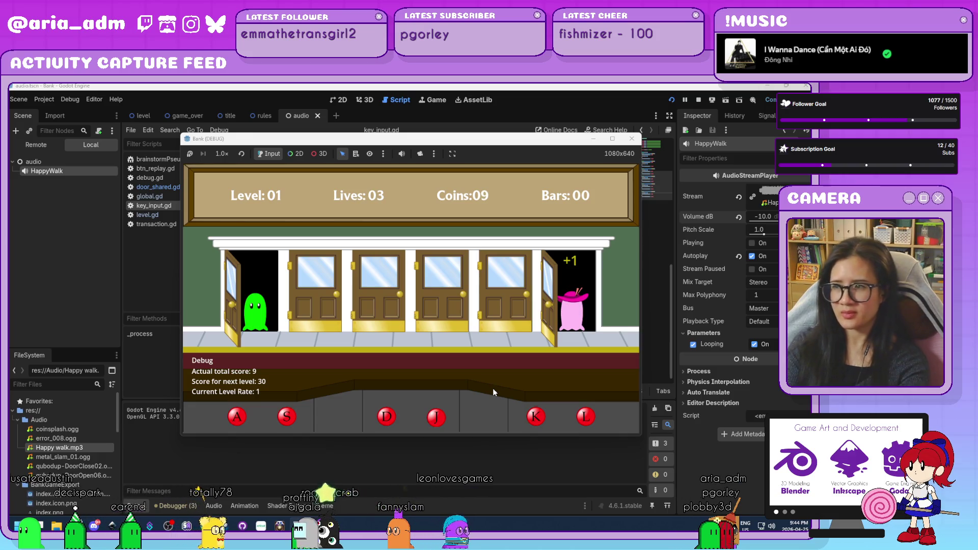
{"action": "key", "text": "a"}
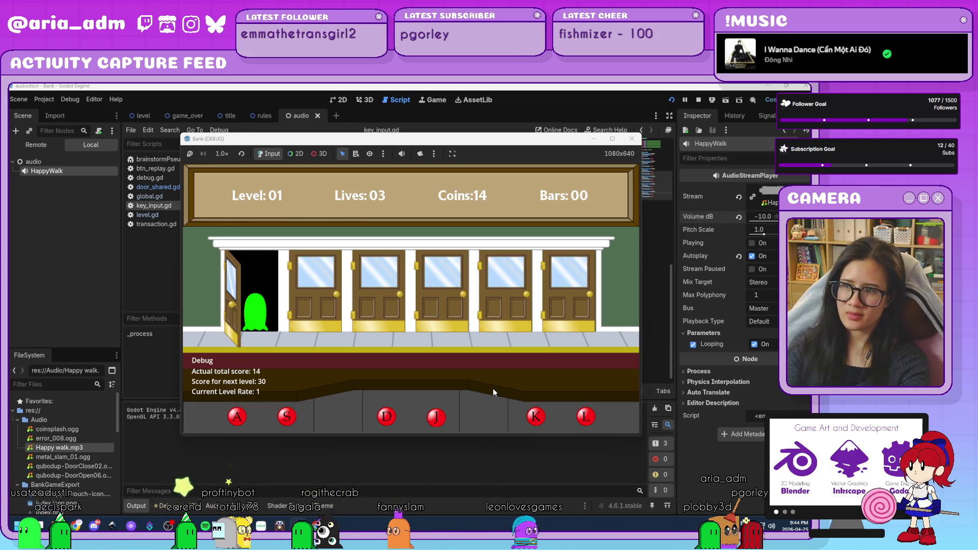
{"action": "key", "text": "j"}
{"action": "key", "text": "d"}
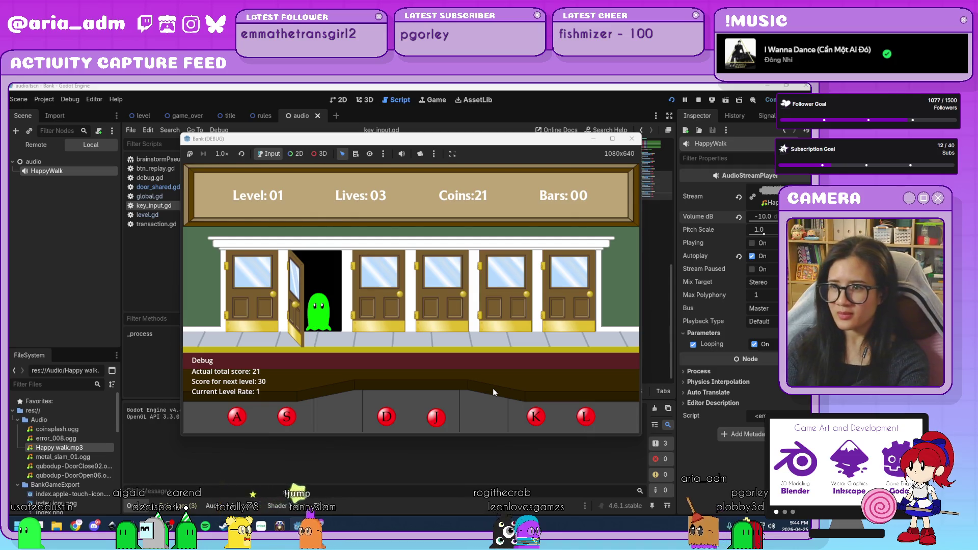
{"action": "key", "text": "s"}
{"action": "key", "text": "j"}
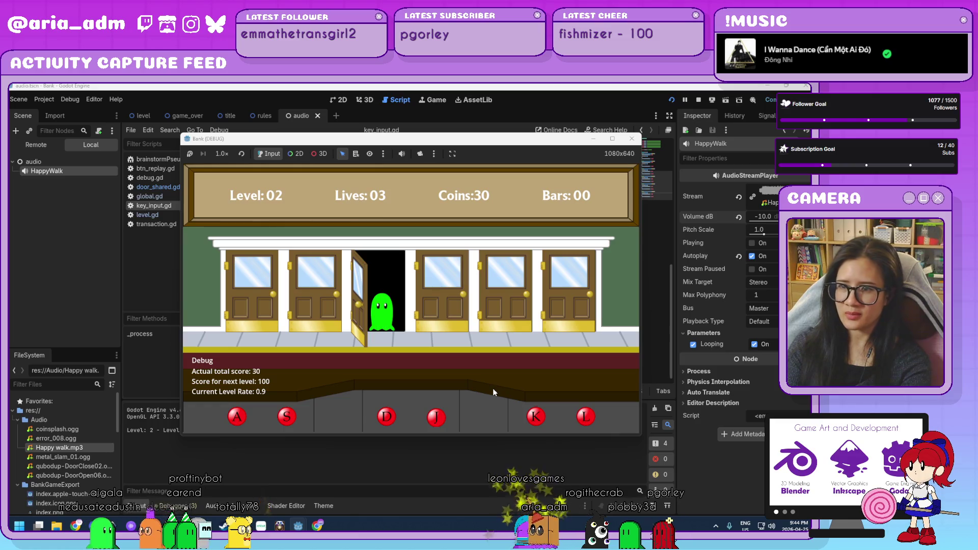
{"action": "key", "text": "d"}
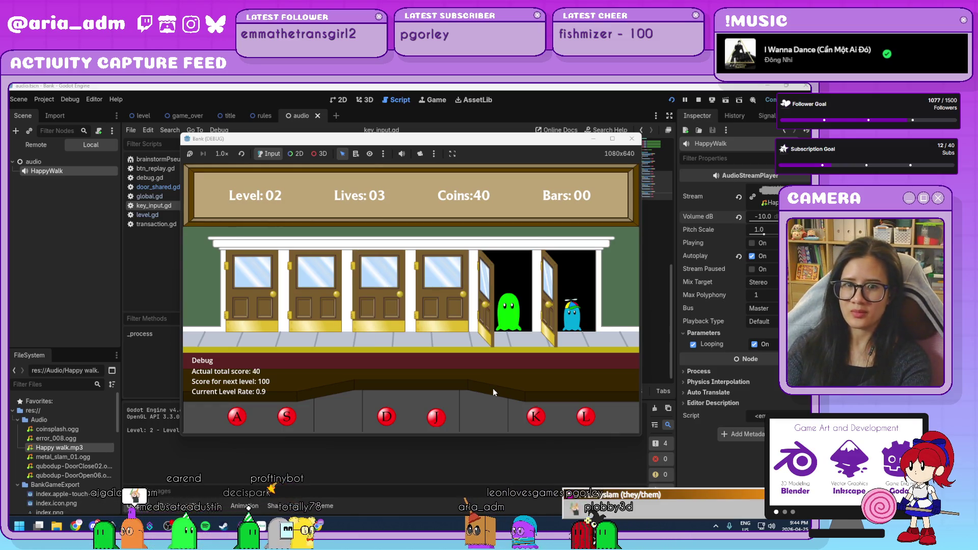
{"action": "key", "text": "l"}
{"action": "key", "text": "k"}
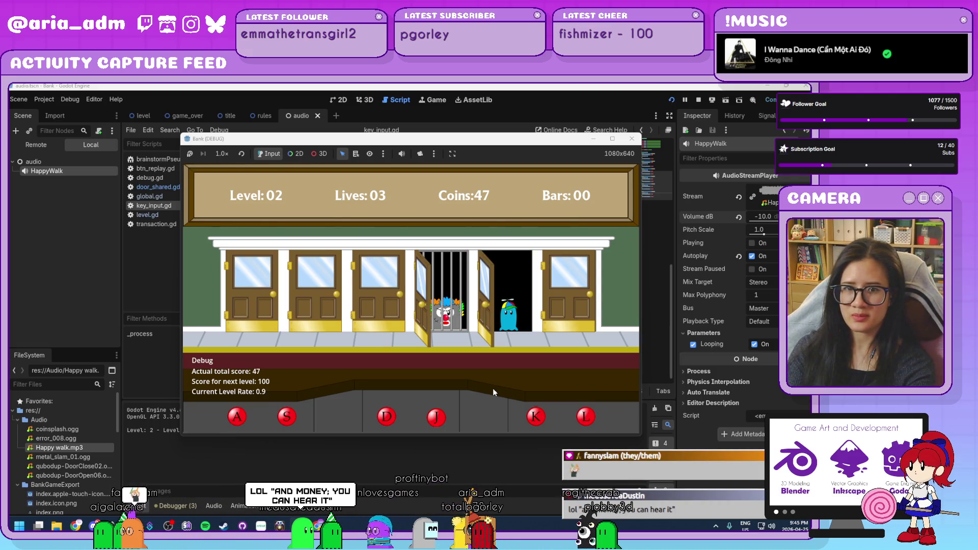
{"action": "key", "text": "k"}
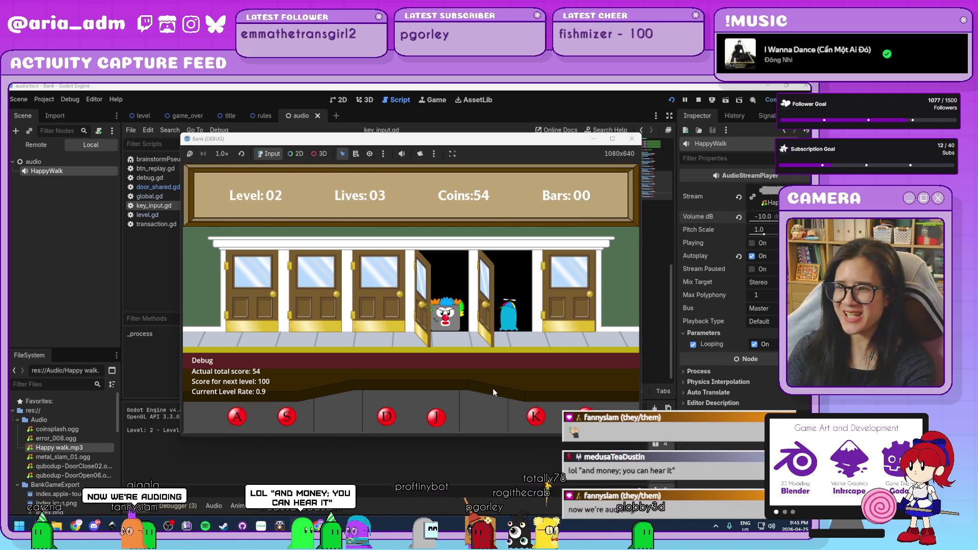
{"action": "key", "text": "d"}
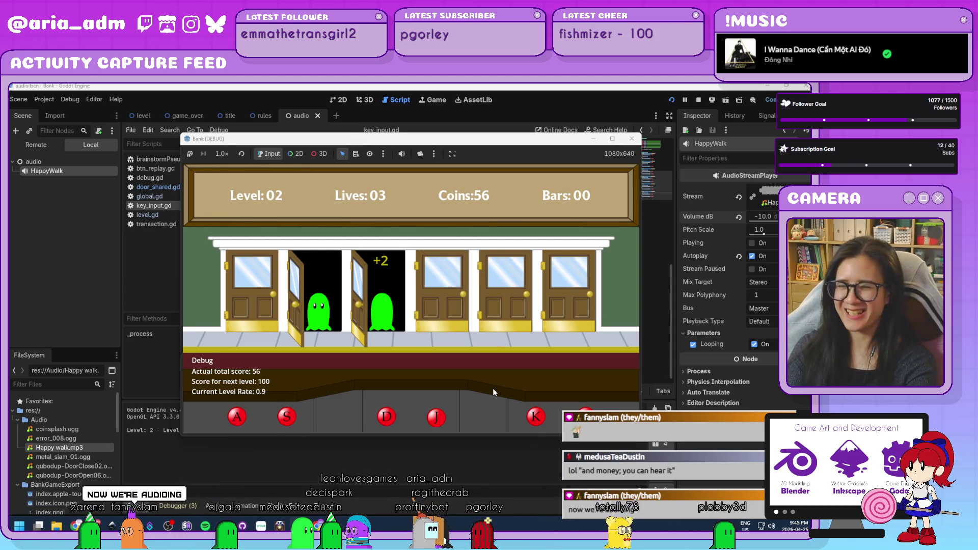
{"action": "key", "text": "s"}
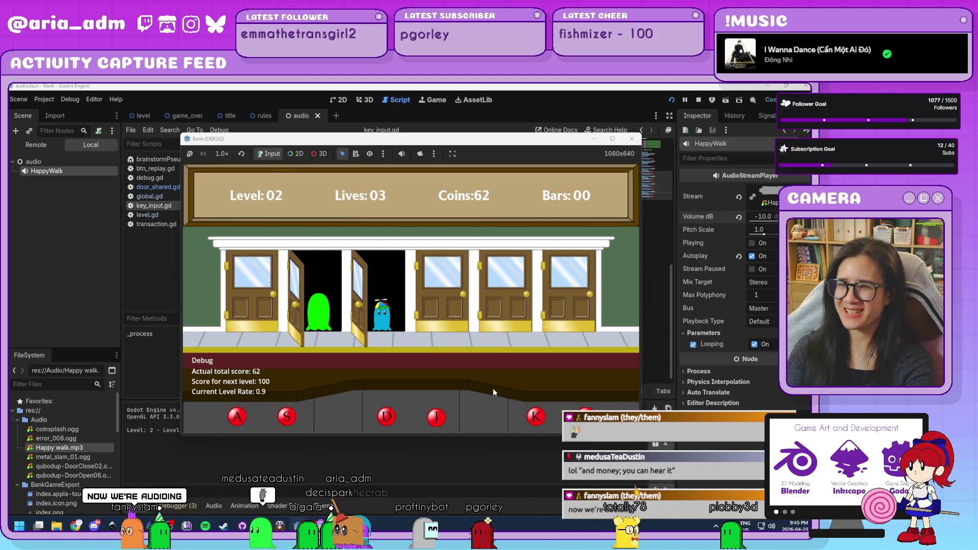
{"action": "key", "text": "d"}
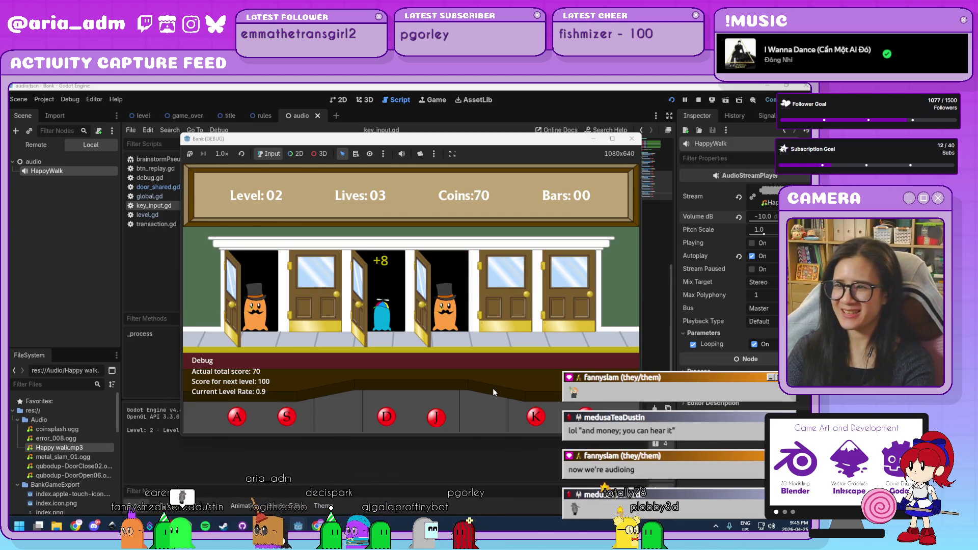
{"action": "key", "text": "j"}
{"action": "key", "text": "a"}
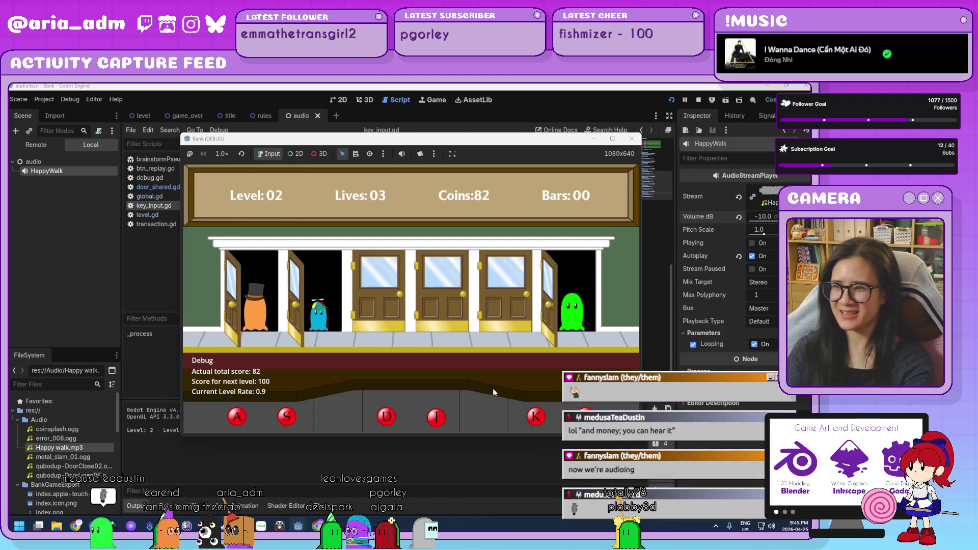
{"action": "key", "text": "s"}
{"action": "key", "text": "l"}
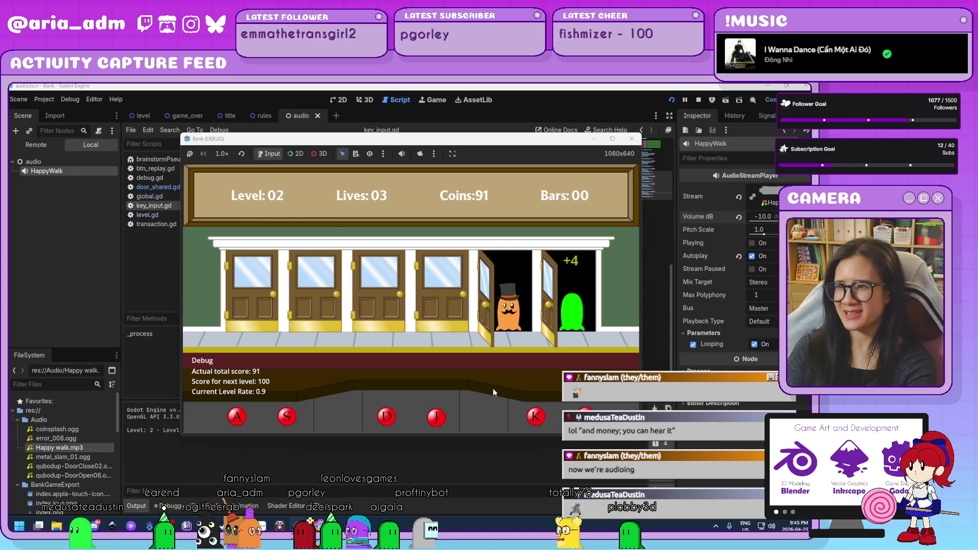
{"action": "key", "text": "l"}
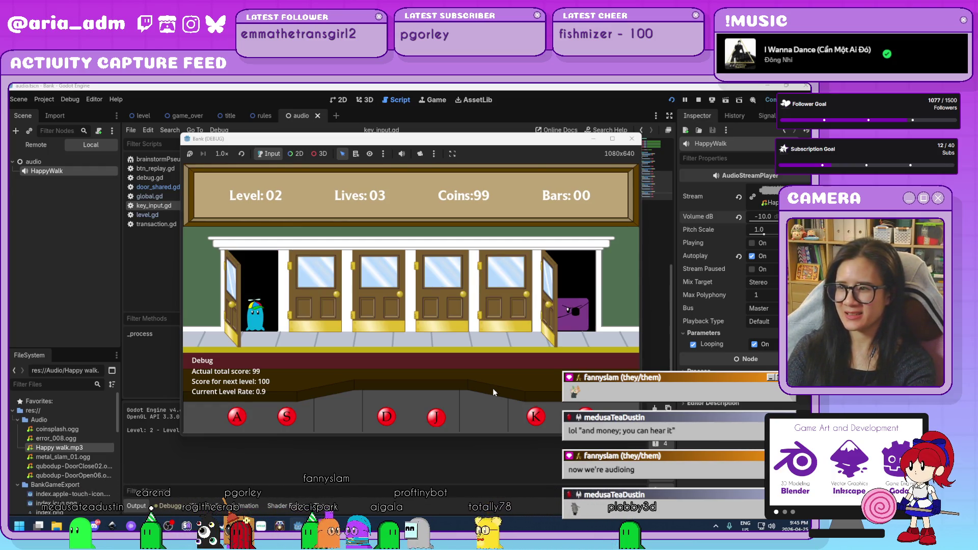
{"action": "key", "text": "a"}
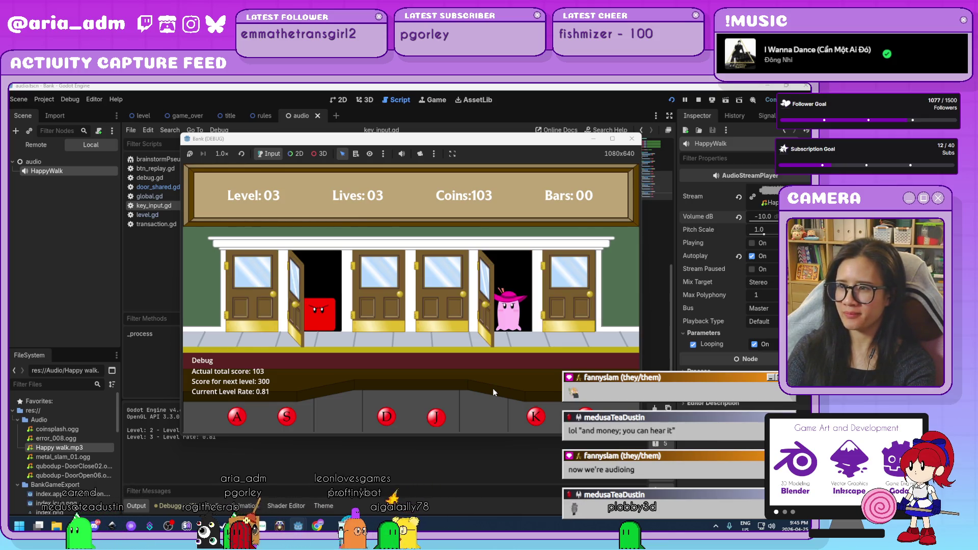
- Serve customers at doors A, S, D, J, K and L until reaching level 4
{"action": "key", "text": "k"}
{"action": "key", "text": "j"}
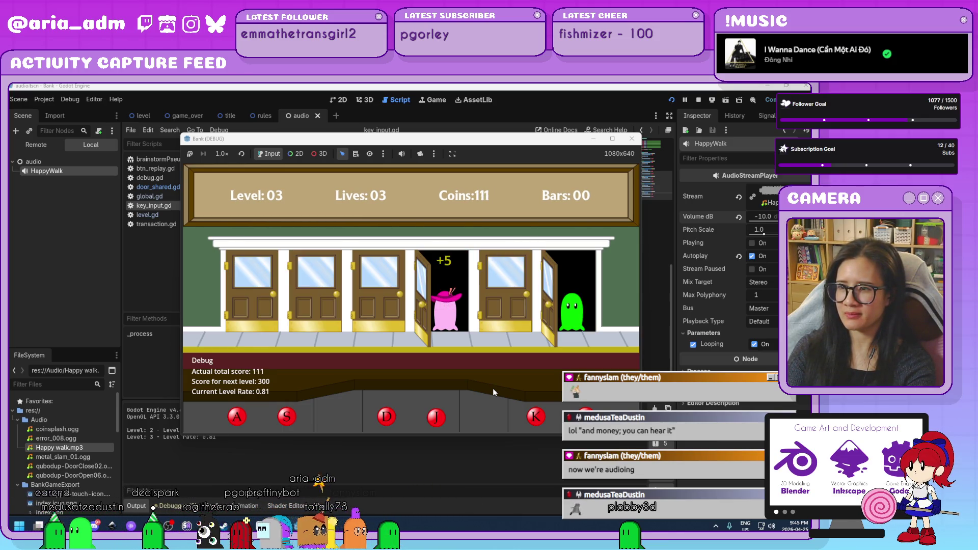
{"action": "key", "text": "l"}
{"action": "key", "text": "k"}
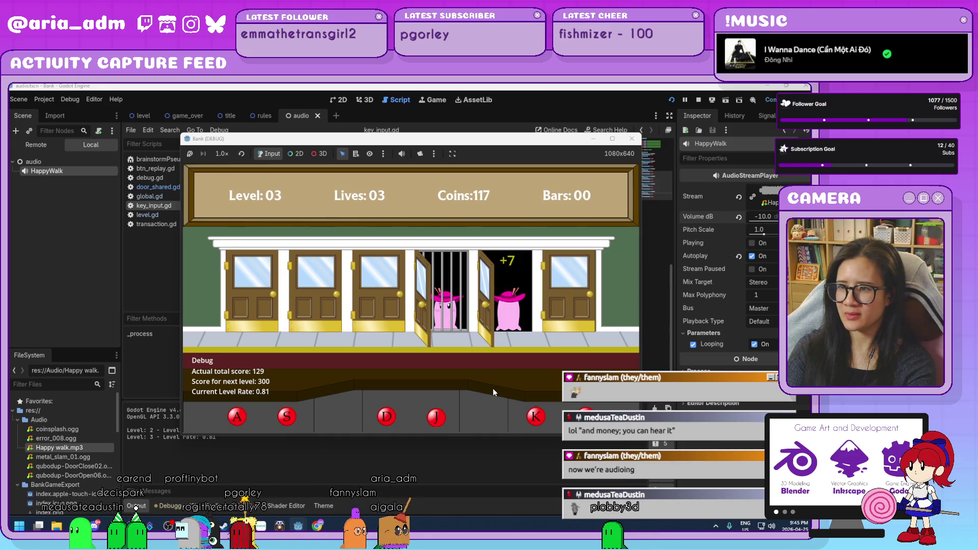
{"action": "key", "text": "a"}
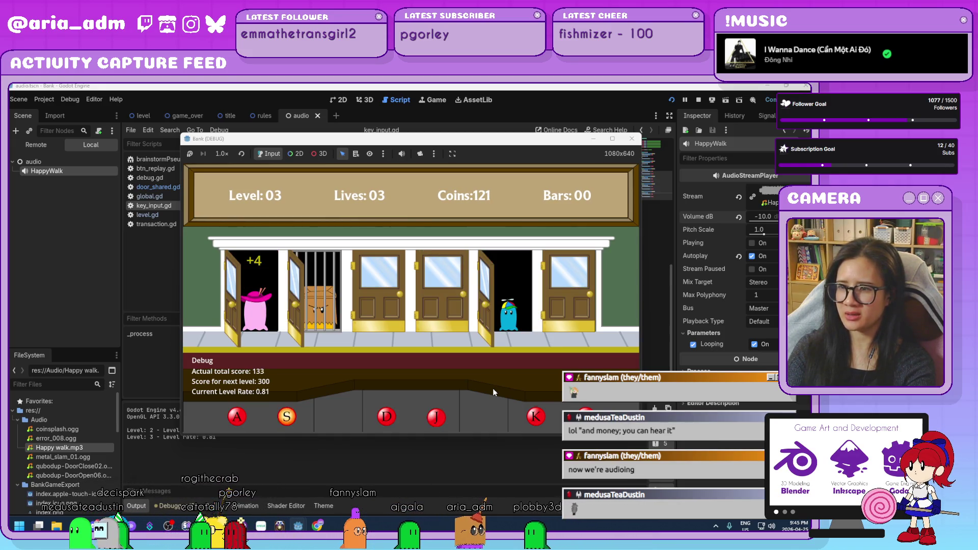
{"action": "key", "text": "k"}
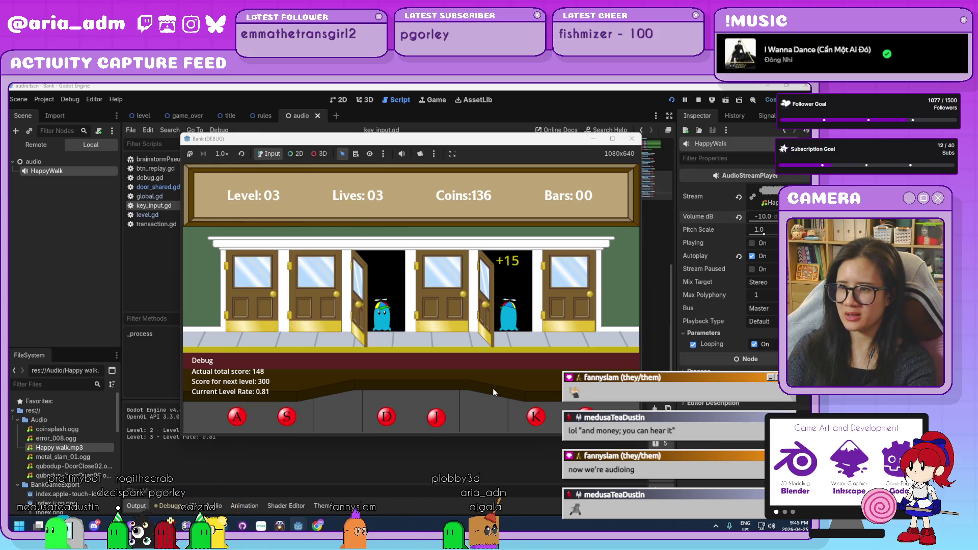
{"action": "key", "text": "d"}
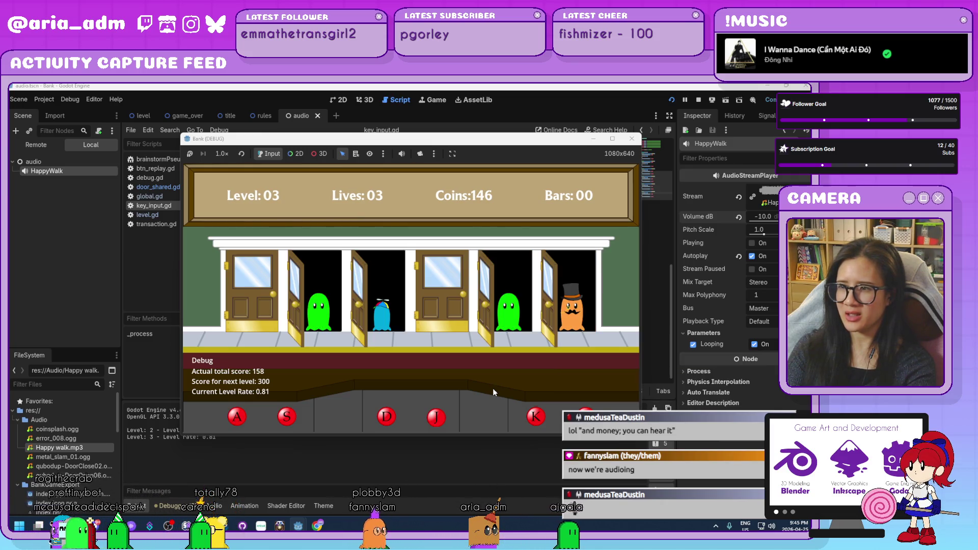
{"action": "key", "text": "l"}
{"action": "key", "text": "s"}
{"action": "key", "text": "k"}
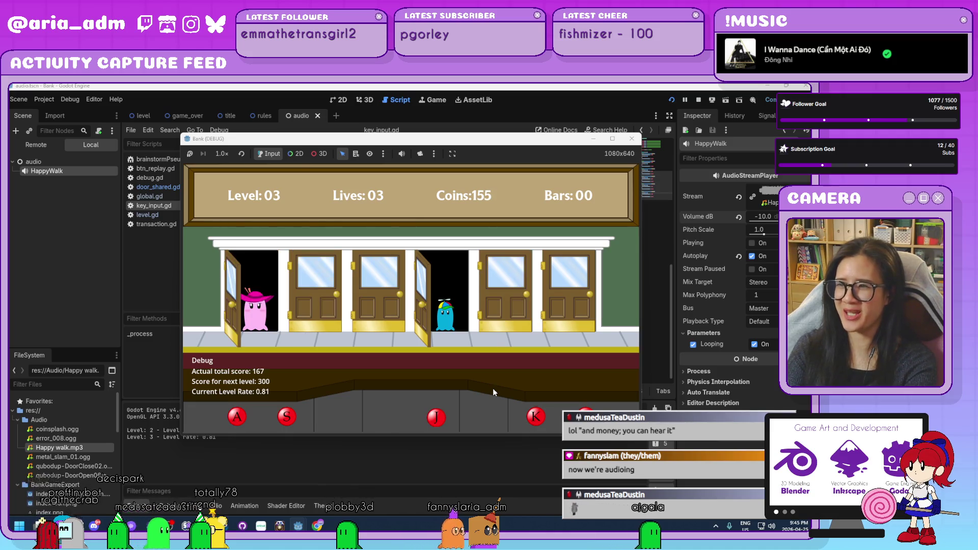
{"action": "key", "text": "j"}
{"action": "key", "text": "a"}
{"action": "key", "text": "s"}
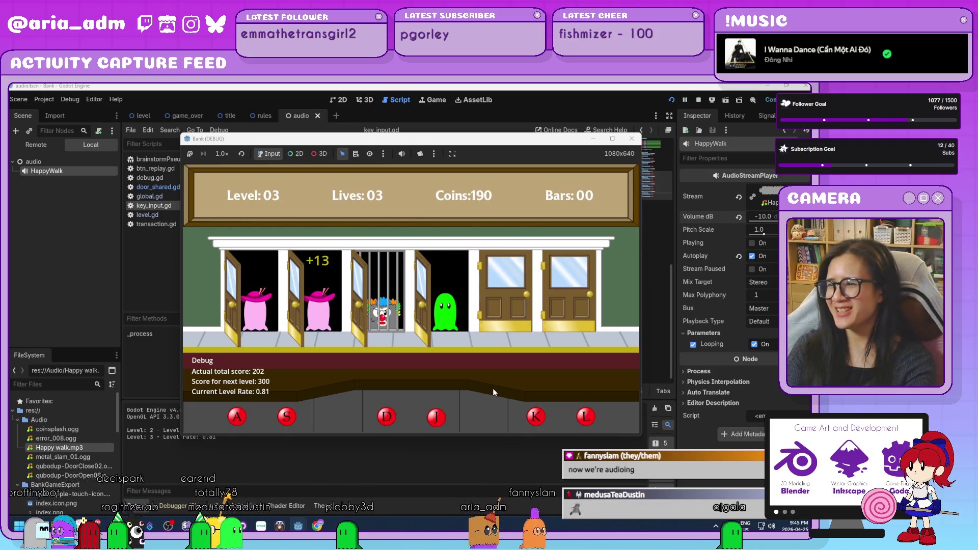
{"action": "key", "text": "j"}
{"action": "key", "text": "l"}
{"action": "key", "text": "s"}
{"action": "key", "text": "d"}
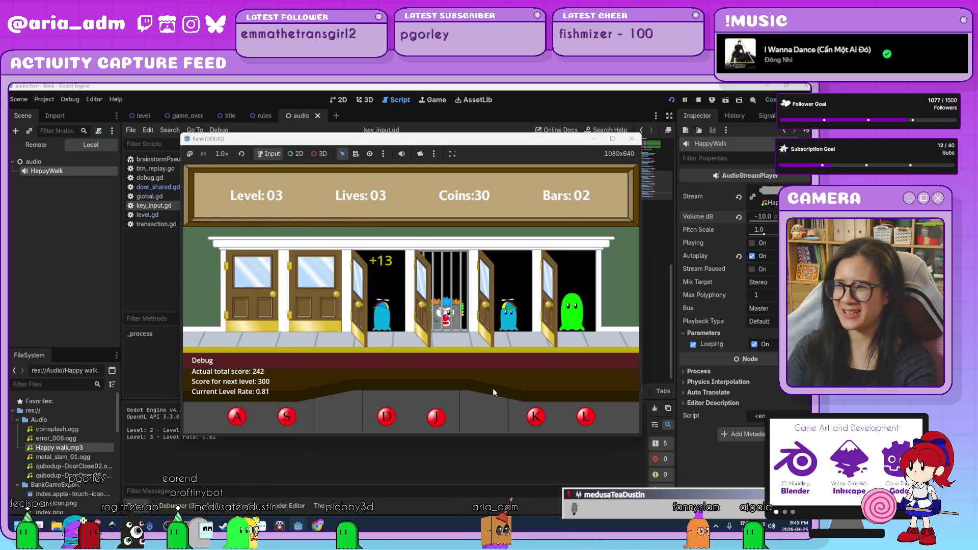
{"action": "key", "text": "k"}
{"action": "key", "text": "l"}
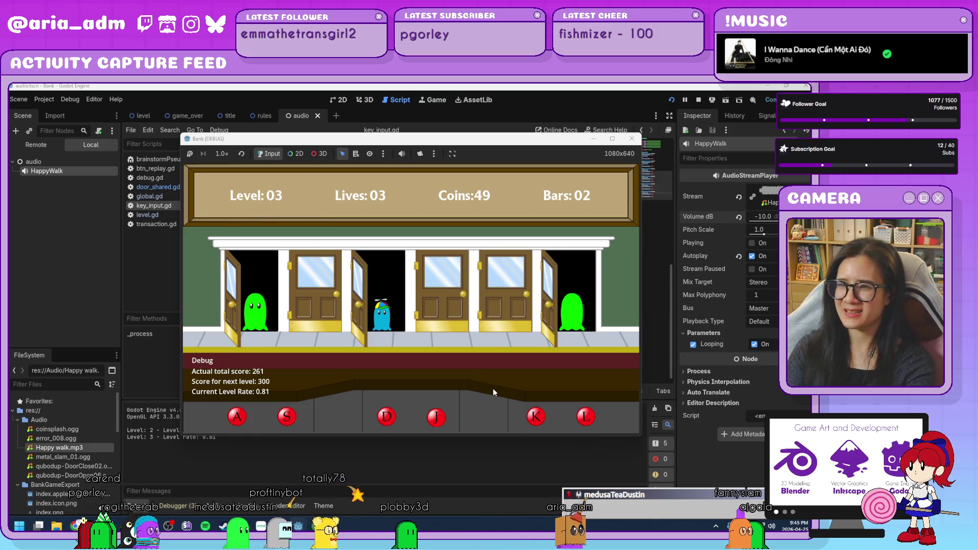
{"action": "key", "text": "a"}
{"action": "key", "text": "d"}
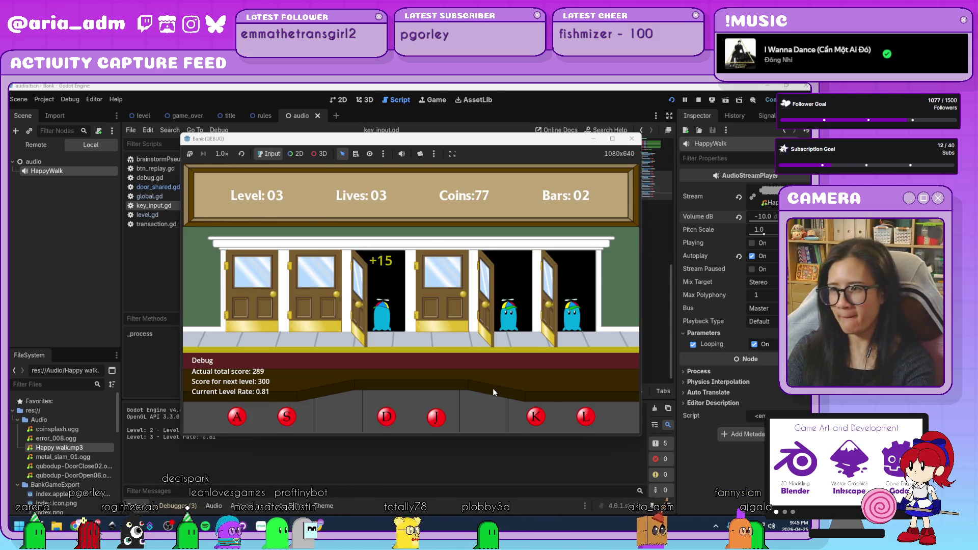
{"action": "key", "text": "l"}
{"action": "key", "text": "k"}
- Keep collecting from door customers through level 4 until level 5 begins
{"action": "key", "text": "j"}
{"action": "key", "text": "d"}
{"action": "key", "text": "a"}
{"action": "key", "text": "s"}
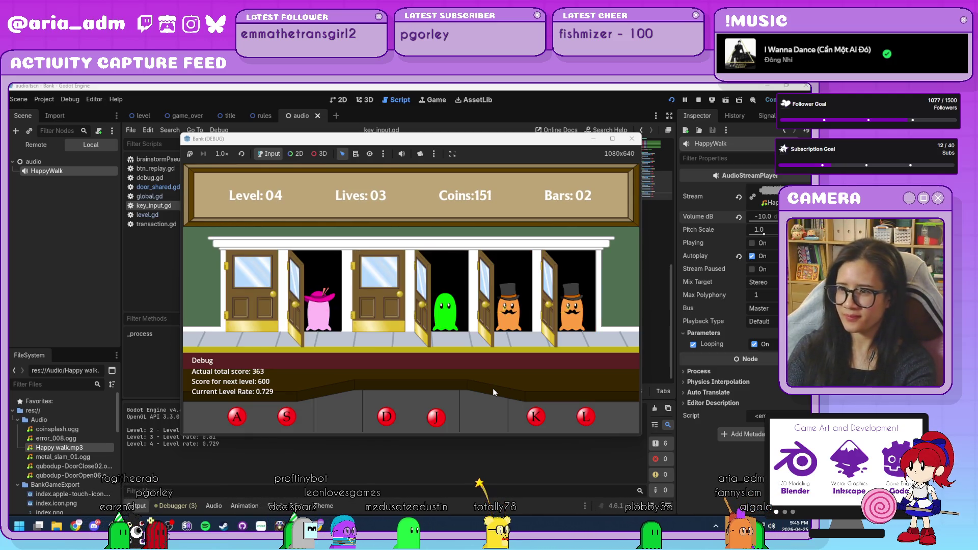
{"action": "key", "text": "k"}
{"action": "key", "text": "l"}
{"action": "key", "text": "j"}
{"action": "key", "text": "k"}
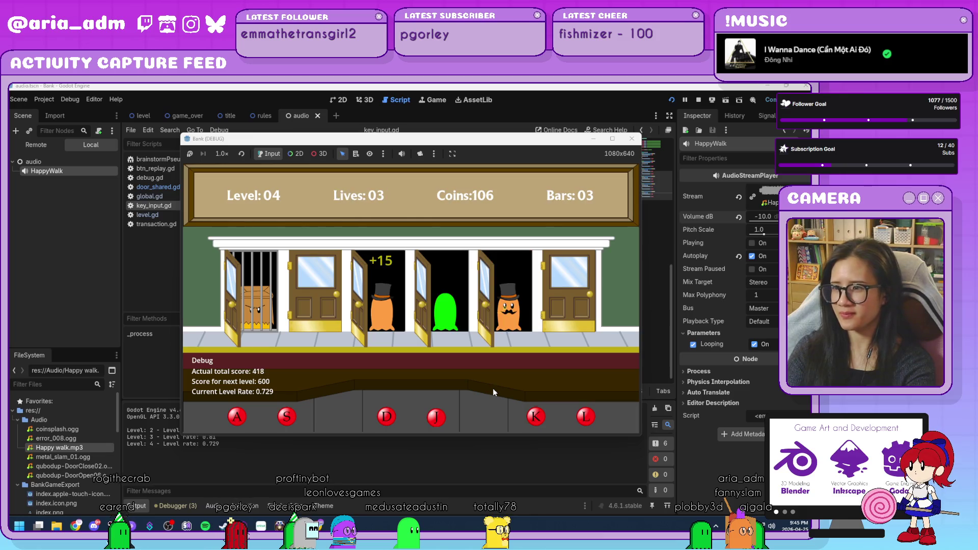
{"action": "key", "text": "k"}
{"action": "key", "text": "l"}
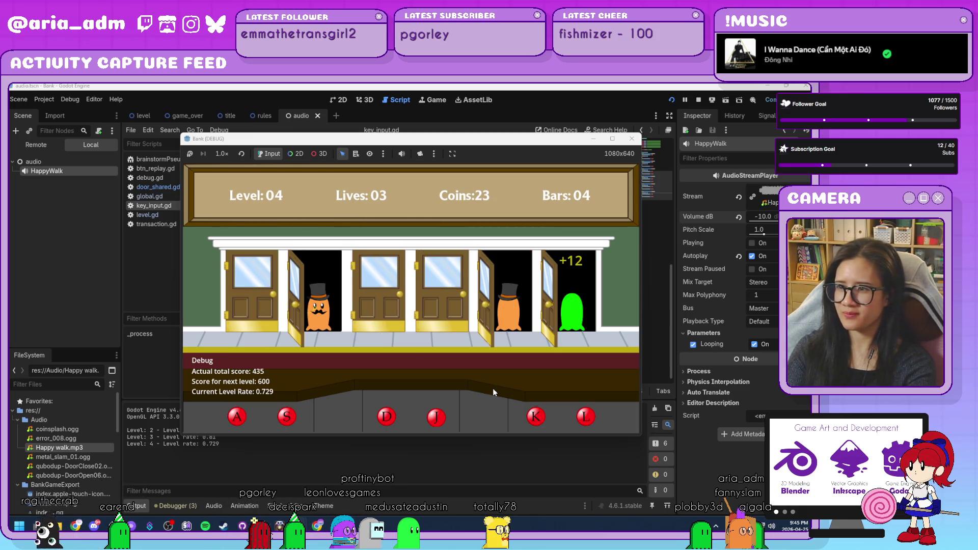
{"action": "key", "text": "s"}
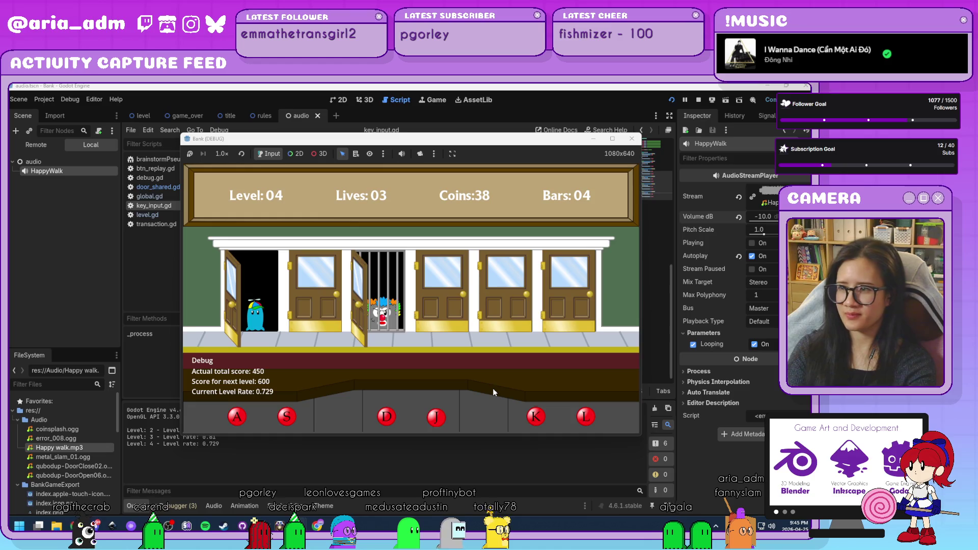
{"action": "key", "text": "a"}
{"action": "key", "text": "l"}
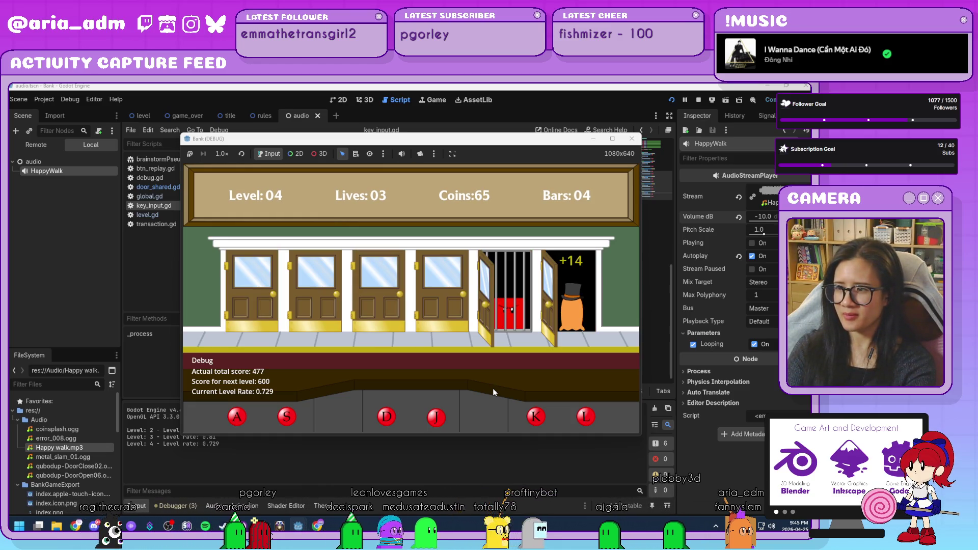
{"action": "key", "text": "s"}
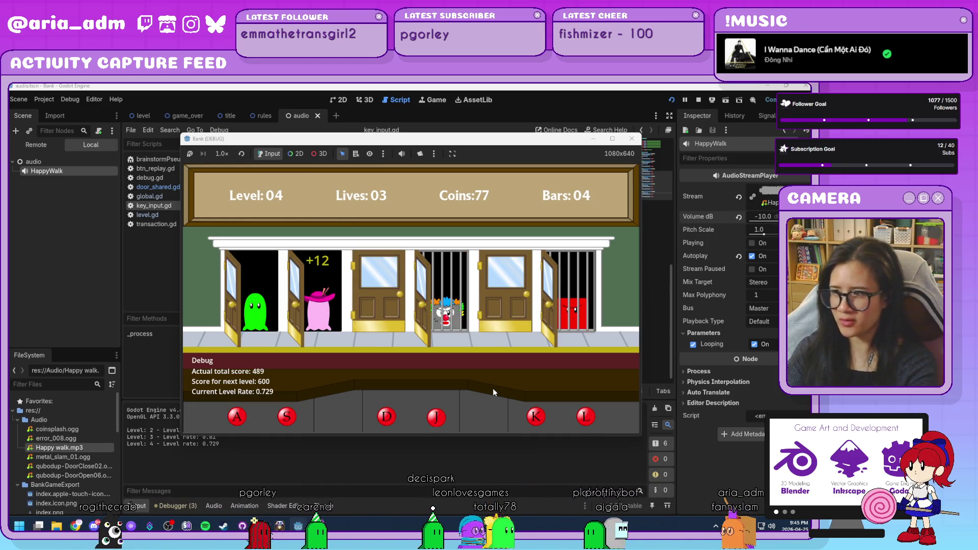
{"action": "key", "text": "a"}
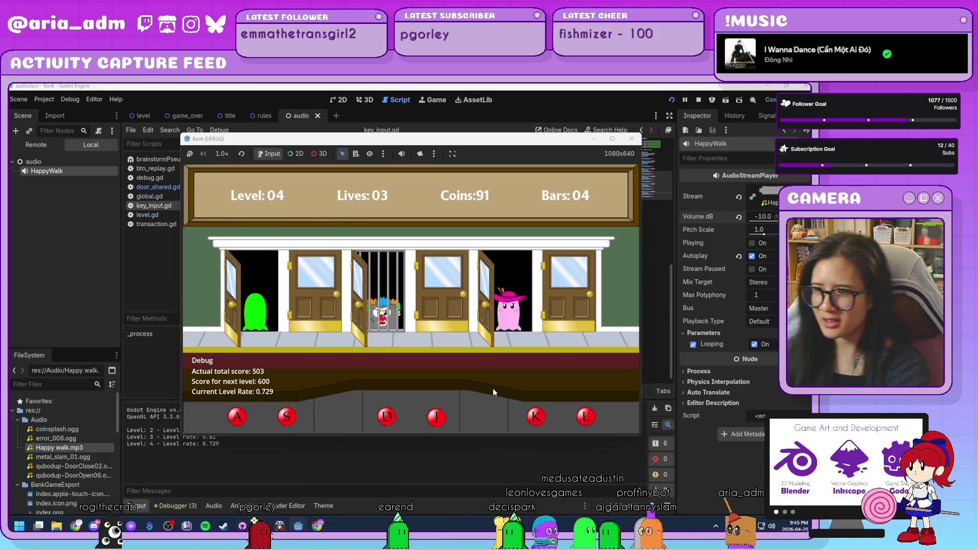
{"action": "key", "text": "k"}
{"action": "key", "text": "s"}
{"action": "key", "text": "j"}
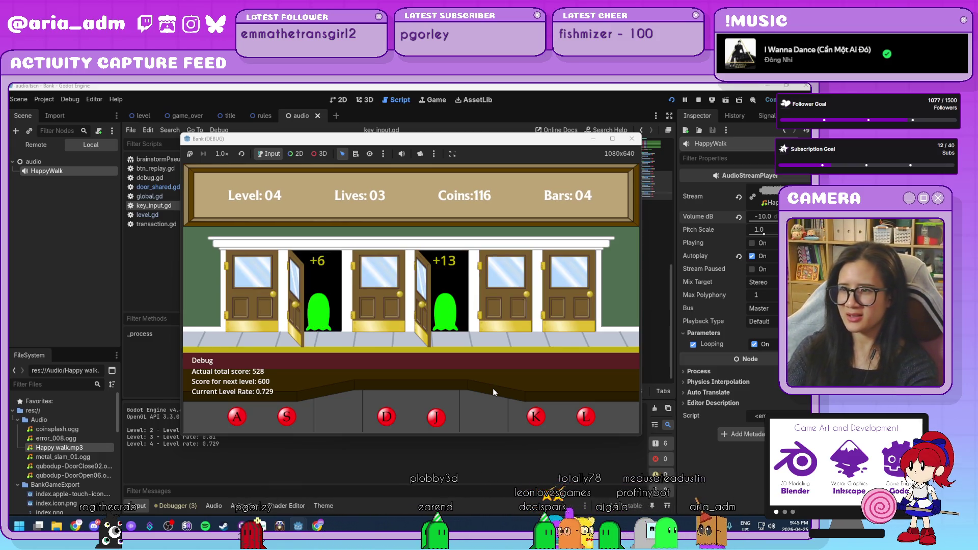
{"action": "key", "text": "l"}
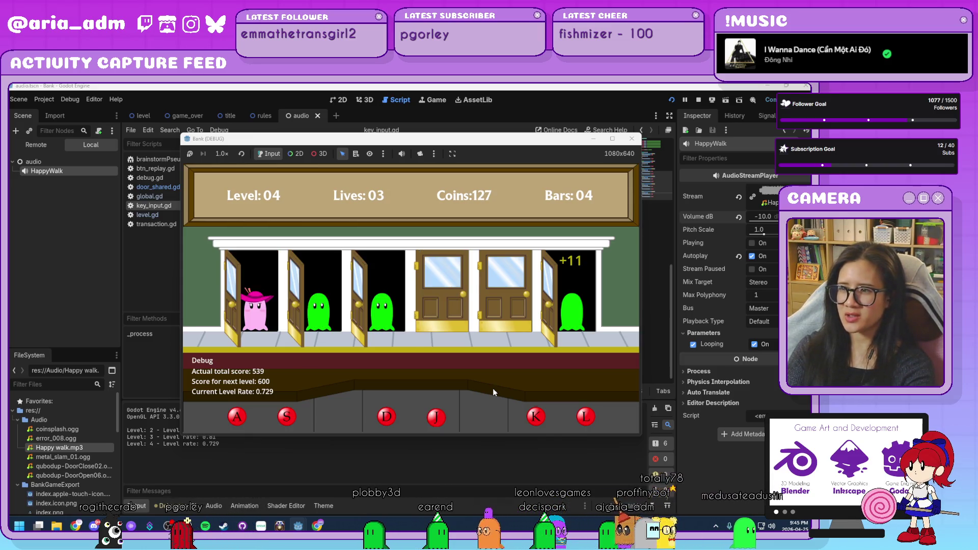
{"action": "key", "text": "s"}
{"action": "key", "text": "d"}
{"action": "key", "text": "a"}
{"action": "key", "text": "l"}
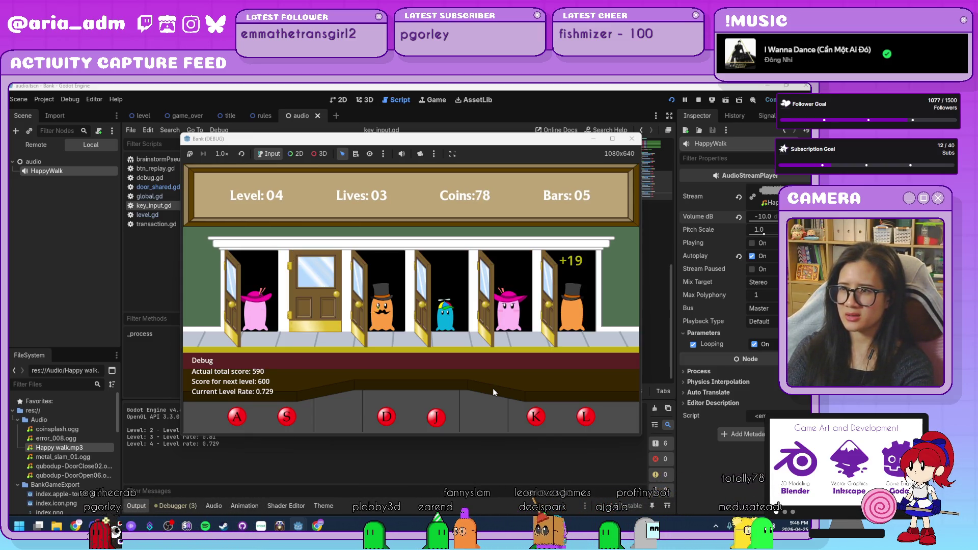
{"action": "key", "text": "j"}
{"action": "key", "text": "k"}
{"action": "key", "text": "d"}
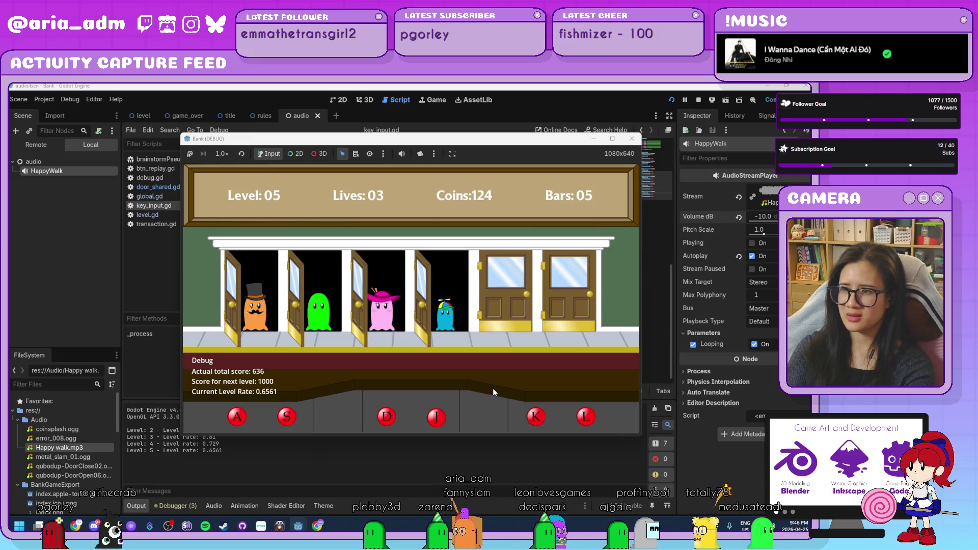
- Clear level 5 without losing a life, reaching level 6 with 177 coins
{"action": "key", "text": "s"}
{"action": "key", "text": "a"}
{"action": "key", "text": "j"}
{"action": "key", "text": "d"}
{"action": "key", "text": "l"}
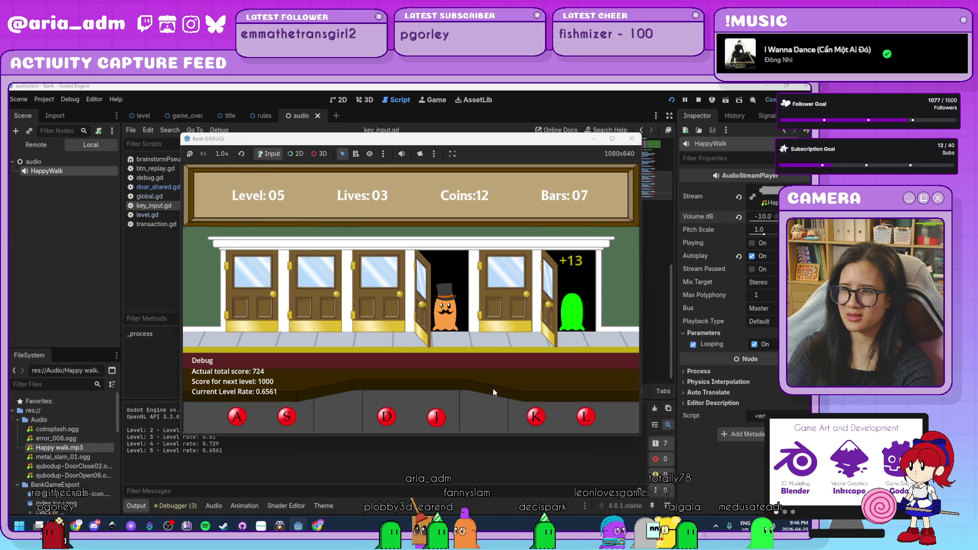
{"action": "key", "text": "j"}
{"action": "key", "text": "j"}
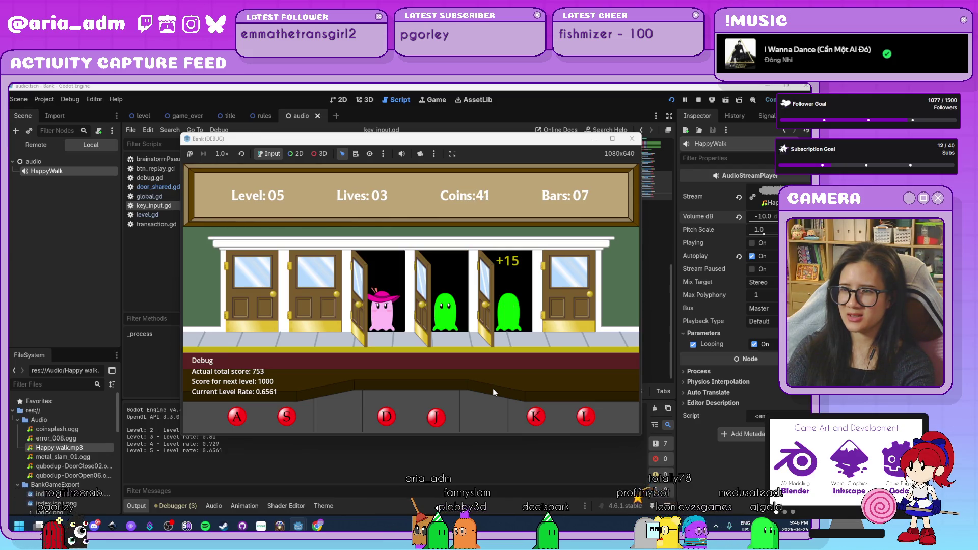
{"action": "key", "text": "d"}
{"action": "key", "text": "j"}
{"action": "key", "text": "k"}
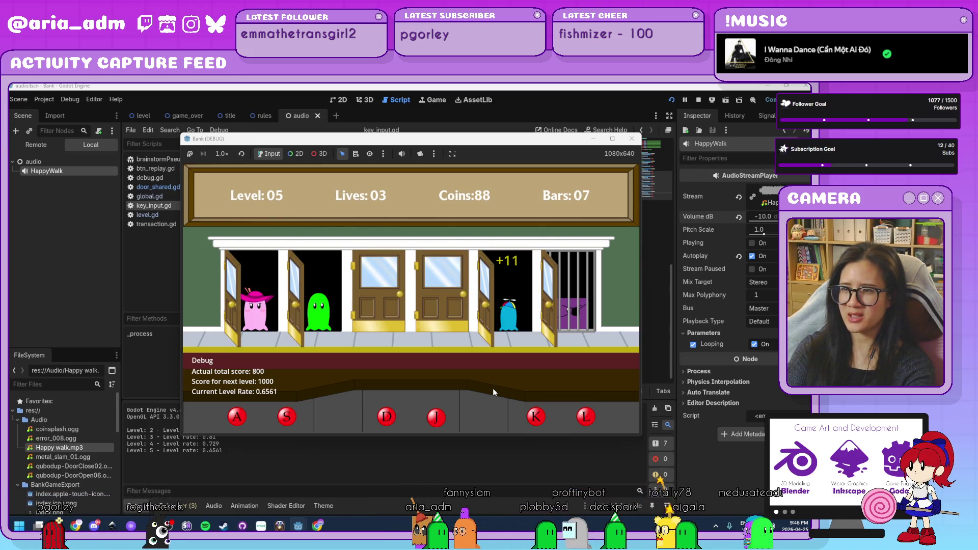
{"action": "key", "text": "s"}
{"action": "key", "text": "a"}
{"action": "key", "text": "l"}
{"action": "key", "text": "a"}
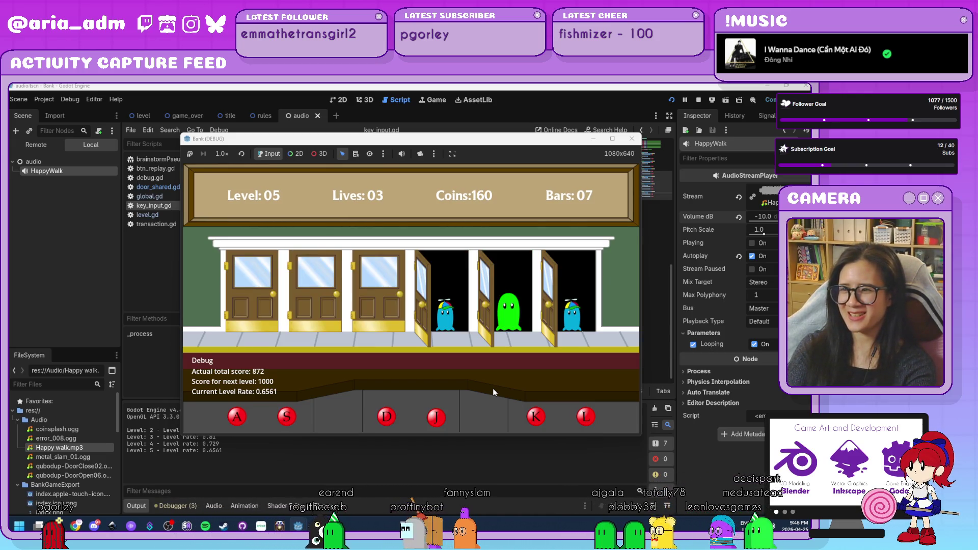
{"action": "key", "text": "l"}
{"action": "key", "text": "j"}
{"action": "key", "text": "k"}
{"action": "key", "text": "d"}
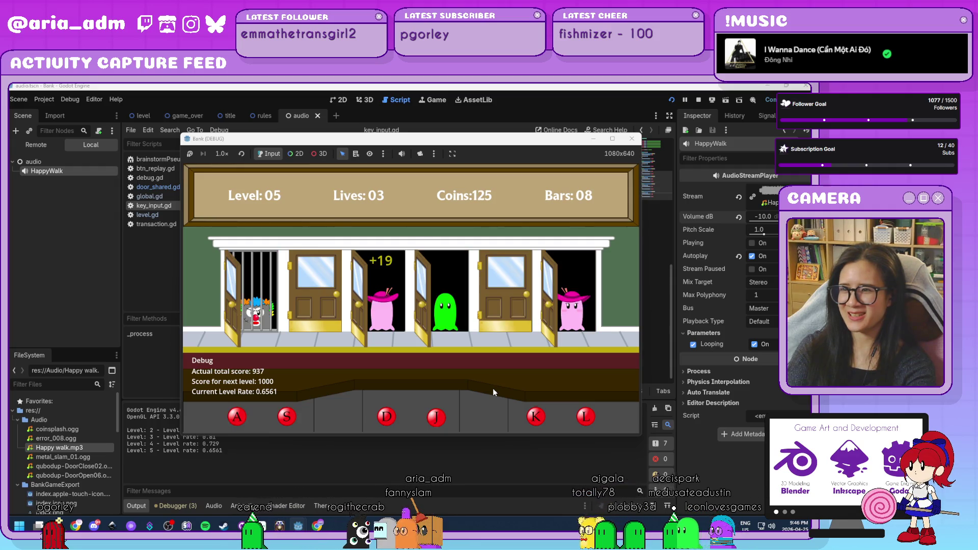
{"action": "key", "text": "l"}
{"action": "key", "text": "j"}
{"action": "key", "text": "s"}
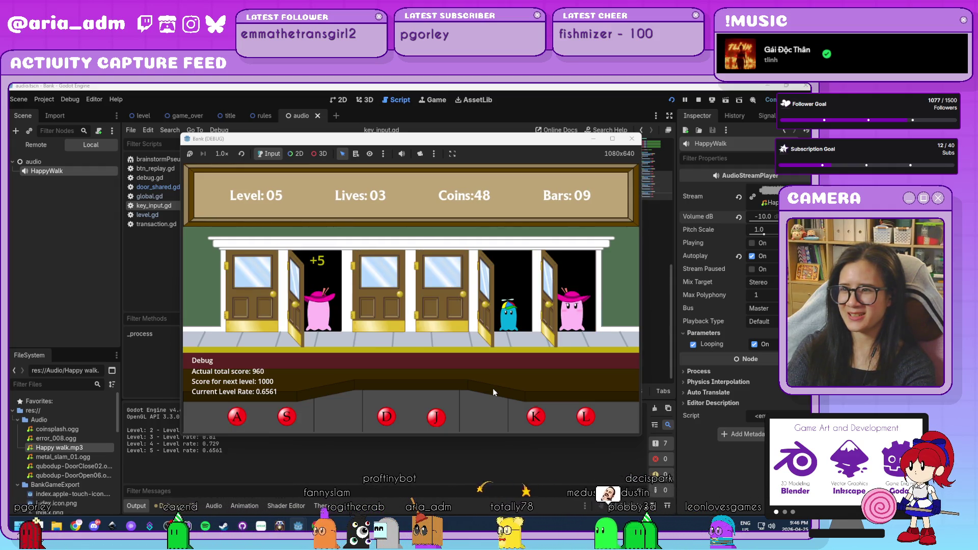
{"action": "key", "text": "k"}
{"action": "key", "text": "l"}
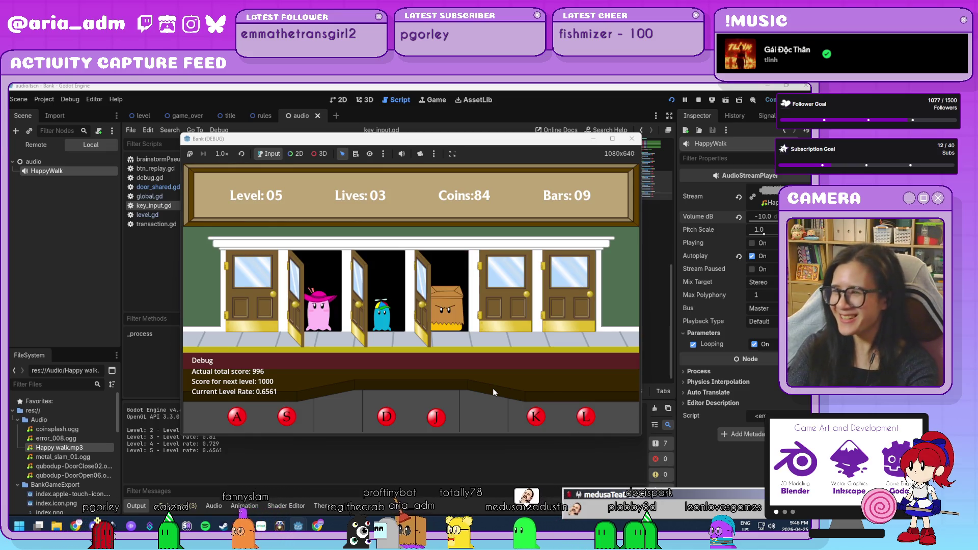
{"action": "key", "text": "s"}
{"action": "key", "text": "d"}
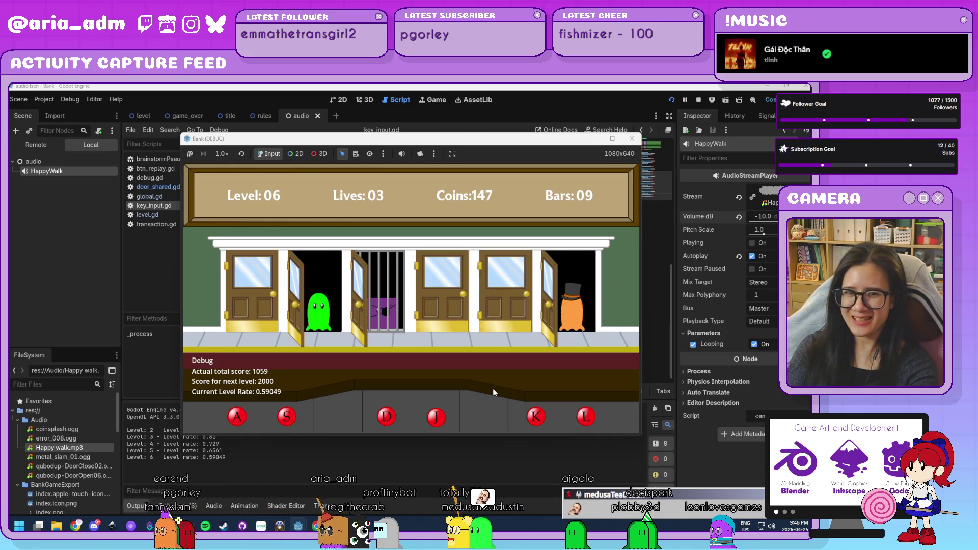
- Collect deposits from customers at all six doors using the A/S/D/J/K/L keys
{"action": "key", "text": "a"}
{"action": "key", "text": "j"}
{"action": "key", "text": "l"}
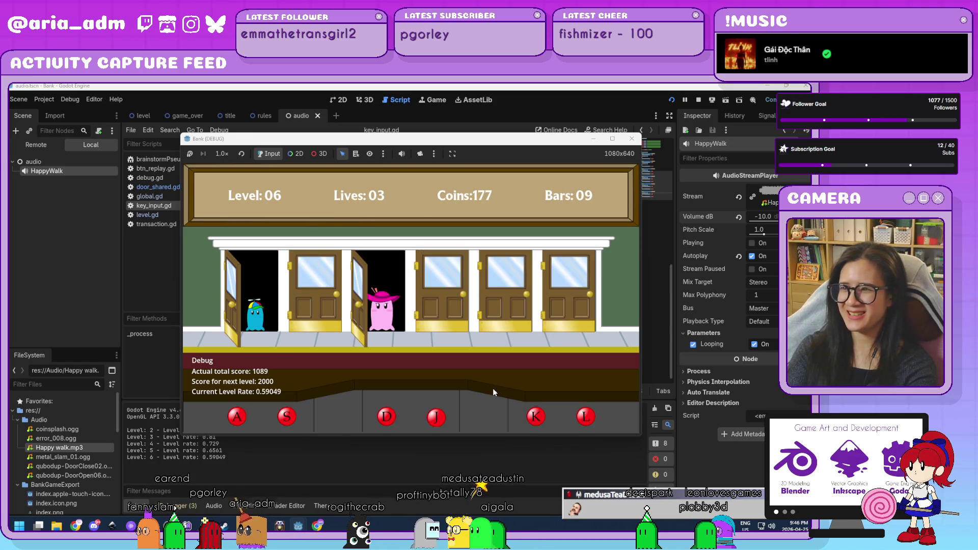
{"action": "key", "text": "k"}
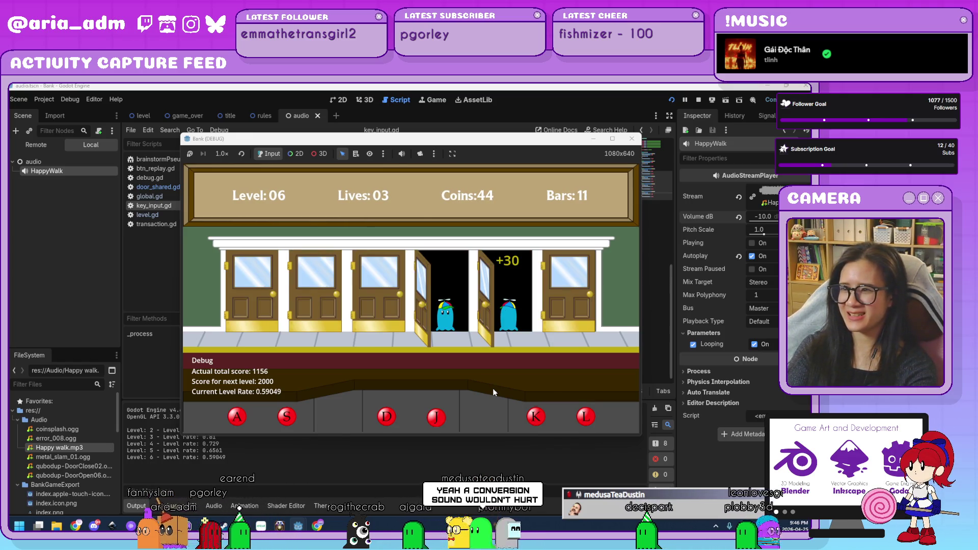
{"action": "key", "text": "j"}
{"action": "key", "text": "s"}
{"action": "key", "text": "a"}
{"action": "key", "text": "d"}
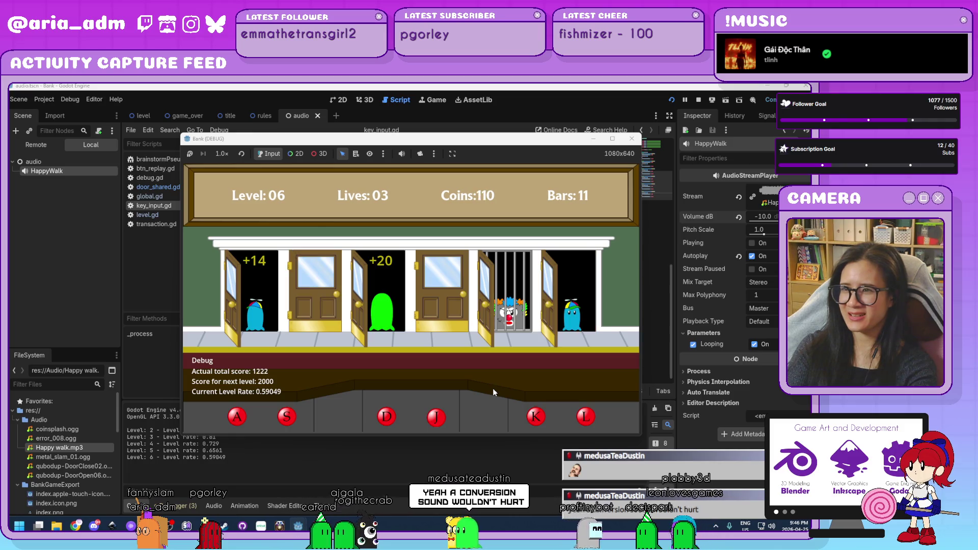
{"action": "key", "text": "l"}
{"action": "key", "text": "s"}
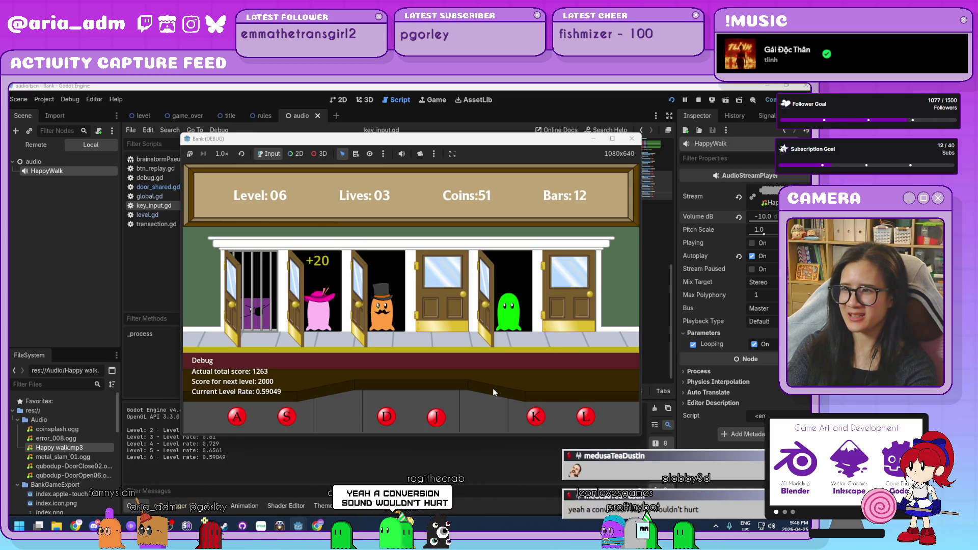
{"action": "key", "text": "j"}
{"action": "key", "text": "k"}
{"action": "key", "text": "j"}
{"action": "key", "text": "l"}
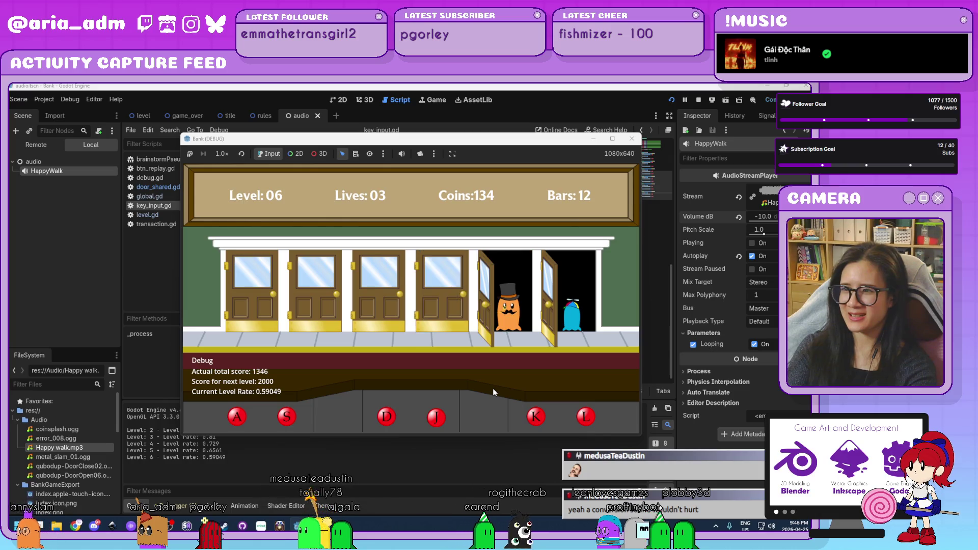
{"action": "key", "text": "k"}
{"action": "key", "text": "a"}
{"action": "key", "text": "j"}
{"action": "key", "text": "d"}
{"action": "key", "text": "a"}
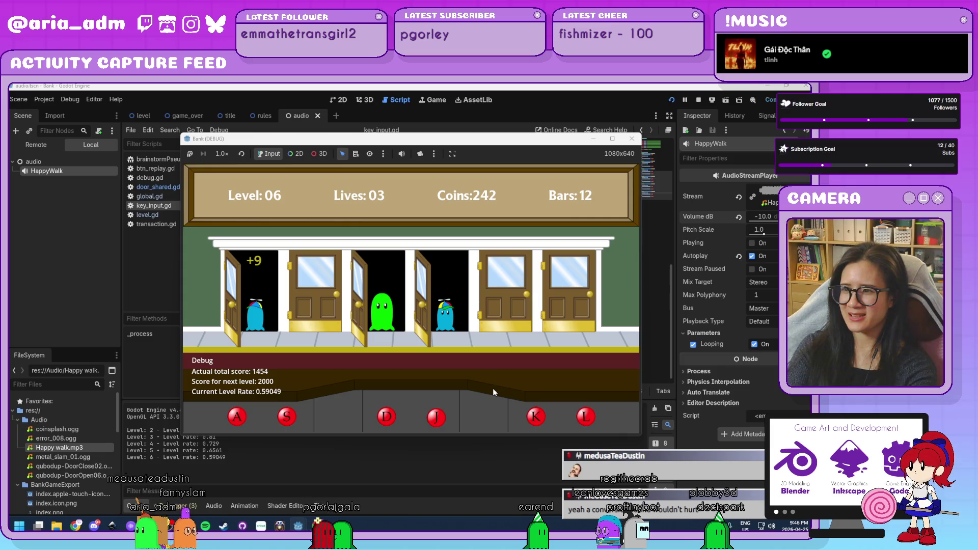
{"action": "key", "text": "d"}
{"action": "key", "text": "j"}
{"action": "key", "text": "l"}
{"action": "key", "text": "k"}
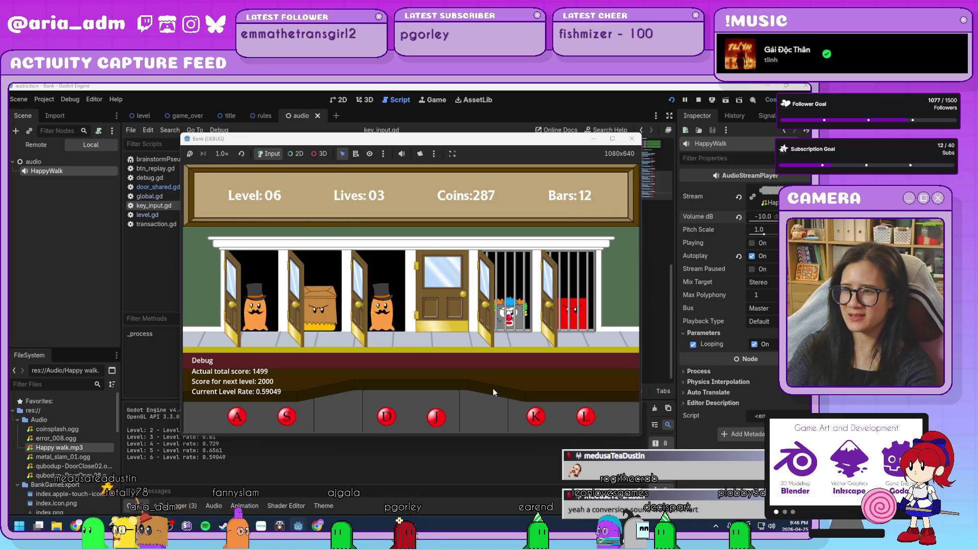
- Keep serving customers at doors 1–6, jailing a bandit at door 4, to finish level 6
{"action": "key", "text": "a"}
{"action": "key", "text": "d"}
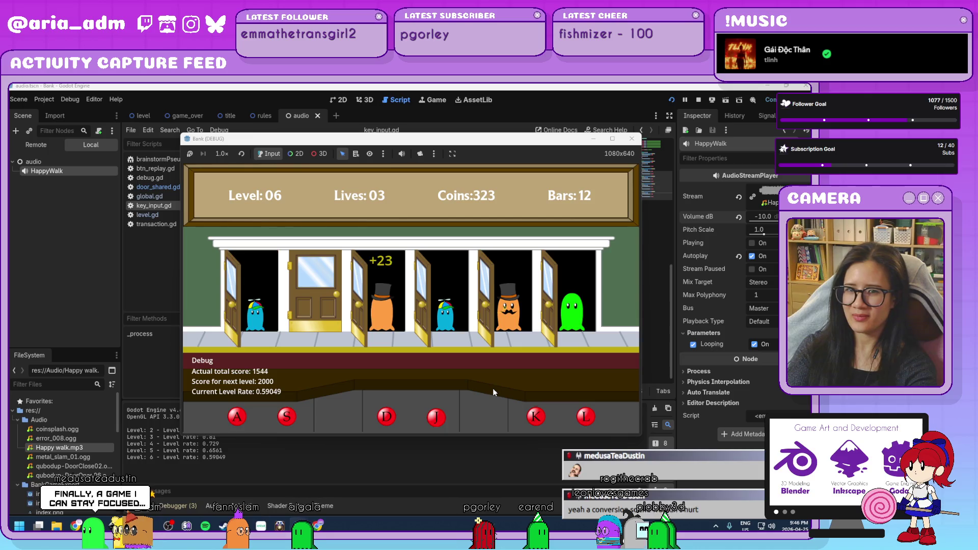
{"action": "key", "text": "j"}
{"action": "key", "text": "l"}
{"action": "key", "text": "l"}
{"action": "key", "text": "a"}
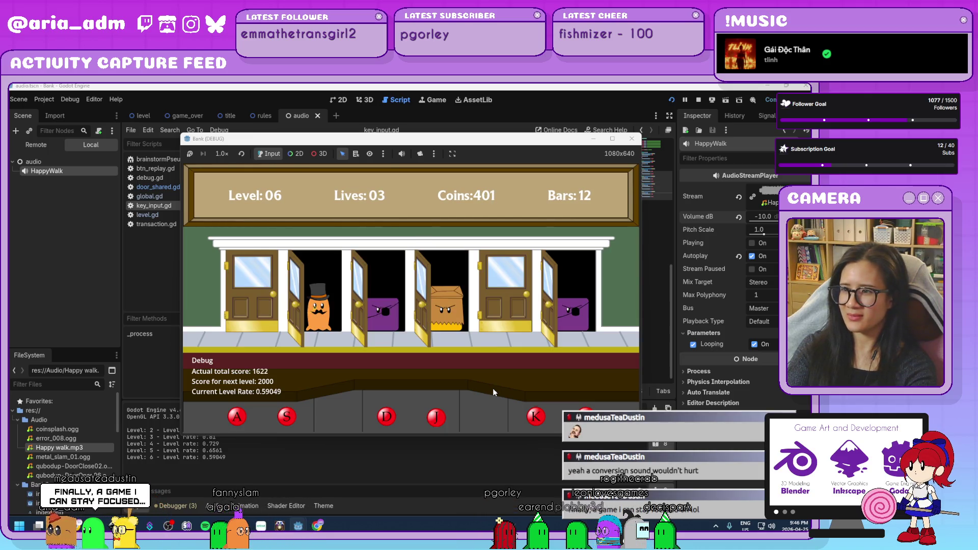
{"action": "key", "text": "j"}
{"action": "key", "text": "s"}
{"action": "key", "text": "a"}
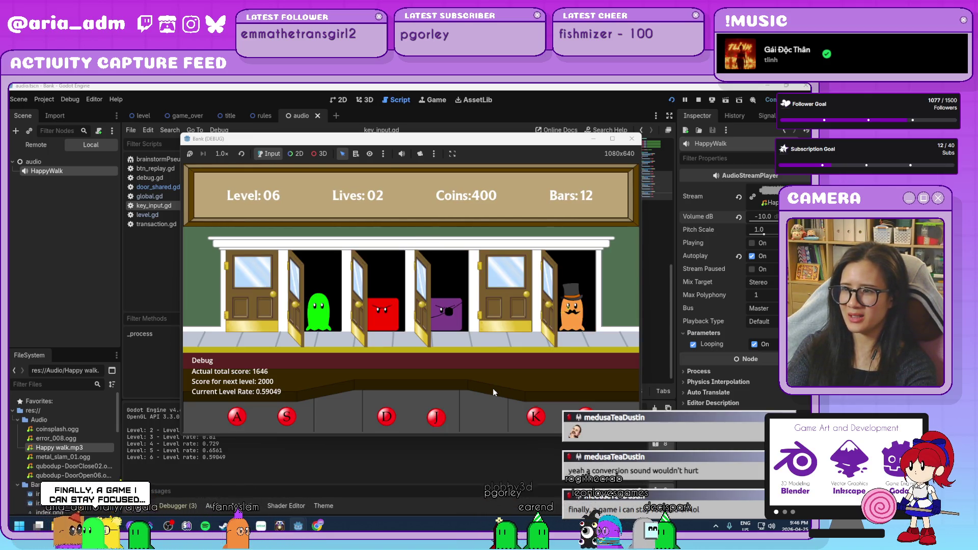
{"action": "key", "text": "l"}
{"action": "key", "text": "k"}
{"action": "key", "text": "s"}
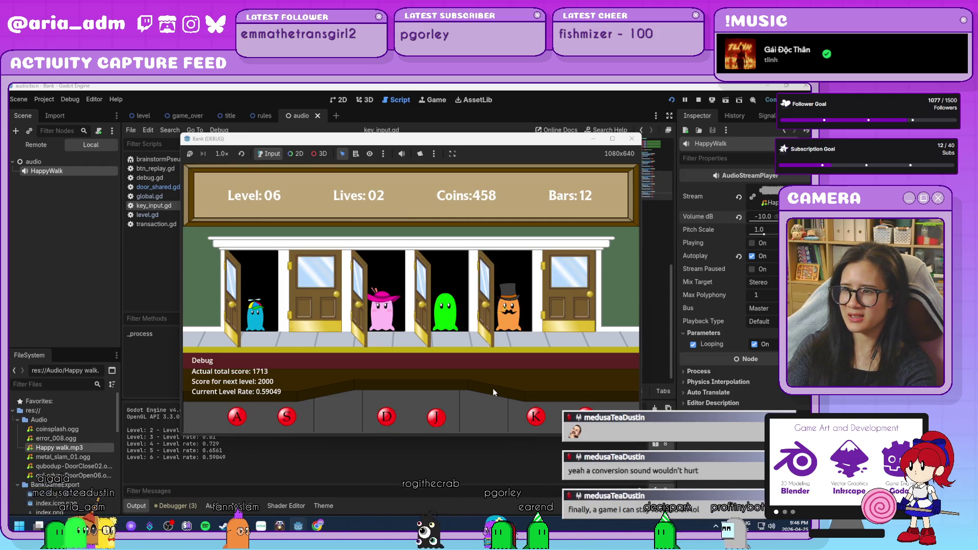
{"action": "key", "text": "j"}
{"action": "key", "text": "a"}
{"action": "key", "text": "d"}
{"action": "key", "text": "k"}
{"action": "key", "text": "s"}
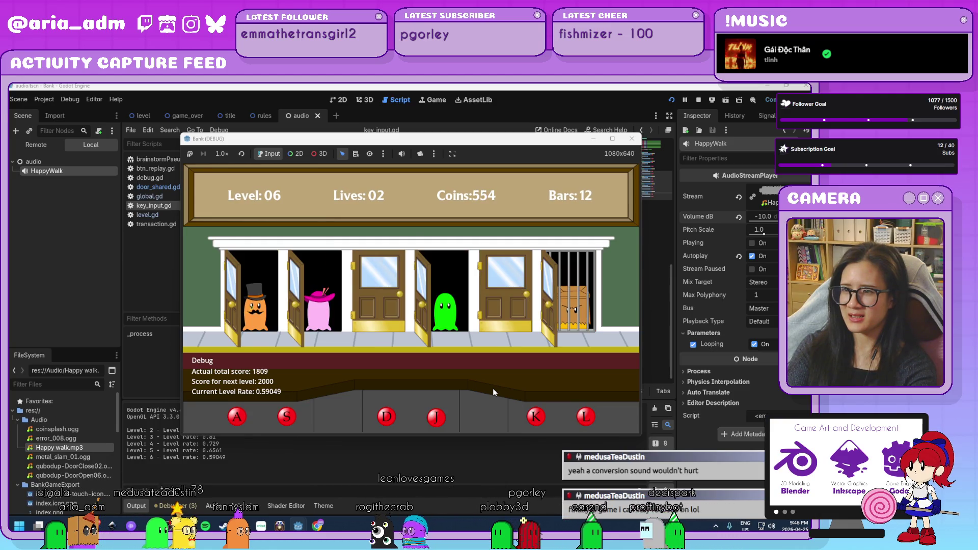
{"action": "key", "text": "a"}
{"action": "key", "text": "j"}
{"action": "key", "text": "k"}
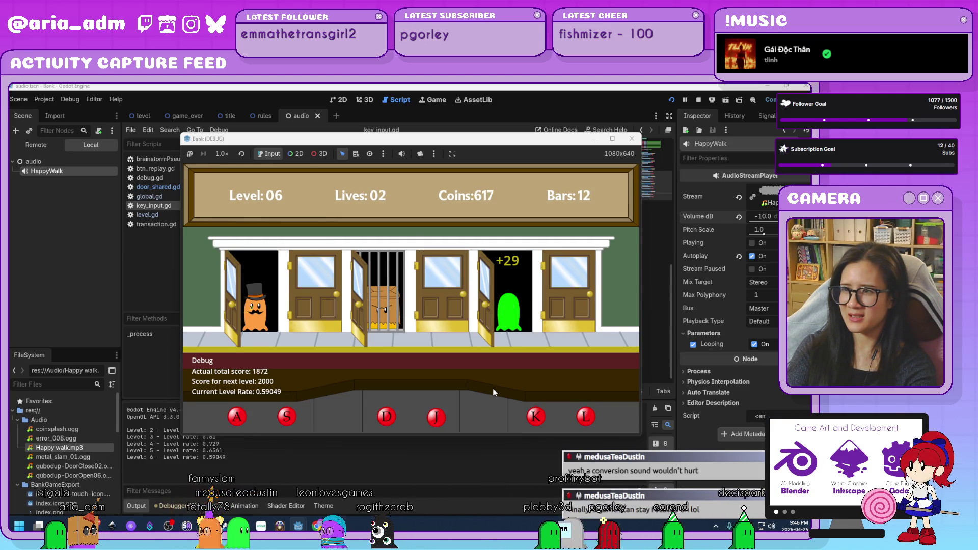
{"action": "key", "text": "a"}
{"action": "key", "text": "s"}
{"action": "key", "text": "j"}
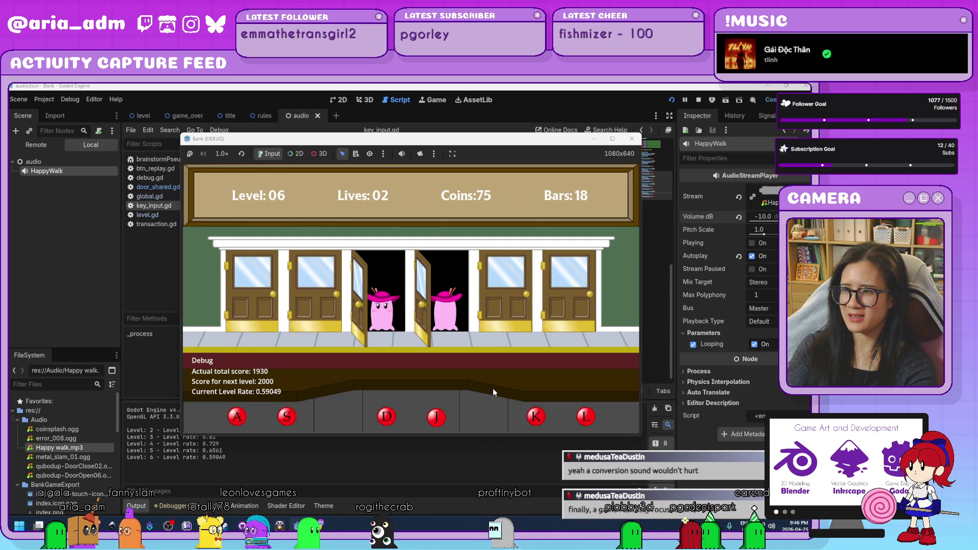
{"action": "key", "text": "d"}
{"action": "key", "text": "k"}
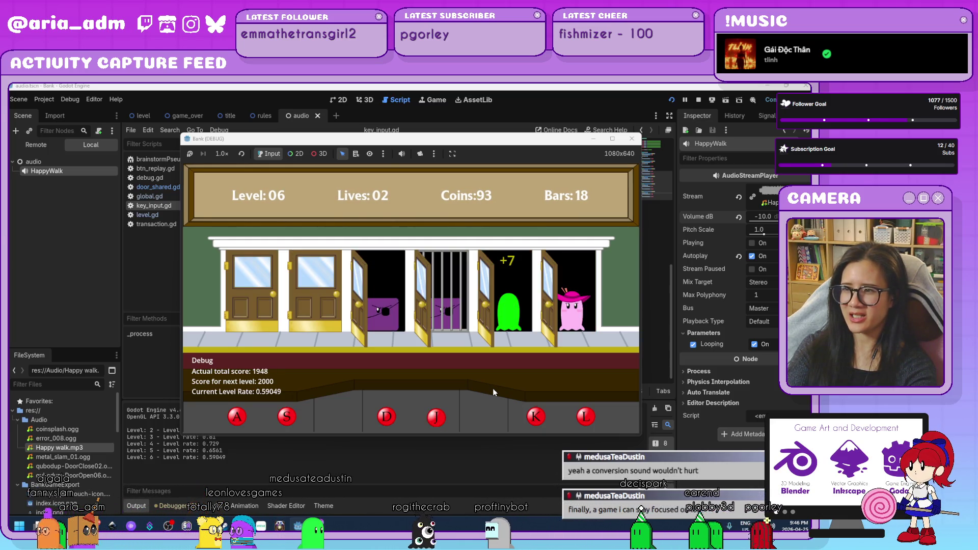
{"action": "key", "text": "l"}
{"action": "key", "text": "a"}
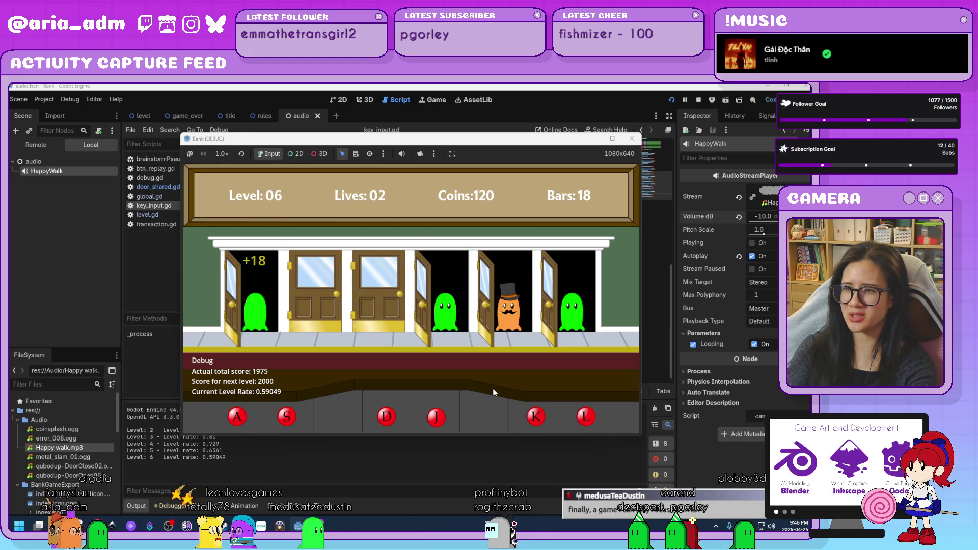
{"action": "key", "text": "k"}
{"action": "key", "text": "l"}
{"action": "key", "text": "j"}
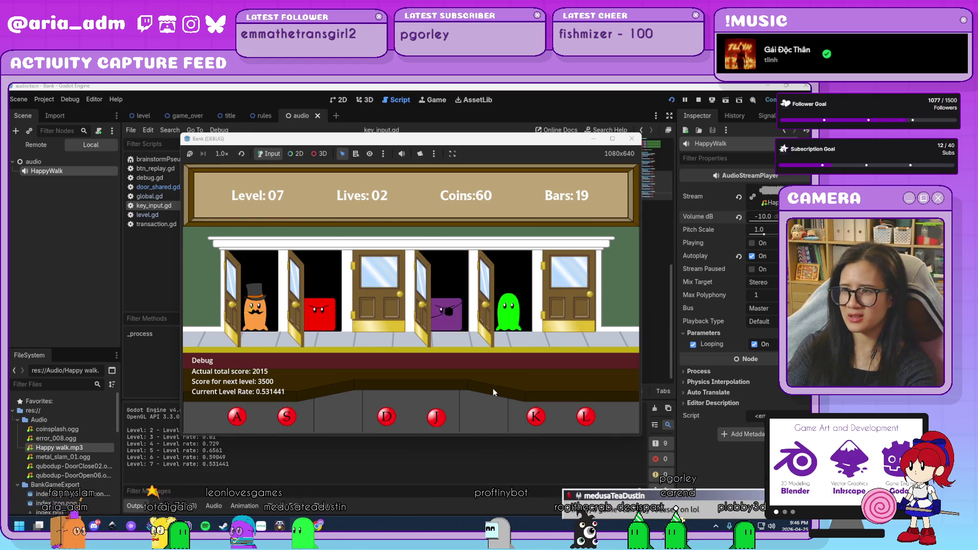
- Serve customers on the next level, jailing robbers at doors 2, 6, 4 and 5
{"action": "key", "text": "k"}
{"action": "key", "text": "s"}
{"action": "key", "text": "l"}
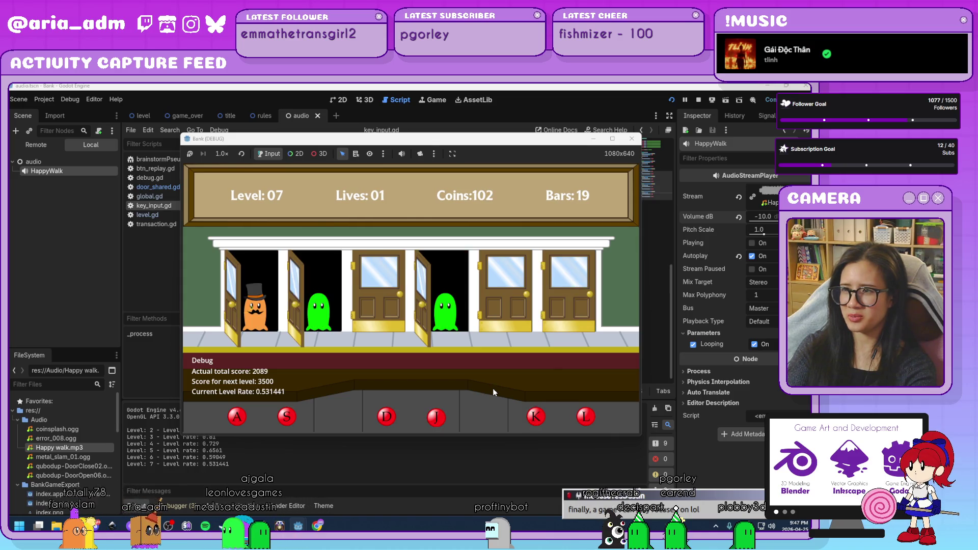
{"action": "key", "text": "a"}
{"action": "key", "text": "s"}
{"action": "key", "text": "d"}
{"action": "key", "text": "j"}
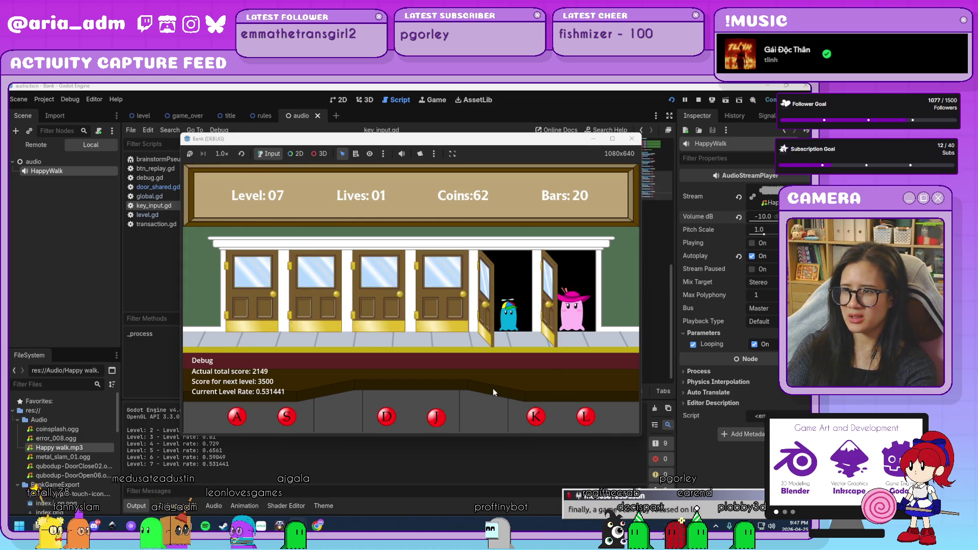
{"action": "key", "text": "k"}
{"action": "key", "text": "l"}
{"action": "key", "text": "a"}
{"action": "key", "text": "d"}
{"action": "key", "text": "j"}
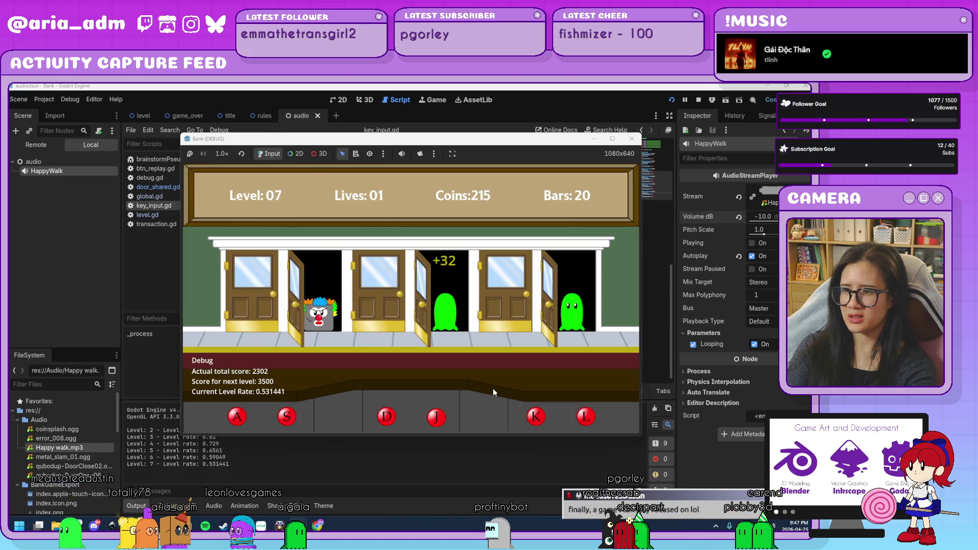
{"action": "key", "text": "s"}
{"action": "key", "text": "l"}
{"action": "key", "text": "k"}
{"action": "key", "text": "a"}
{"action": "key", "text": "d"}
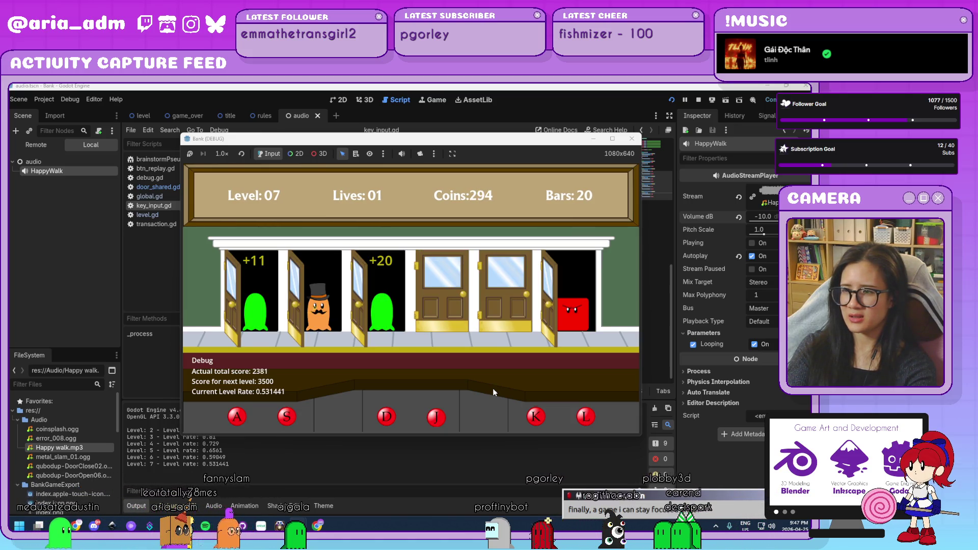
{"action": "key", "text": "l"}
{"action": "key", "text": "j"}
{"action": "key", "text": "k"}
{"action": "key", "text": "s"}
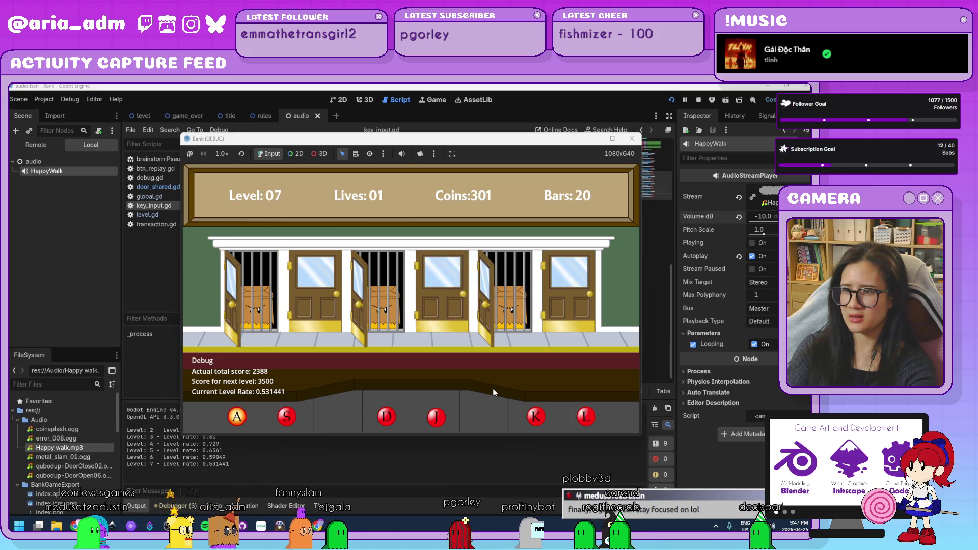
{"action": "key", "text": "j"}
{"action": "key", "text": "l"}
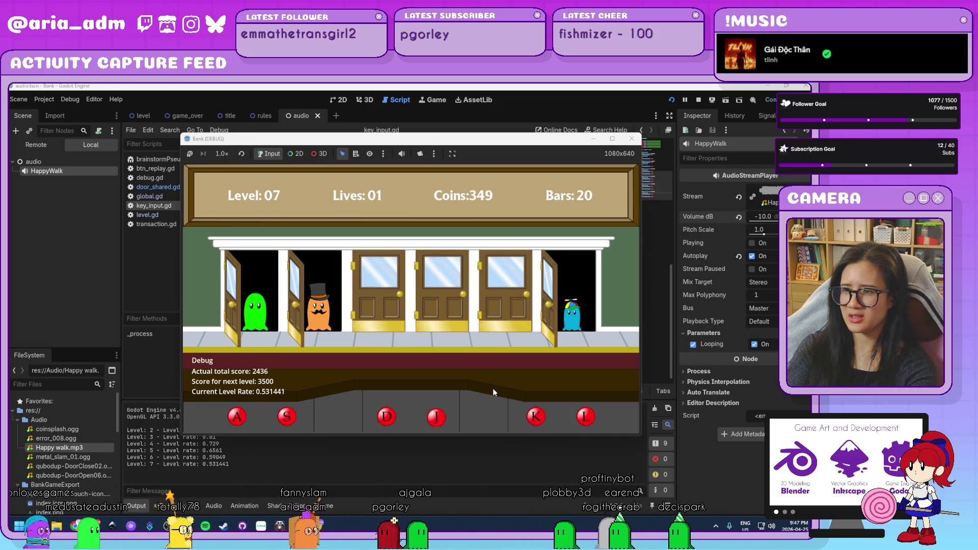
{"action": "key", "text": "a"}
- Continue serving, jailing robbers at door 4 (including a clown robber), door 1 and door 2
{"action": "key", "text": "j"}
{"action": "key", "text": "l"}
{"action": "key", "text": "k"}
{"action": "key", "text": "d"}
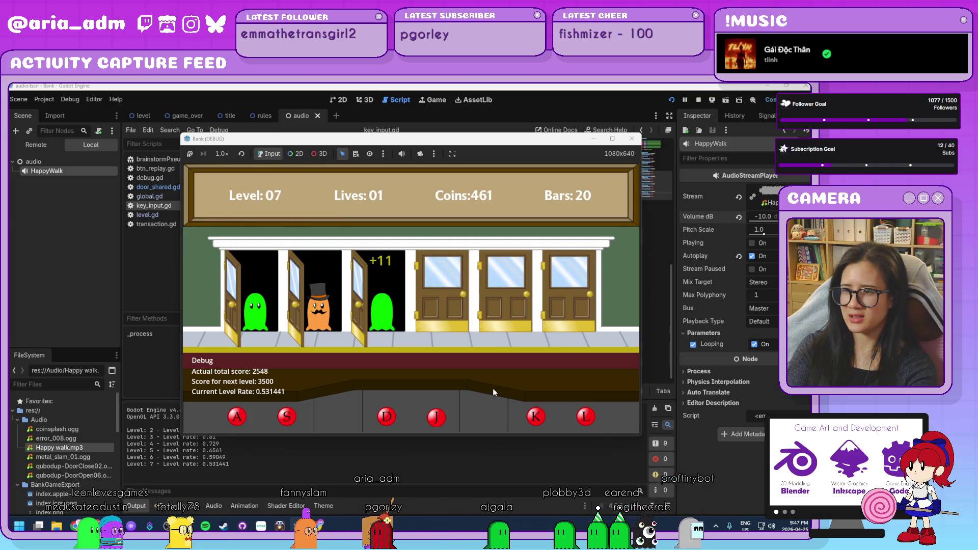
{"action": "key", "text": "s"}
{"action": "key", "text": "j"}
{"action": "key", "text": "a"}
{"action": "key", "text": "k"}
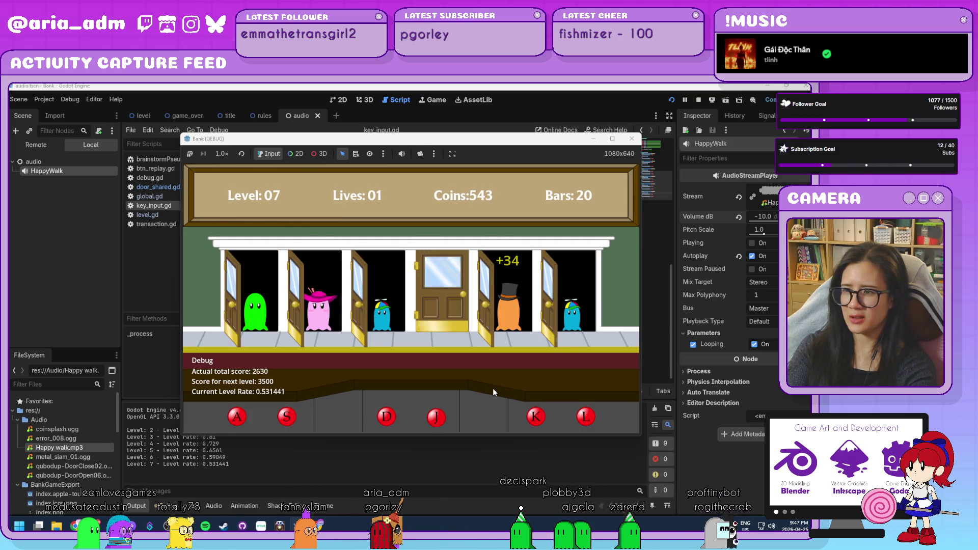
{"action": "key", "text": "d"}
{"action": "key", "text": "a"}
{"action": "key", "text": "d"}
{"action": "key", "text": "l"}
{"action": "key", "text": "j"}
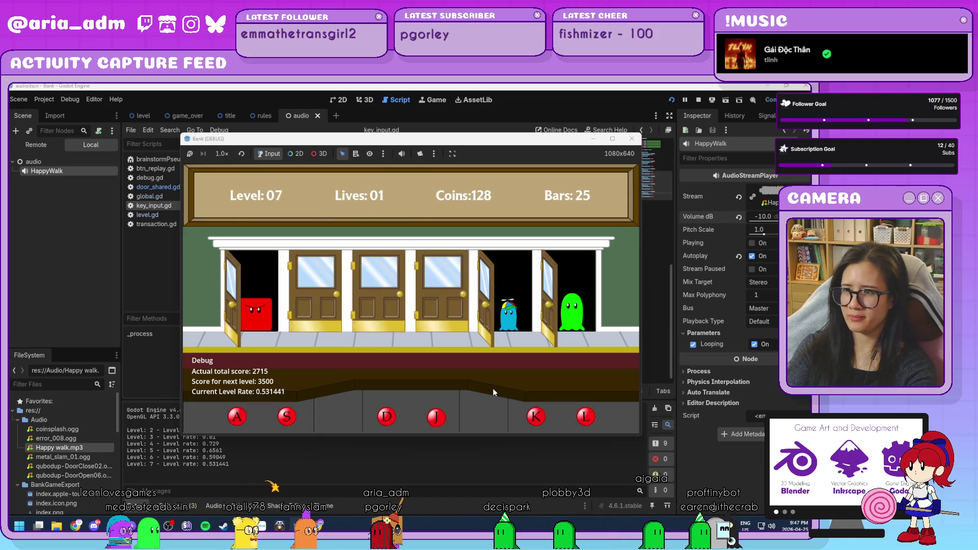
{"action": "key", "text": "a"}
{"action": "key", "text": "k"}
{"action": "key", "text": "l"}
{"action": "key", "text": "j"}
{"action": "key", "text": "d"}
{"action": "key", "text": "a"}
{"action": "key", "text": "l"}
{"action": "key", "text": "d"}
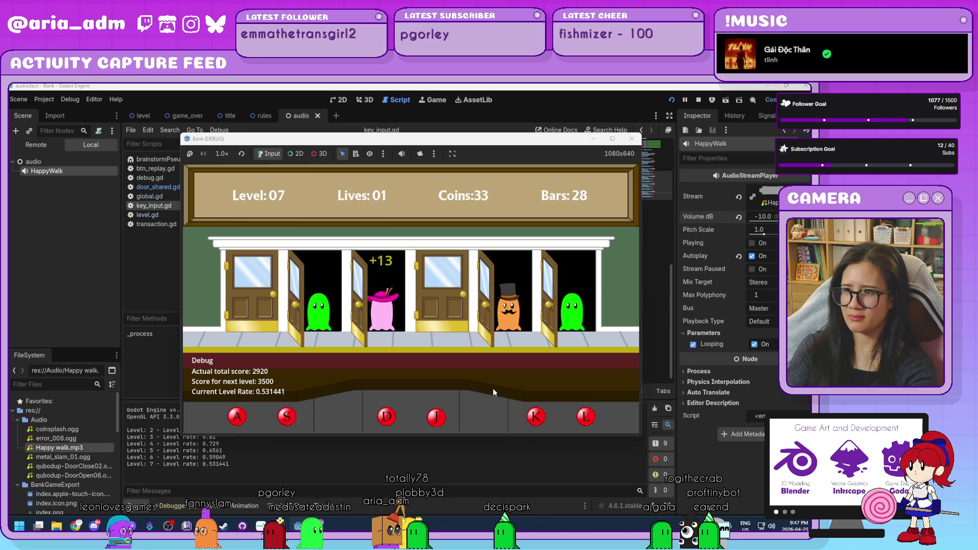
{"action": "key", "text": "k"}
{"action": "key", "text": "s"}
{"action": "key", "text": "l"}
{"action": "key", "text": "a"}
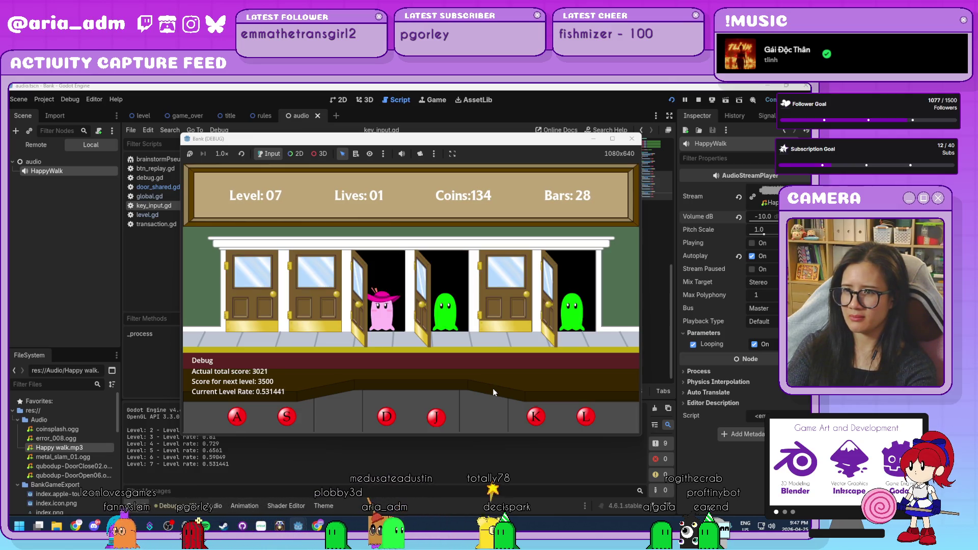
{"action": "key", "text": "j"}
{"action": "key", "text": "s"}
{"action": "key", "text": "d"}
{"action": "key", "text": "l"}
- Serve customers while jailing the box robber at door 4 and robbers at doors 5 and 2
{"action": "key", "text": "j"}
{"action": "key", "text": "k"}
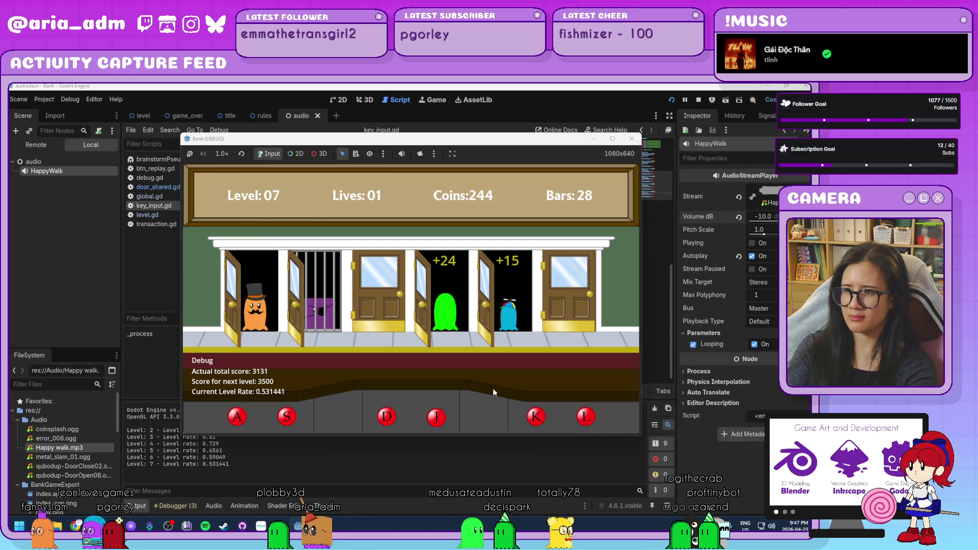
{"action": "key", "text": "a"}
{"action": "key", "text": "l"}
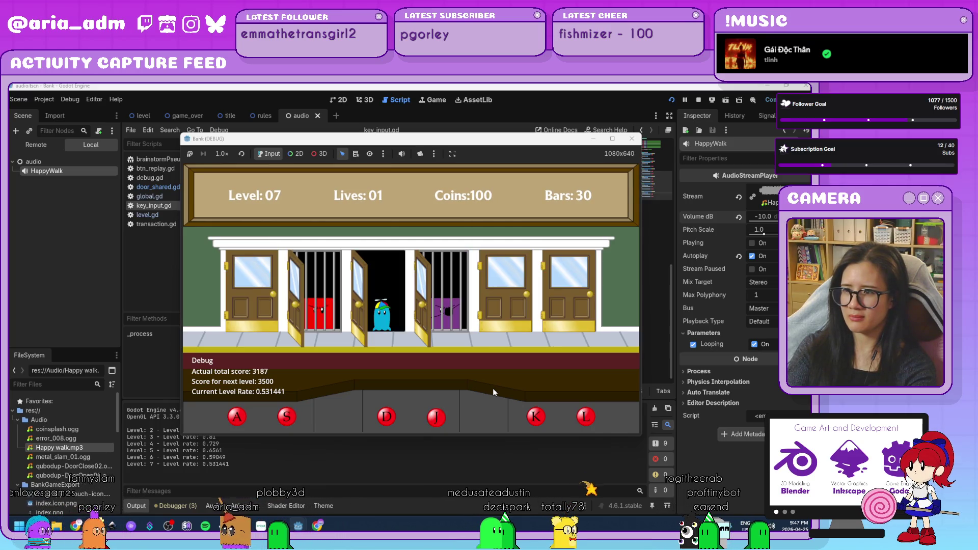
{"action": "key", "text": "d"}
{"action": "key", "text": "j"}
{"action": "key", "text": "k"}
{"action": "key", "text": "l"}
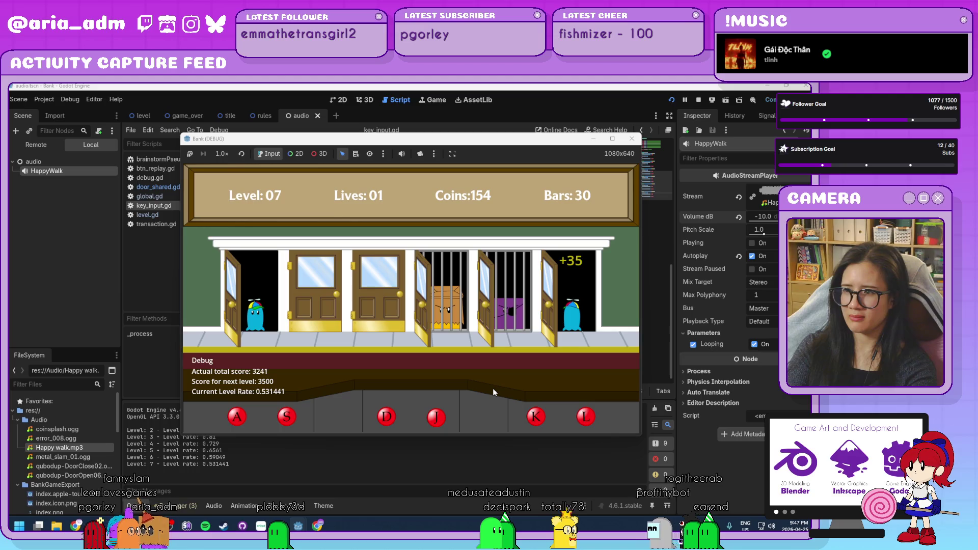
{"action": "key", "text": "a"}
{"action": "key", "text": "s"}
{"action": "key", "text": "j"}
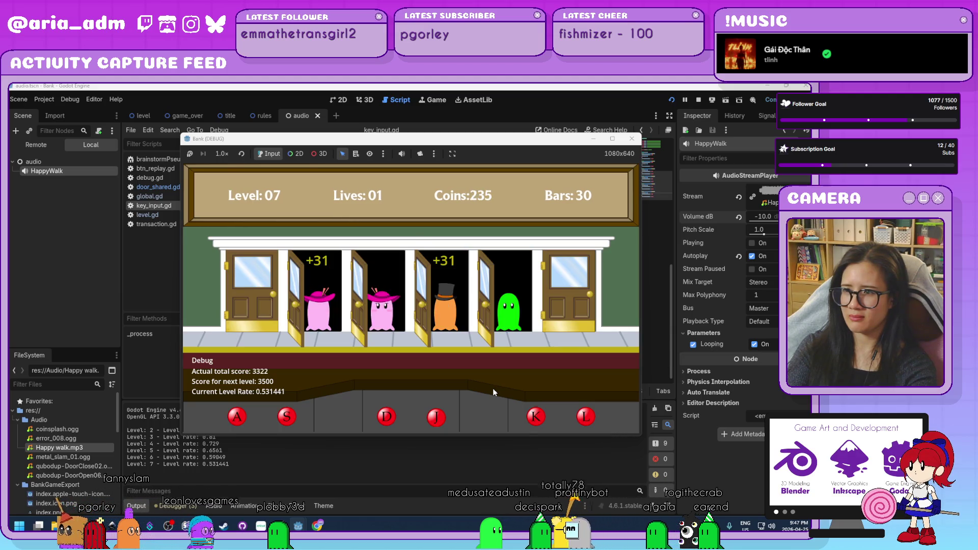
{"action": "key", "text": "k"}
{"action": "key", "text": "d"}
{"action": "key", "text": "s"}
{"action": "key", "text": "k"}
{"action": "key", "text": "l"}
{"action": "key", "text": "a"}
{"action": "key", "text": "d"}
{"action": "key", "text": "s"}
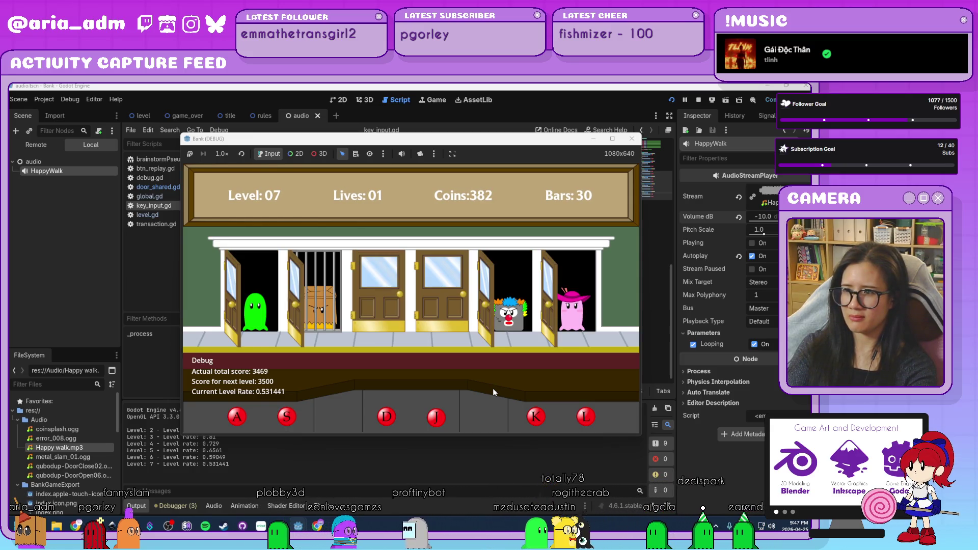
{"action": "key", "text": "a"}
{"action": "key", "text": "k"}
{"action": "key", "text": "l"}
{"action": "key", "text": "d"}
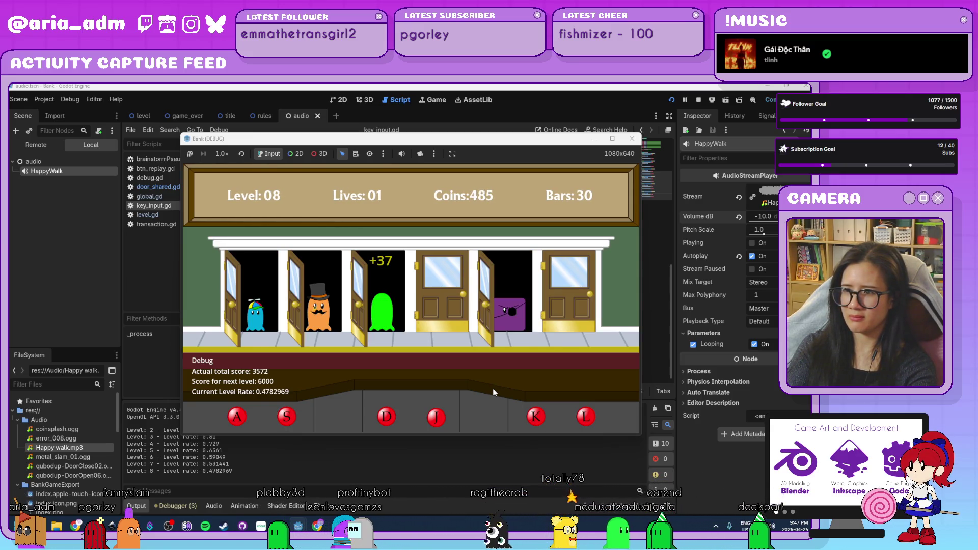
{"action": "key", "text": "k"}
{"action": "key", "text": "s"}
{"action": "key", "text": "a"}
{"action": "key", "text": "j"}
{"action": "key", "text": "l"}
{"action": "key", "text": "s"}
- Keep serving at doors 1–6, jailing robbers at doors 5, 3 and 4
{"action": "key", "text": "d"}
{"action": "key", "text": "j"}
{"action": "key", "text": "k"}
{"action": "key", "text": "s"}
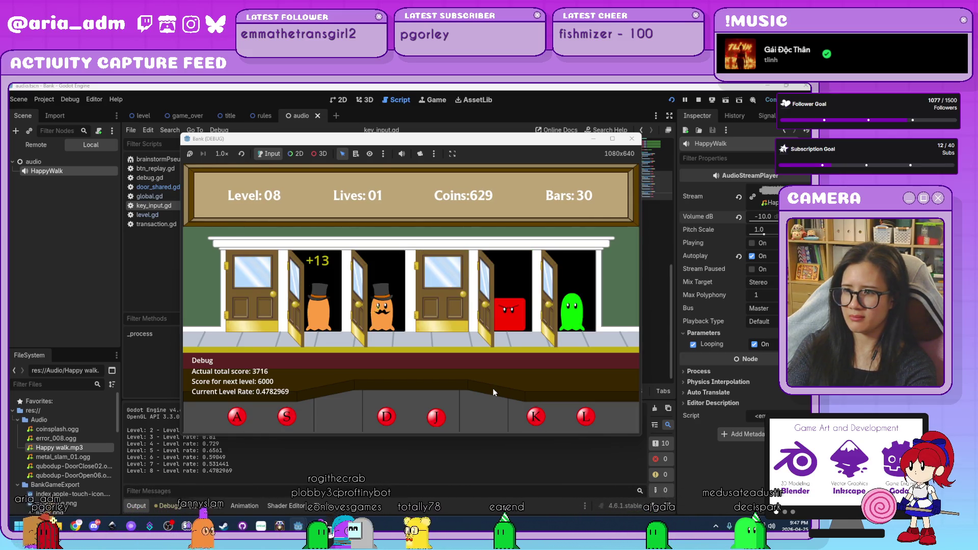
{"action": "key", "text": "d"}
{"action": "key", "text": "k"}
{"action": "key", "text": "l"}
{"action": "key", "text": "a"}
{"action": "key", "text": "s"}
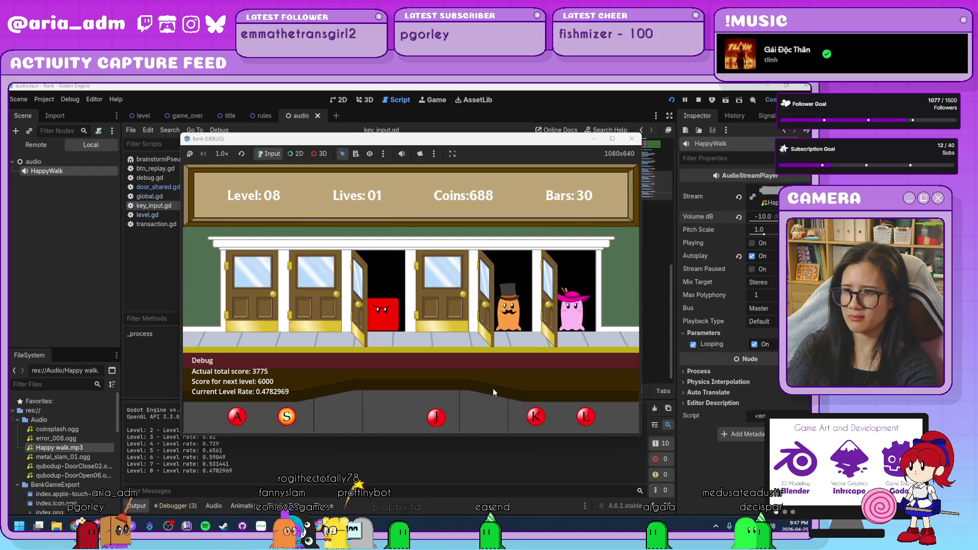
{"action": "key", "text": "k"}
{"action": "key", "text": "d"}
{"action": "key", "text": "s"}
{"action": "key", "text": "l"}
{"action": "key", "text": "j"}
{"action": "key", "text": "k"}
{"action": "key", "text": "d"}
{"action": "key", "text": "l"}
{"action": "key", "text": "a"}
{"action": "key", "text": "k"}
{"action": "key", "text": "j"}
{"action": "key", "text": "s"}
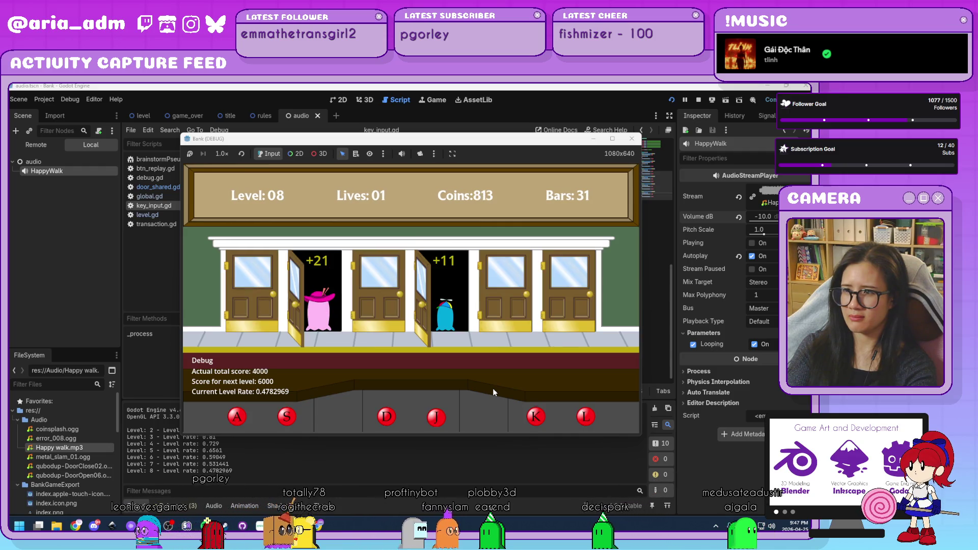
- Serve customers and jail robbers at doors 1, 3 and 2, including red and clown robbers
{"action": "key", "text": "a"}
{"action": "key", "text": "d"}
{"action": "key", "text": "s"}
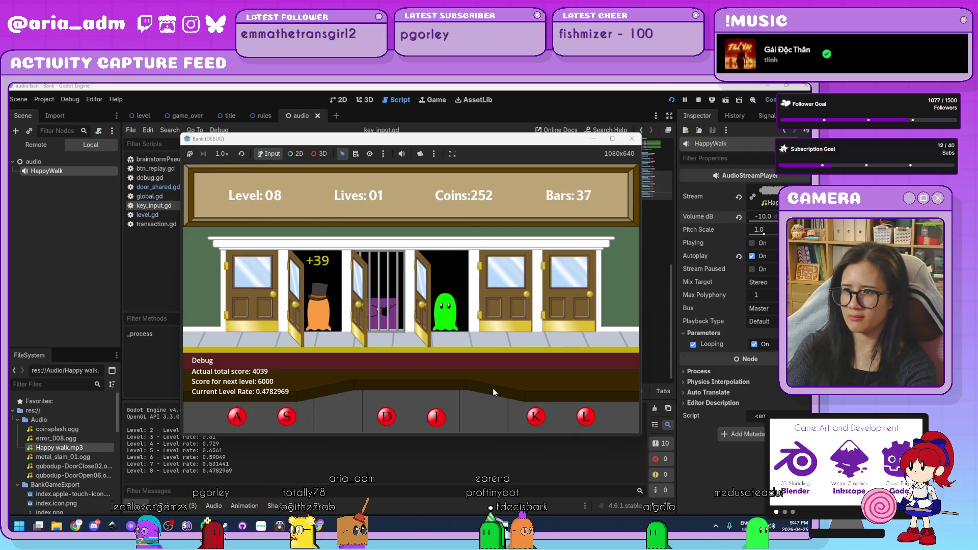
{"action": "key", "text": "j"}
{"action": "key", "text": "d"}
{"action": "key", "text": "a"}
{"action": "key", "text": "s"}
{"action": "key", "text": "j"}
{"action": "key", "text": "a"}
{"action": "key", "text": "d"}
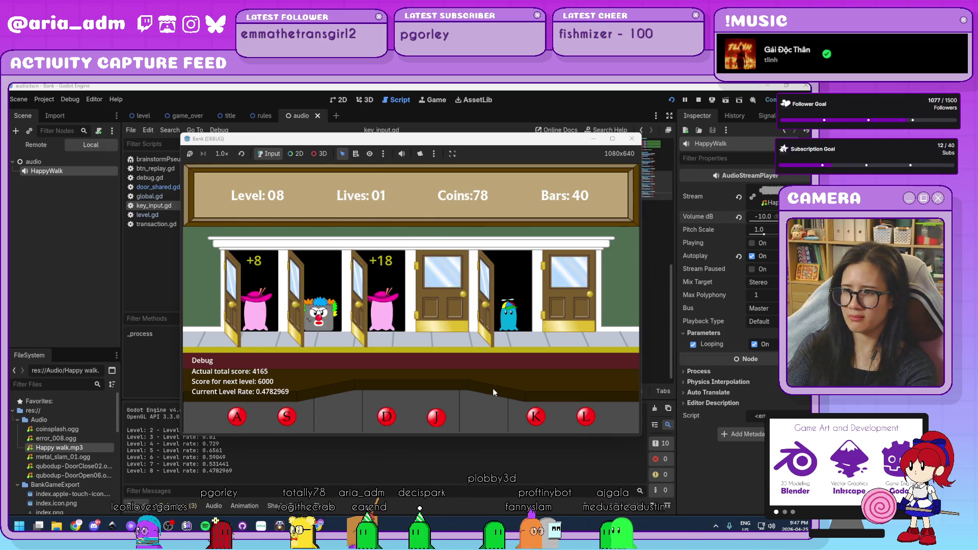
{"action": "key", "text": "s"}
{"action": "key", "text": "k"}
{"action": "key", "text": "a"}
{"action": "key", "text": "d"}
{"action": "key", "text": "l"}
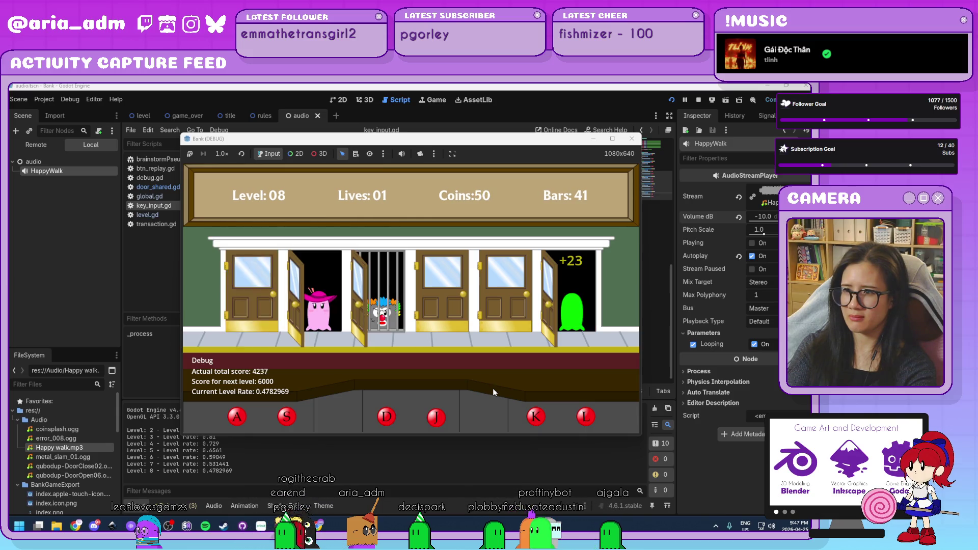
{"action": "key", "text": "s"}
- Jail robbers and collect deposits so the coins turn into gold bars
{"action": "key", "text": "a"}
{"action": "key", "text": "j"}
{"action": "key", "text": "k"}
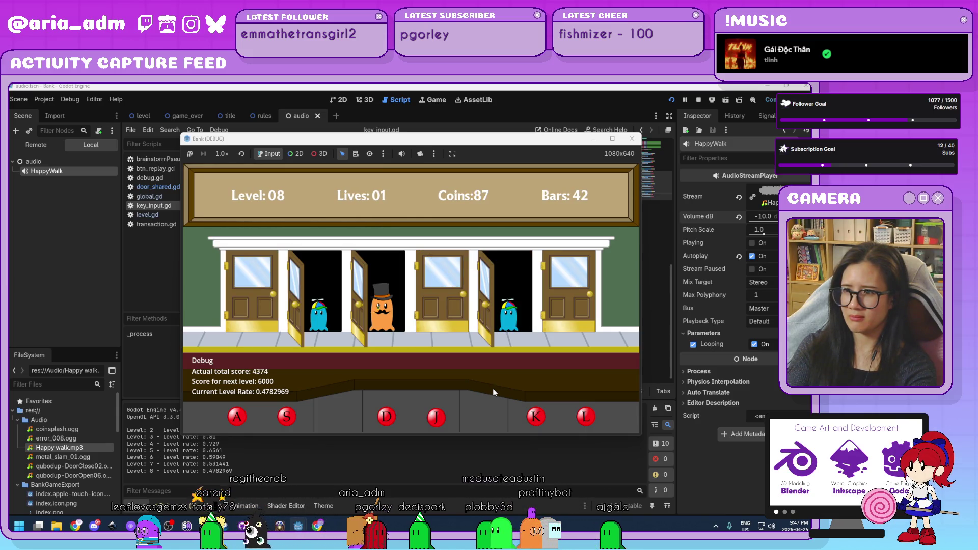
{"action": "key", "text": "s"}
{"action": "key", "text": "d"}
{"action": "key", "text": "k"}
{"action": "key", "text": "a"}
{"action": "key", "text": "l"}
{"action": "key", "text": "d"}
{"action": "key", "text": "j"}
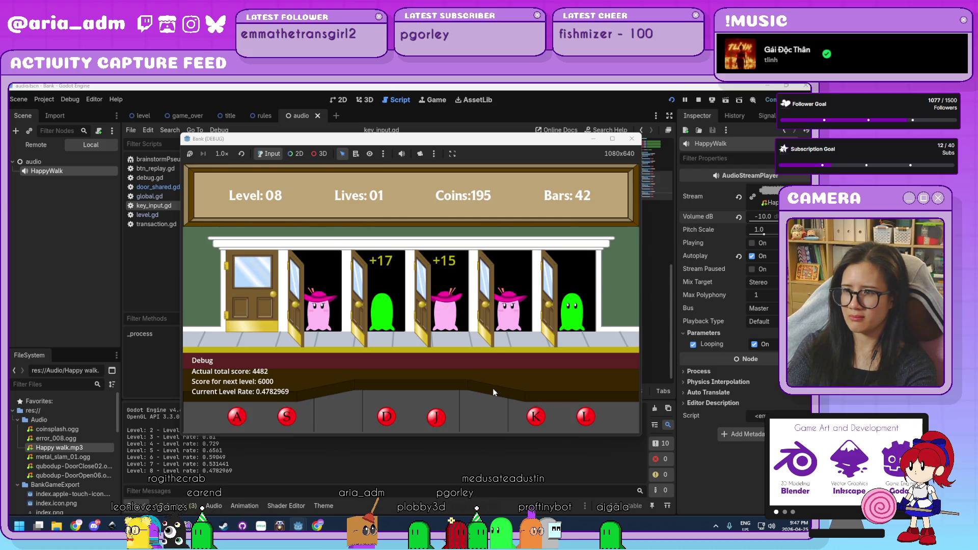
{"action": "key", "text": "s"}
{"action": "key", "text": "k"}
{"action": "key", "text": "l"}
{"action": "key", "text": "j"}
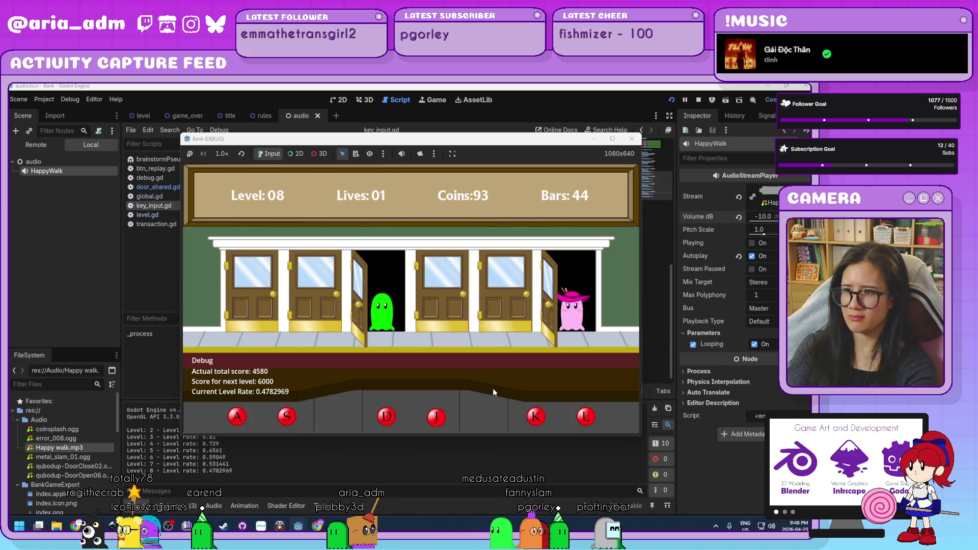
{"action": "key", "text": "d"}
{"action": "key", "text": "l"}
{"action": "key", "text": "k"}
{"action": "key", "text": "j"}
{"action": "key", "text": "s"}
- Serve customers at doors 1, 4 and 5, locking up robbers at door 3 and the last door
{"action": "key", "text": "a"}
{"action": "key", "text": "d"}
{"action": "key", "text": "l"}
{"action": "key", "text": "a"}
{"action": "key", "text": "k"}
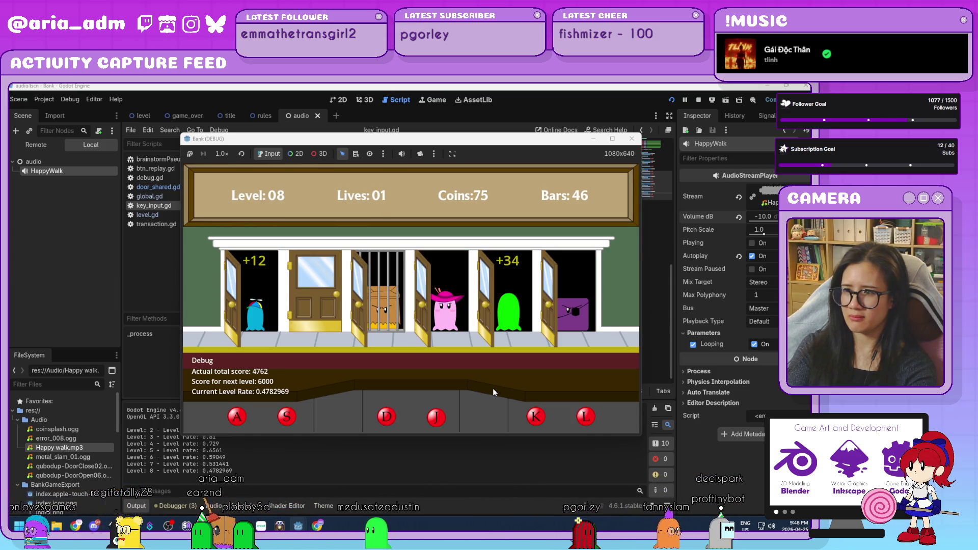
{"action": "key", "text": "j"}
{"action": "key", "text": "s"}
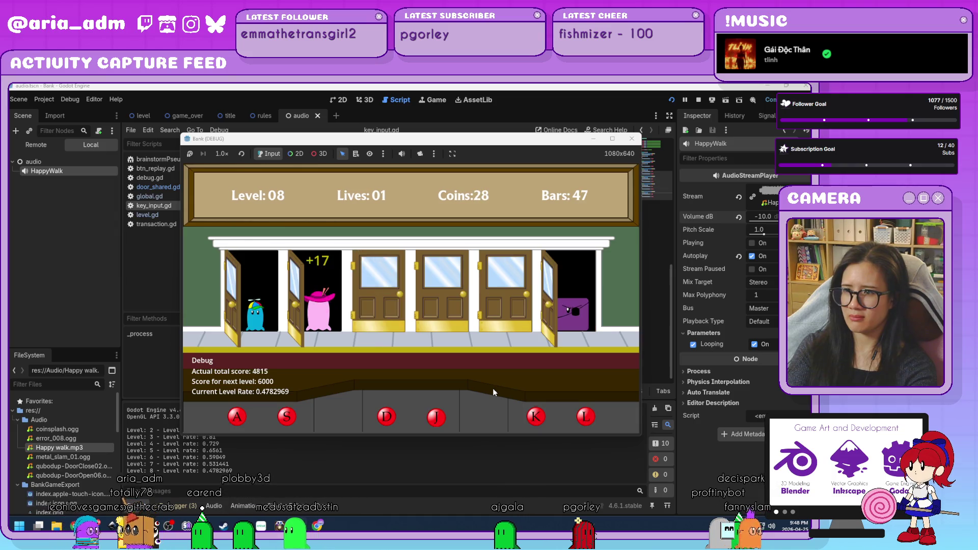
{"action": "key", "text": "a"}
{"action": "key", "text": "l"}
{"action": "key", "text": "d"}
{"action": "key", "text": "j"}
{"action": "key", "text": "s"}
{"action": "key", "text": "k"}
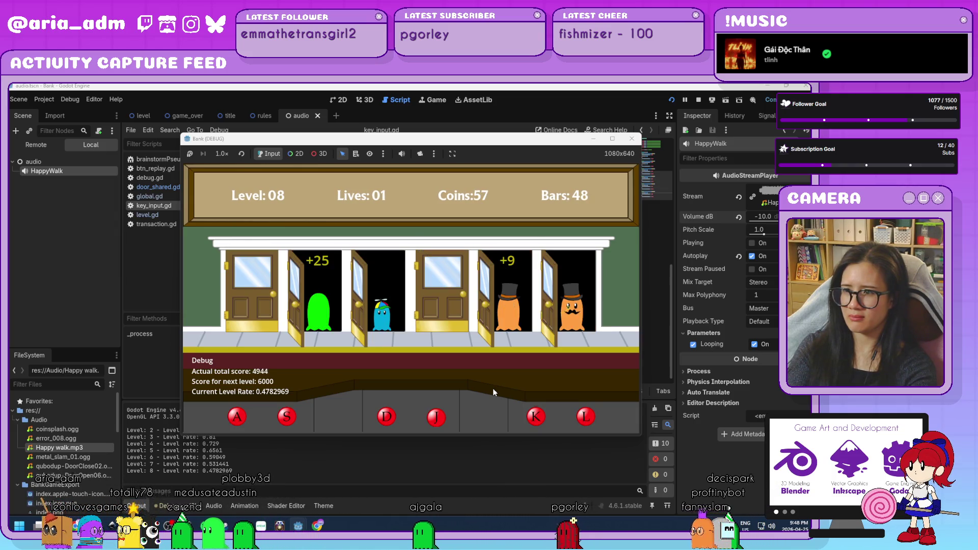
{"action": "key", "text": "d"}
{"action": "key", "text": "l"}
{"action": "key", "text": "a"}
{"action": "key", "text": "k"}
{"action": "key", "text": "l"}
- Collect deposits to earn another bar and jail the robber at the fifth door
{"action": "key", "text": "a"}
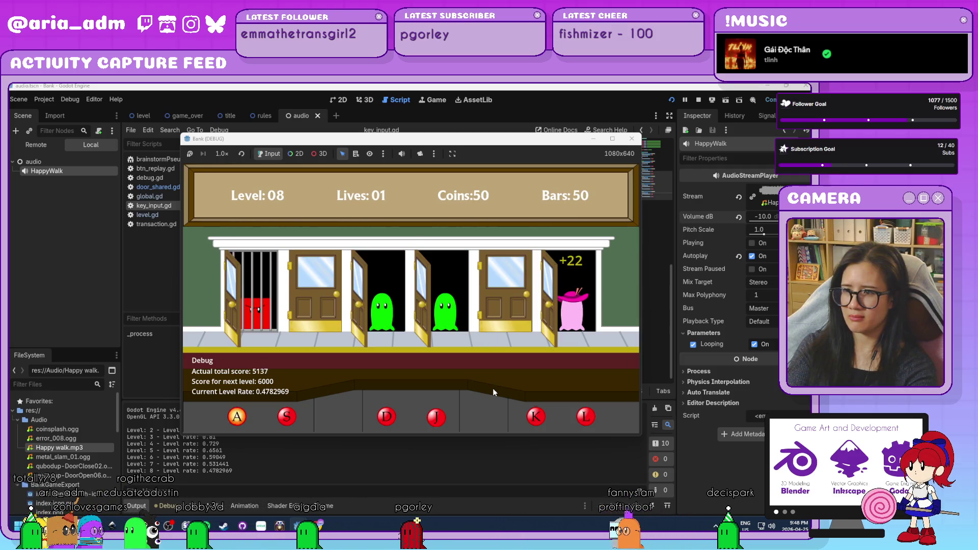
{"action": "key", "text": "j"}
{"action": "key", "text": "s"}
{"action": "key", "text": "d"}
{"action": "key", "text": "k"}
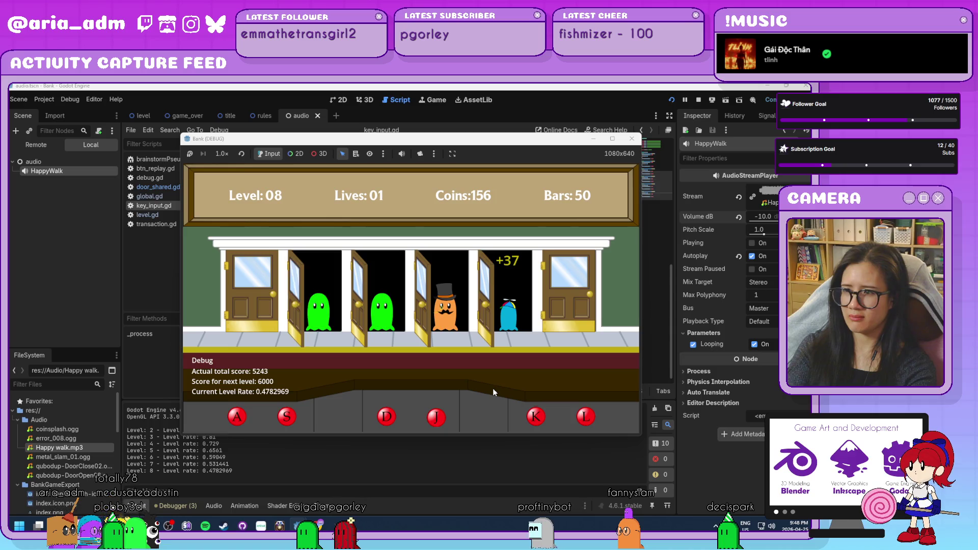
{"action": "key", "text": "d"}
{"action": "key", "text": "s"}
{"action": "key", "text": "k"}
{"action": "key", "text": "d"}
{"action": "key", "text": "j"}
{"action": "key", "text": "l"}
{"action": "key", "text": "s"}
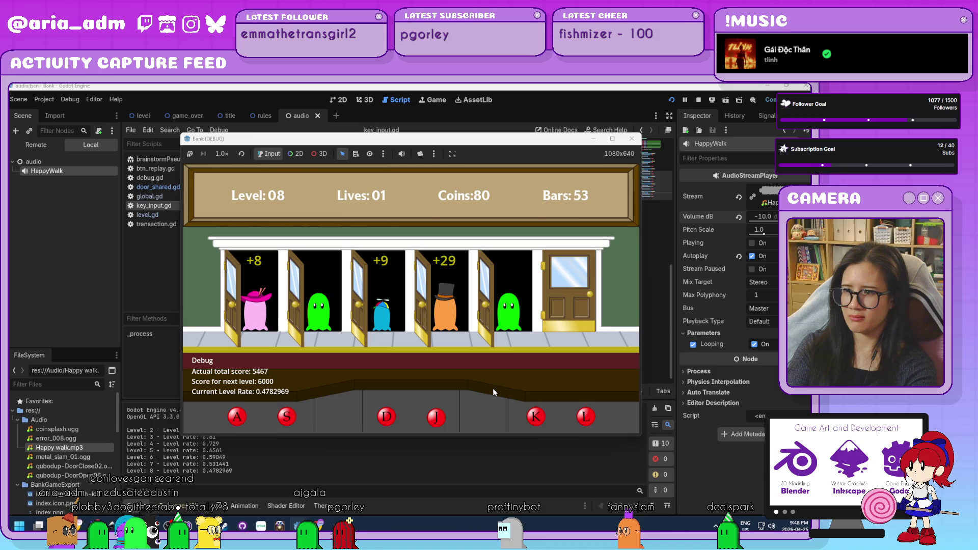
{"action": "key", "text": "a"}
{"action": "key", "text": "d"}
{"action": "key", "text": "j"}
{"action": "key", "text": "k"}
{"action": "key", "text": "s"}
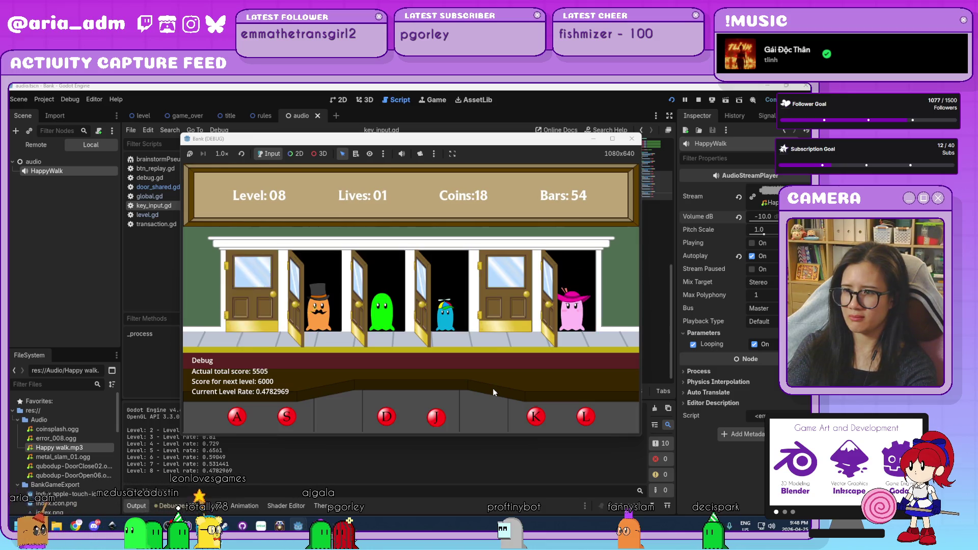
{"action": "key", "text": "l"}
{"action": "key", "text": "j"}
{"action": "key", "text": "k"}
{"action": "key", "text": "s"}
{"action": "key", "text": "d"}
{"action": "key", "text": "a"}
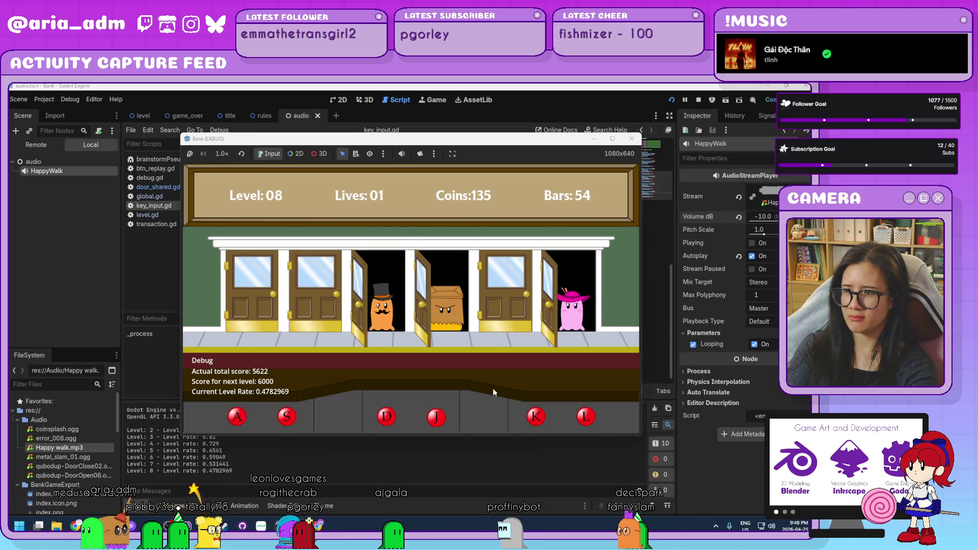
- Earn two more bars, jail the robber at the second door, and finish level 8
{"action": "key", "text": "j"}
{"action": "key", "text": "d"}
{"action": "key", "text": "l"}
{"action": "key", "text": "s"}
{"action": "key", "text": "d"}
{"action": "key", "text": "k"}
{"action": "key", "text": "j"}
{"action": "key", "text": "l"}
{"action": "key", "text": "d"}
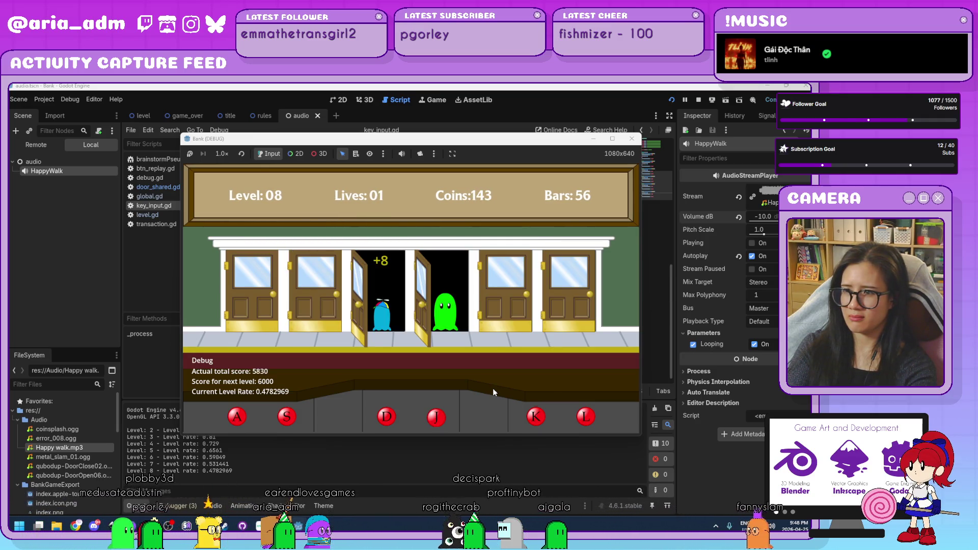
{"action": "key", "text": "j"}
{"action": "key", "text": "a"}
{"action": "key", "text": "s"}
{"action": "key", "text": "k"}
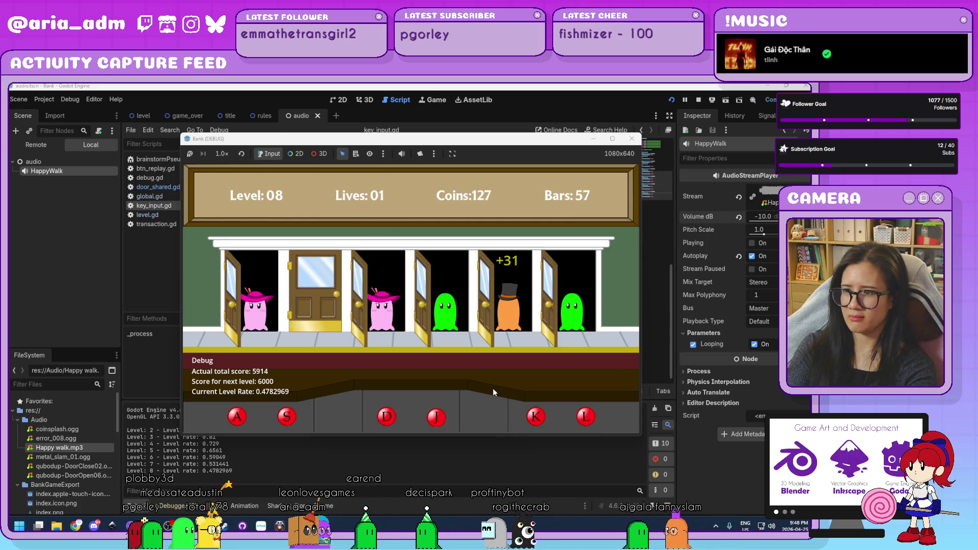
{"action": "key", "text": "j"}
{"action": "key", "text": "l"}
{"action": "key", "text": "a"}
{"action": "key", "text": "d"}
- On level 9, serve every open door, clear the robber and collect deposits
{"action": "key", "text": "s"}
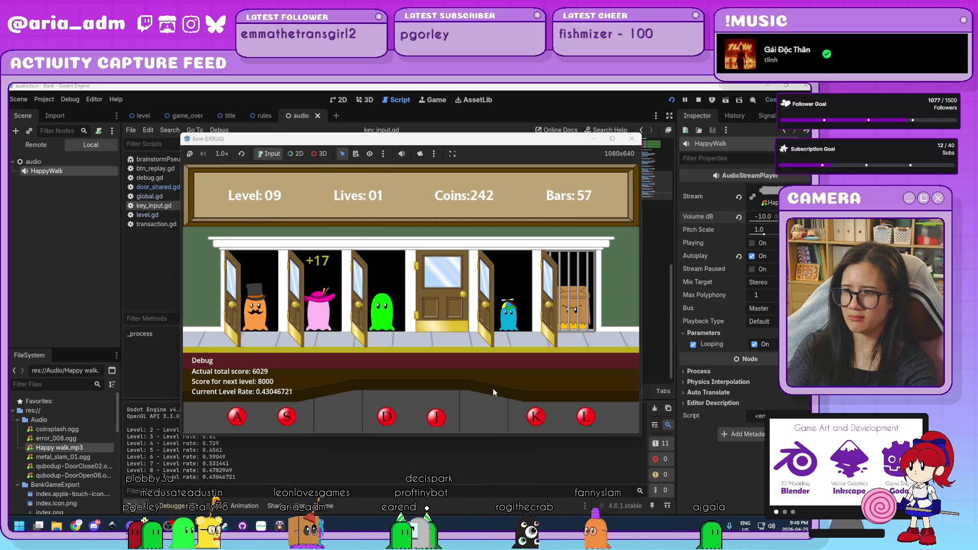
{"action": "key", "text": "a"}
{"action": "key", "text": "d"}
{"action": "key", "text": "k"}
{"action": "key", "text": "j"}
{"action": "key", "text": "d"}
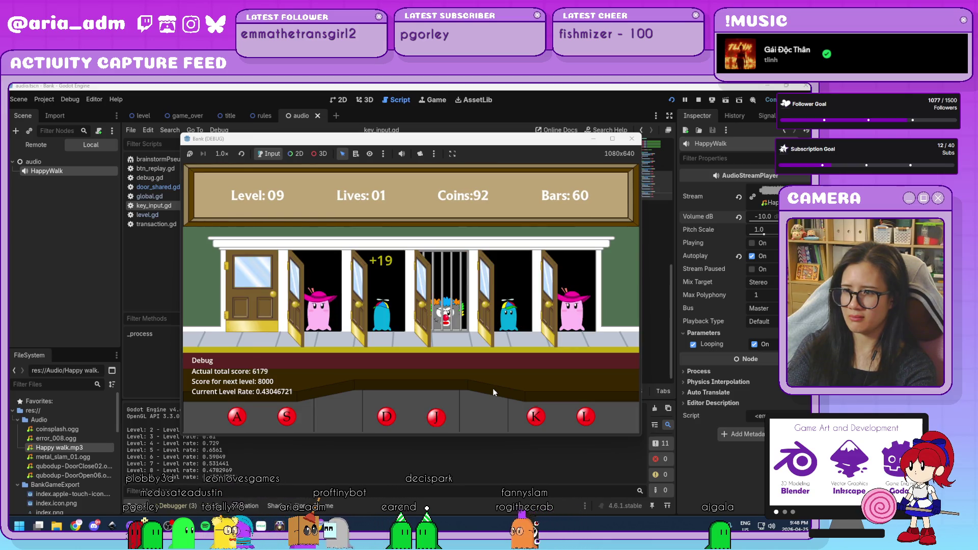
{"action": "key", "text": "s"}
{"action": "key", "text": "l"}
{"action": "key", "text": "a"}
{"action": "key", "text": "k"}
{"action": "key", "text": "j"}
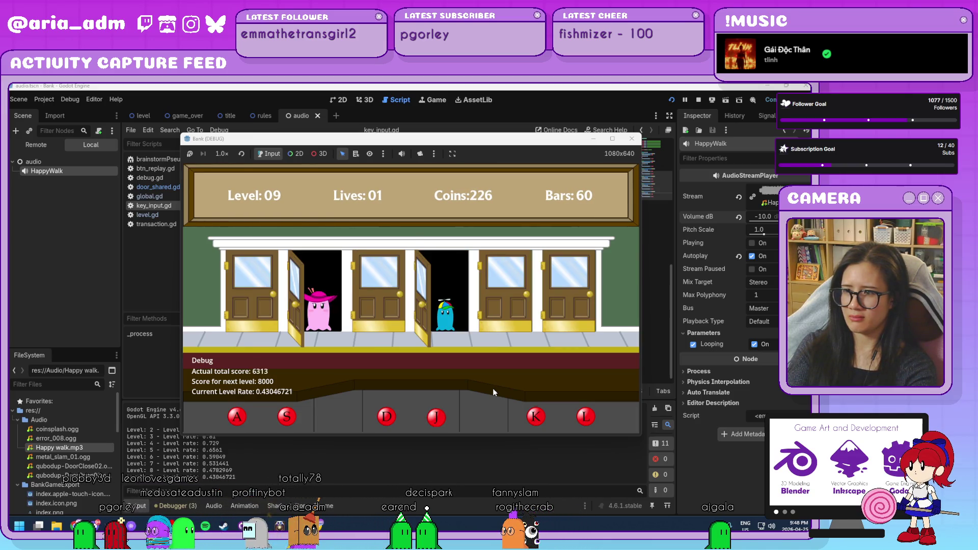
{"action": "key", "text": "s"}
{"action": "key", "text": "d"}
{"action": "key", "text": "j"}
{"action": "key", "text": "k"}
{"action": "key", "text": "l"}
{"action": "key", "text": "a"}
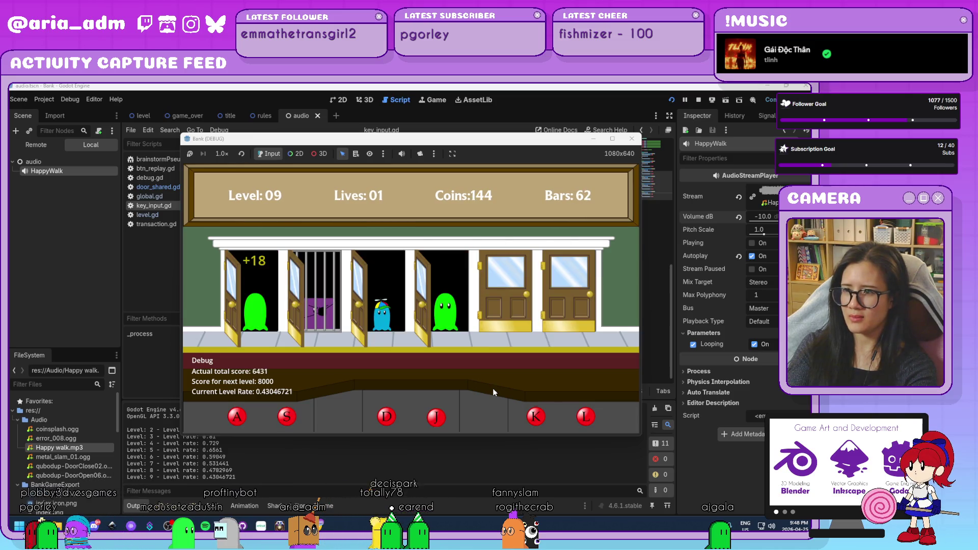
{"action": "key", "text": "s"}
{"action": "key", "text": "d"}
{"action": "key", "text": "j"}
{"action": "key", "text": "k"}
{"action": "key", "text": "l"}
{"action": "key", "text": "a"}
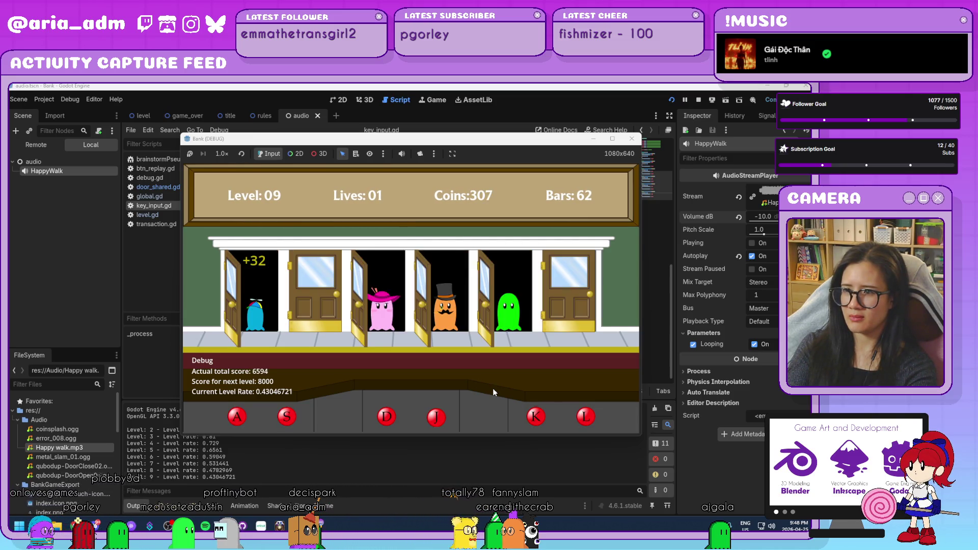
{"action": "key", "text": "d"}
{"action": "key", "text": "j"}
{"action": "key", "text": "k"}
{"action": "key", "text": "l"}
- Serve customers and cage the robber as coins turn into more gold bars
{"action": "key", "text": "j"}
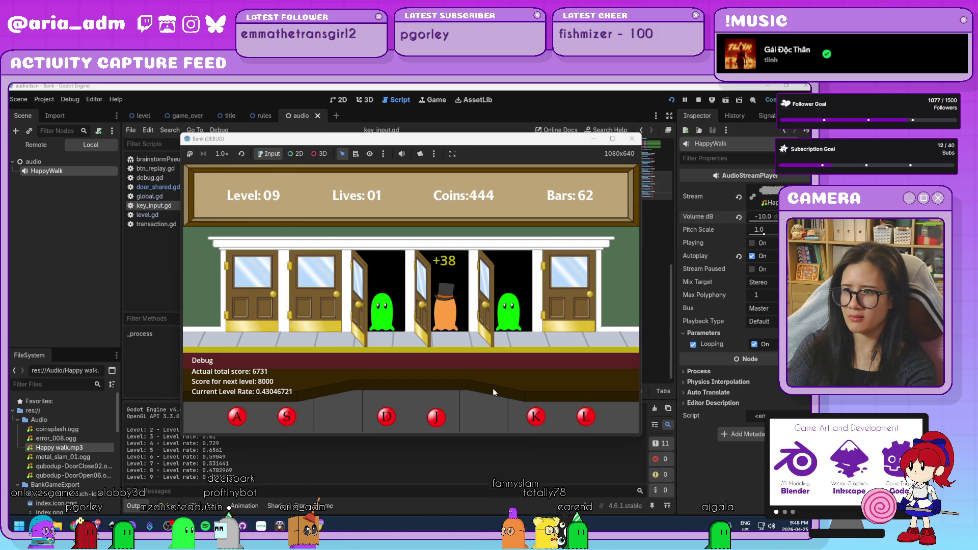
{"action": "key", "text": "d"}
{"action": "key", "text": "a"}
{"action": "key", "text": "k"}
{"action": "key", "text": "j"}
{"action": "key", "text": "l"}
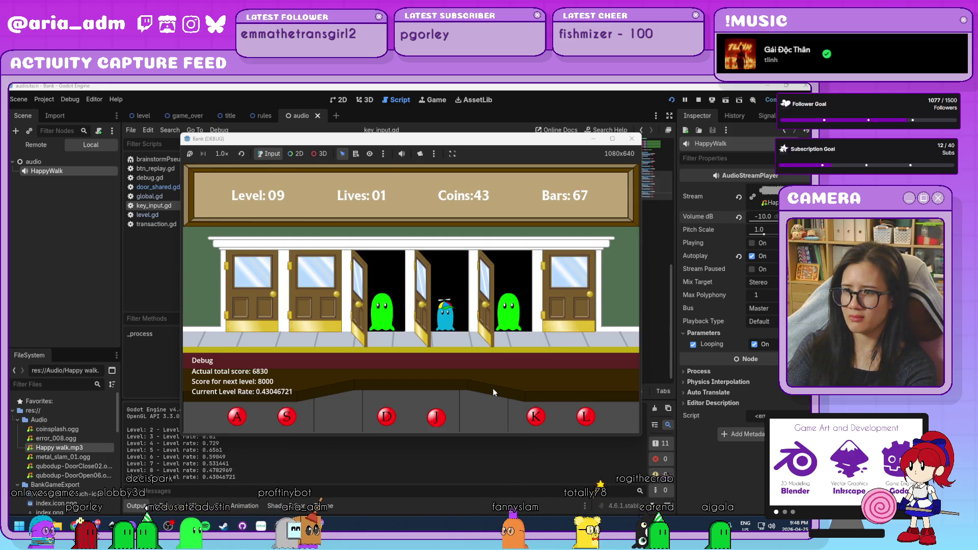
{"action": "key", "text": "d"}
{"action": "key", "text": "k"}
{"action": "key", "text": "j"}
{"action": "key", "text": "a"}
{"action": "key", "text": "s"}
{"action": "key", "text": "d"}
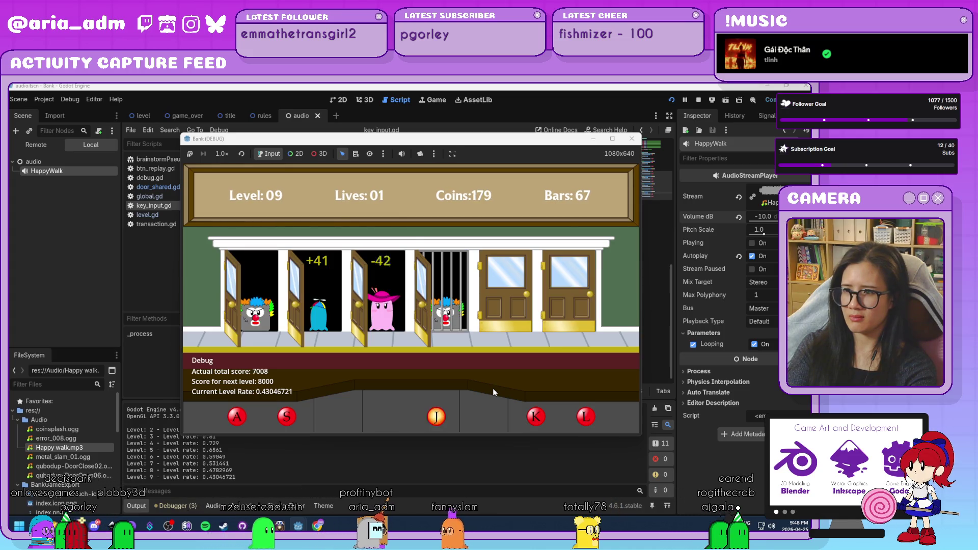
{"action": "key", "text": "l"}
{"action": "key", "text": "k"}
{"action": "key", "text": "j"}
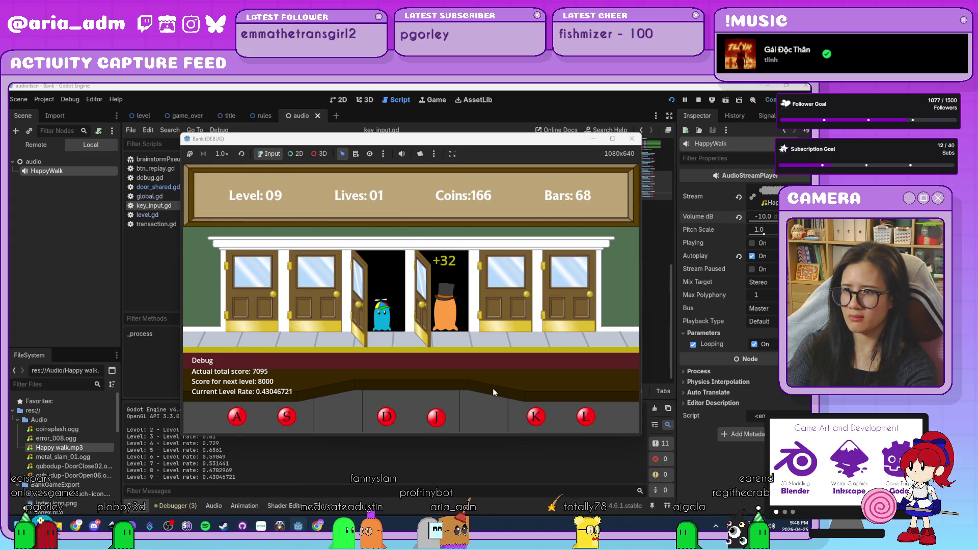
{"action": "key", "text": "d"}
{"action": "key", "text": "l"}
{"action": "key", "text": "k"}
{"action": "key", "text": "s"}
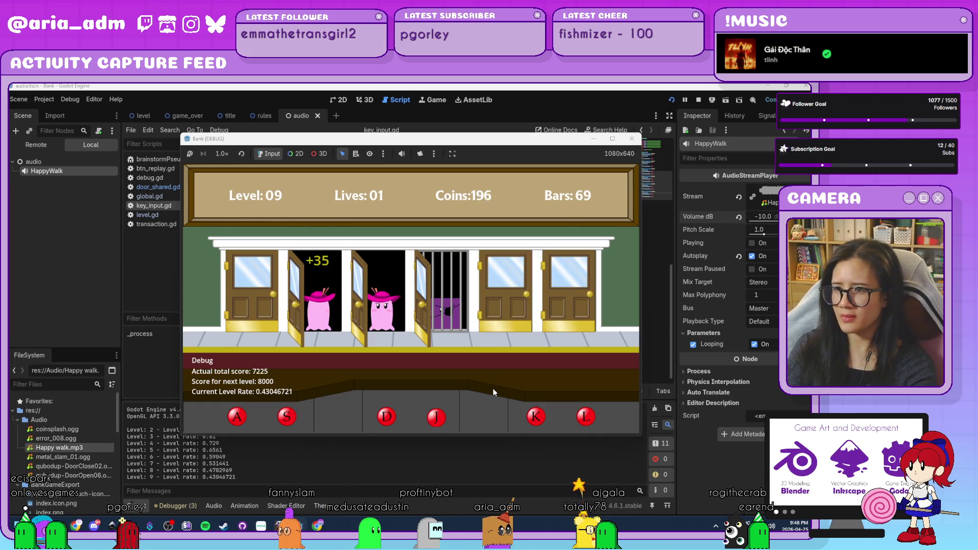
{"action": "key", "text": "d"}
{"action": "key", "text": "l"}
- Push the gold bars to 72, then 73, before the game ends on Game Over with 7480 points
{"action": "key", "text": "a"}
{"action": "key", "text": "d"}
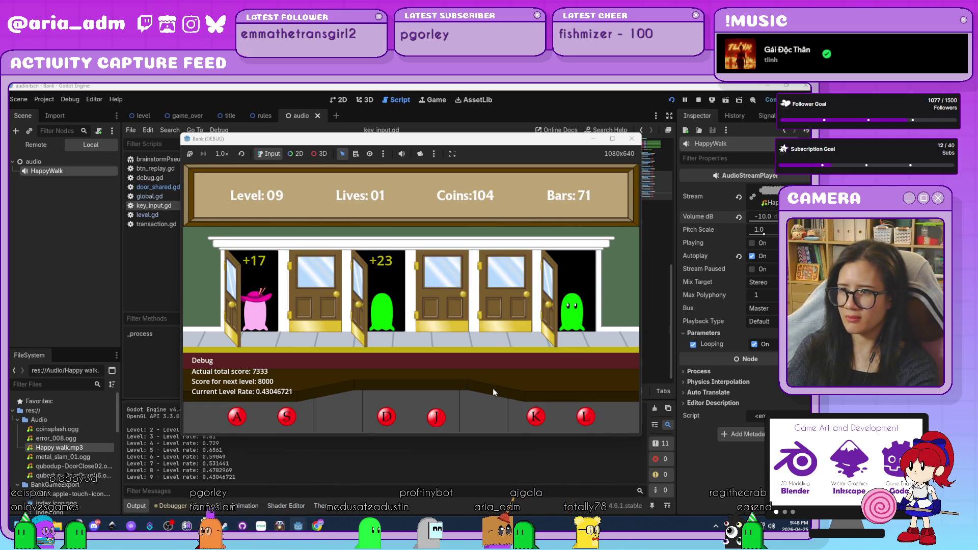
{"action": "key", "text": "l"}
{"action": "key", "text": "j"}
{"action": "key", "text": "k"}
{"action": "key", "text": "d"}
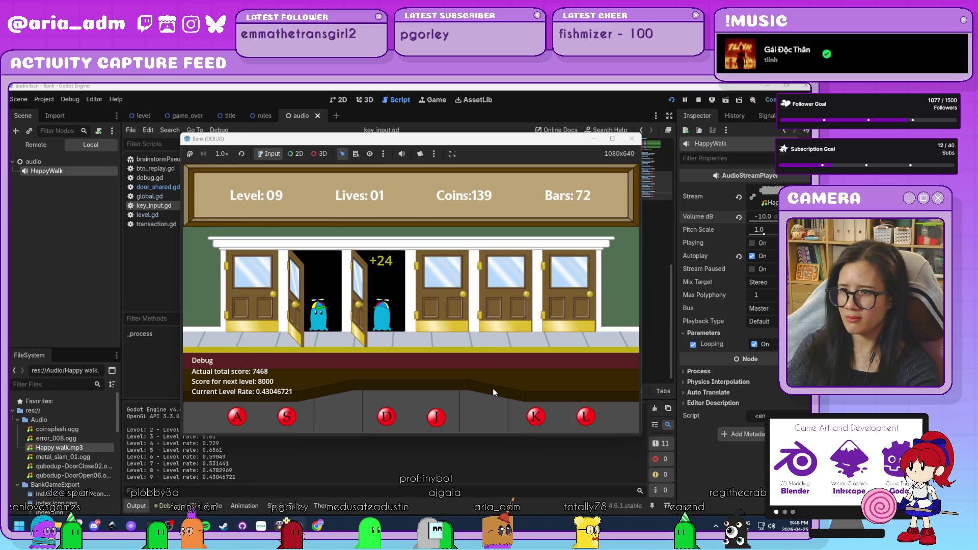
{"action": "key", "text": "s"}
{"action": "key", "text": "k"}
{"action": "key", "text": "a"}
{"action": "key", "text": "j"}
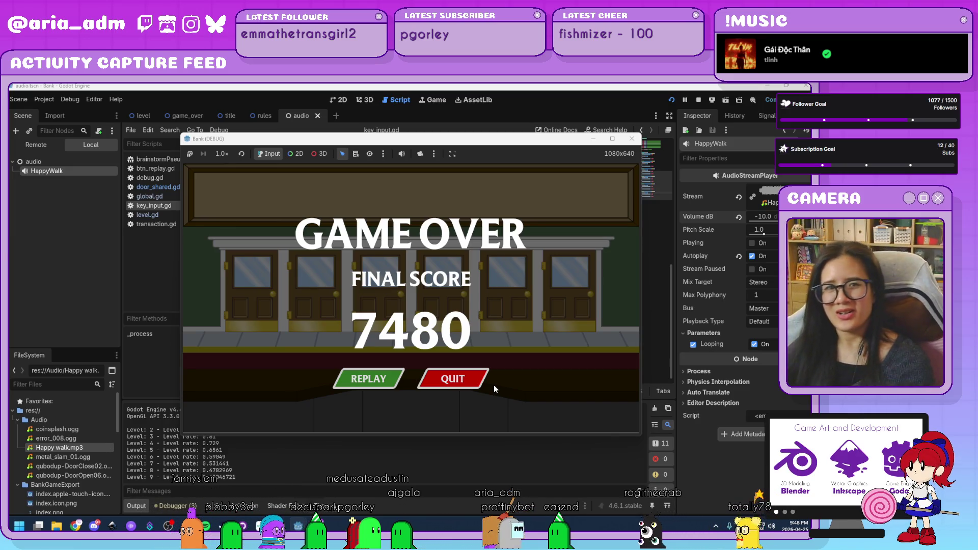
- Quit the game over screen at score 7480 and return to line 47 of key_input.gd
{"action": "left_click", "coordinate": [465, 383]}
{"action": "left_click", "coordinate": [438, 359]}
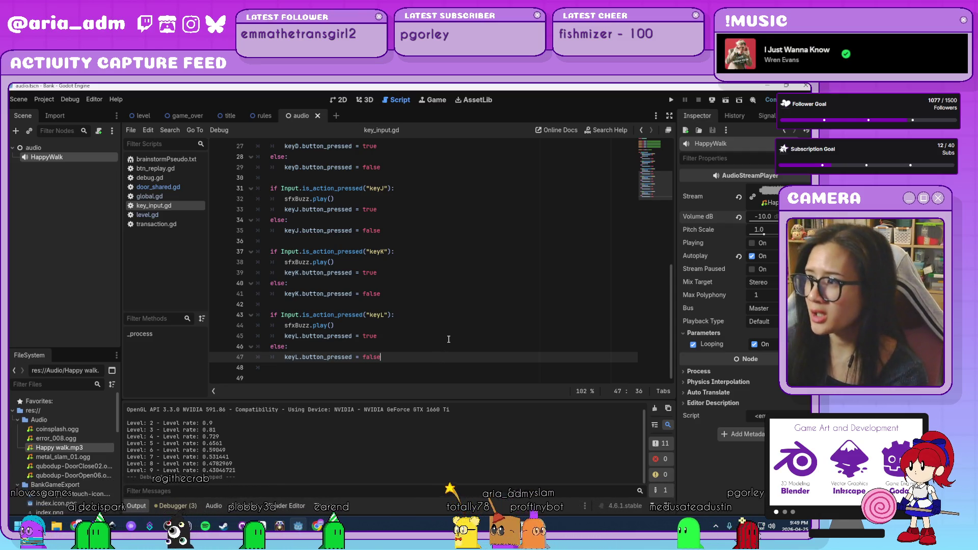
{"action": "left_click", "coordinate": [448, 335]}
{"action": "scroll", "coordinate": [449, 338], "scroll_direction": "up", "scroll_amount": 6}
{"action": "scroll", "coordinate": [448, 338], "scroll_direction": "up", "scroll_amount": 2}
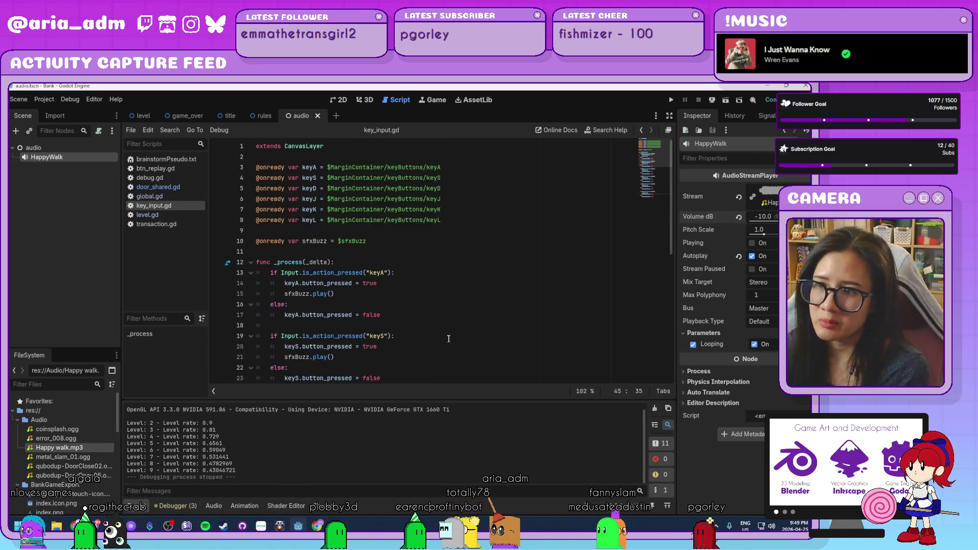
{"action": "left_click", "coordinate": [473, 252]}
{"action": "scroll", "coordinate": [460, 253], "scroll_direction": "down", "scroll_amount": 7}
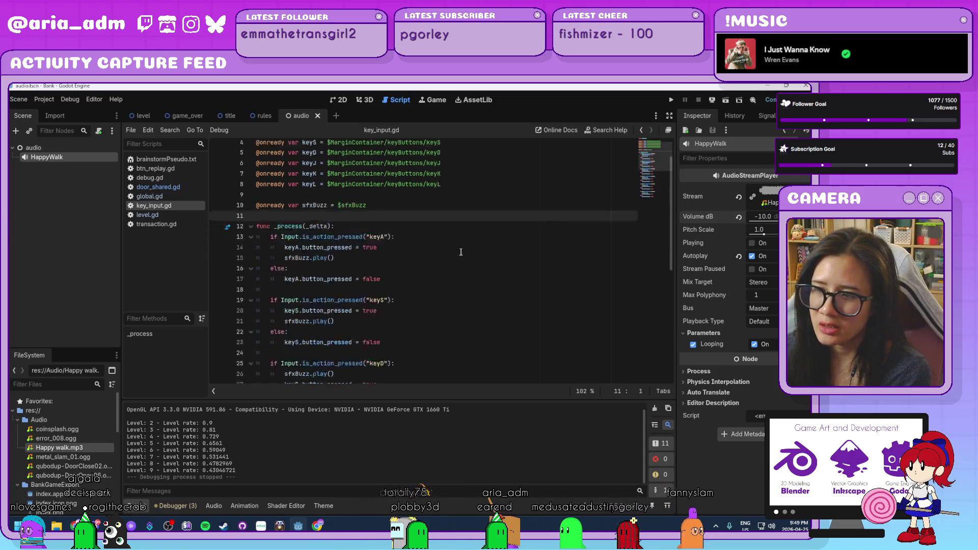
{"action": "scroll", "coordinate": [461, 252], "scroll_direction": "down", "scroll_amount": 2}
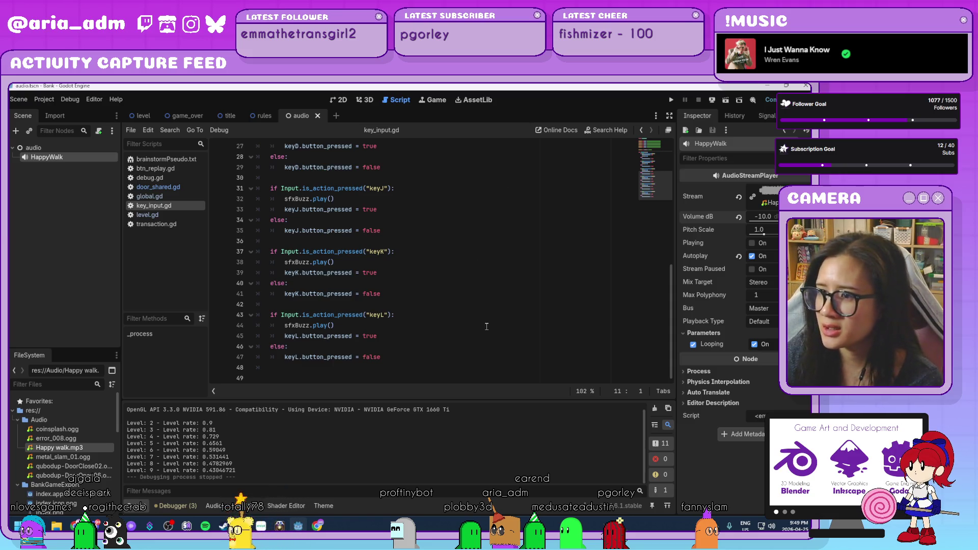
{"action": "scroll", "coordinate": [486, 327], "scroll_direction": "up", "scroll_amount": 8}
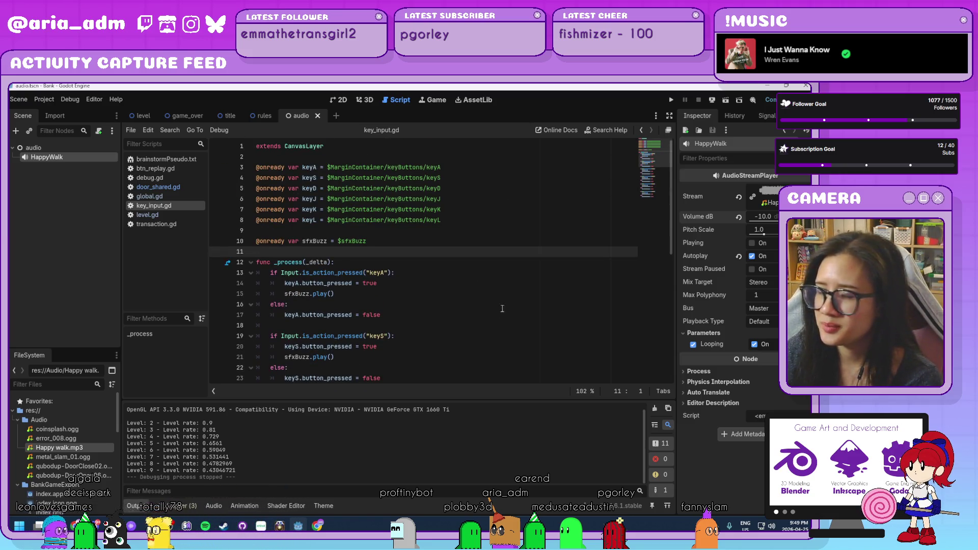